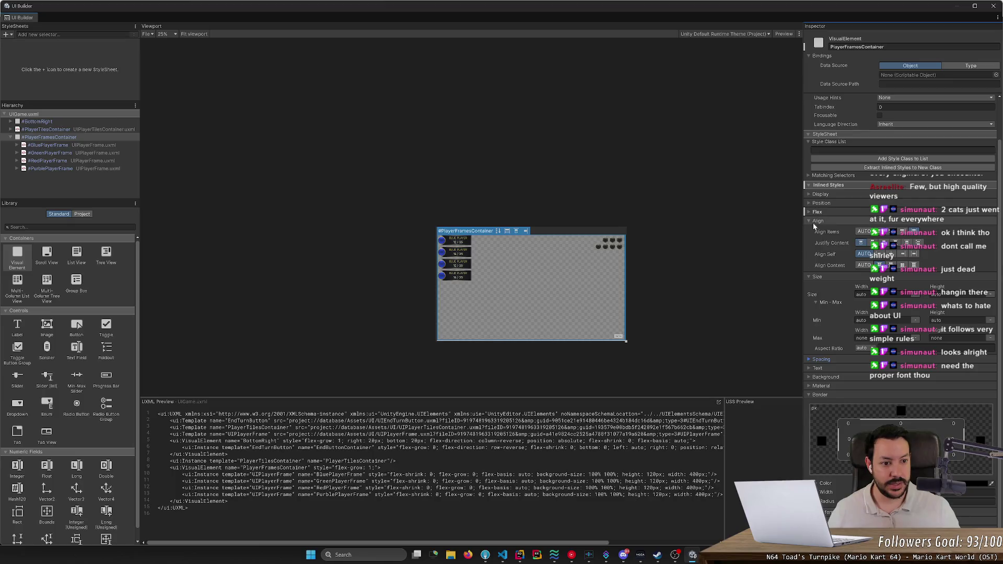
Try fixed sizes on PlayerFramesContainer: width about 2063, height about 1411, then width 0.
{"action": "left_click", "coordinate": [812, 221]}
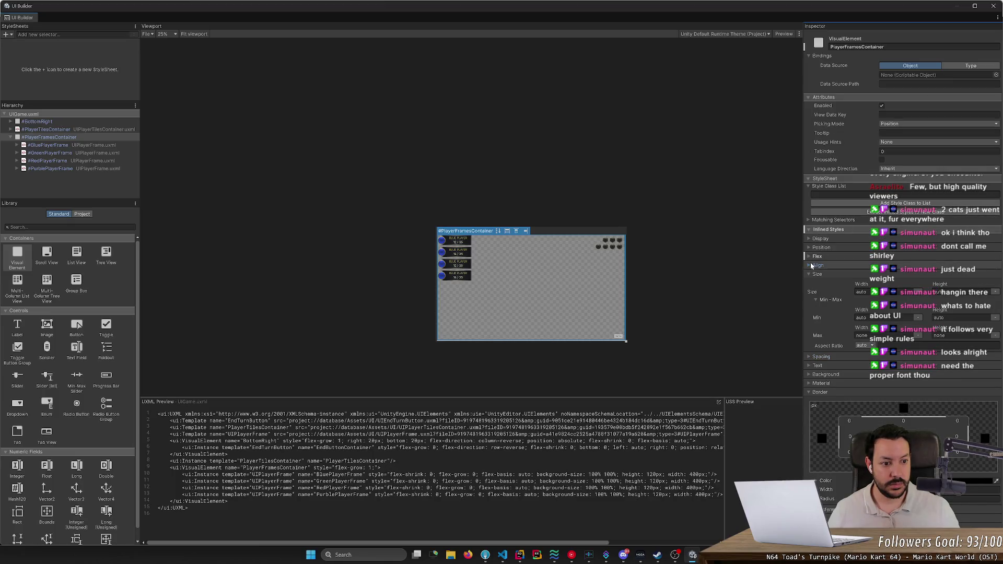
{"action": "left_click_drag", "start_coordinate": [865, 285], "coordinate": [470, 292]}
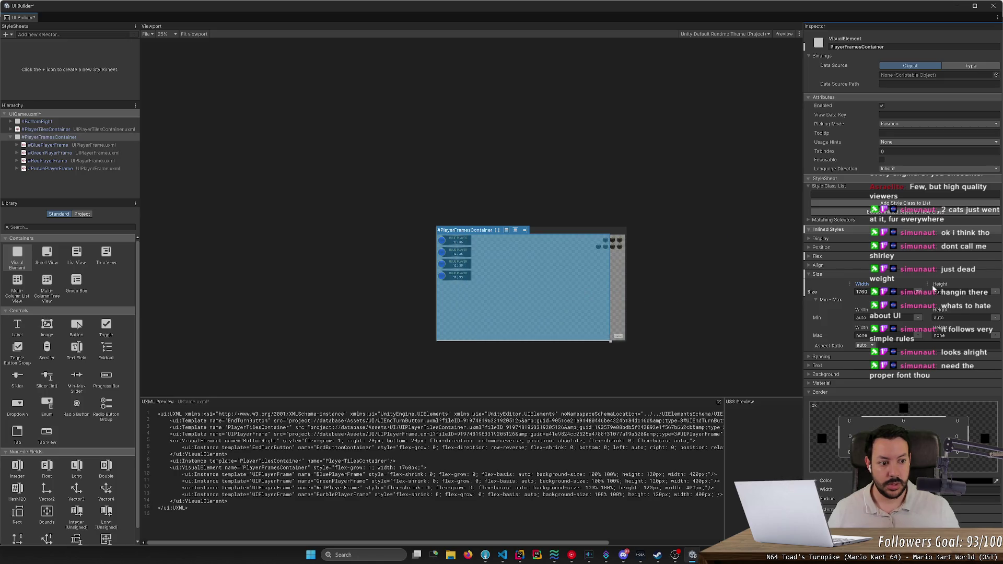
{"action": "left_click_drag", "start_coordinate": [416, 325], "coordinate": [762, 311]}
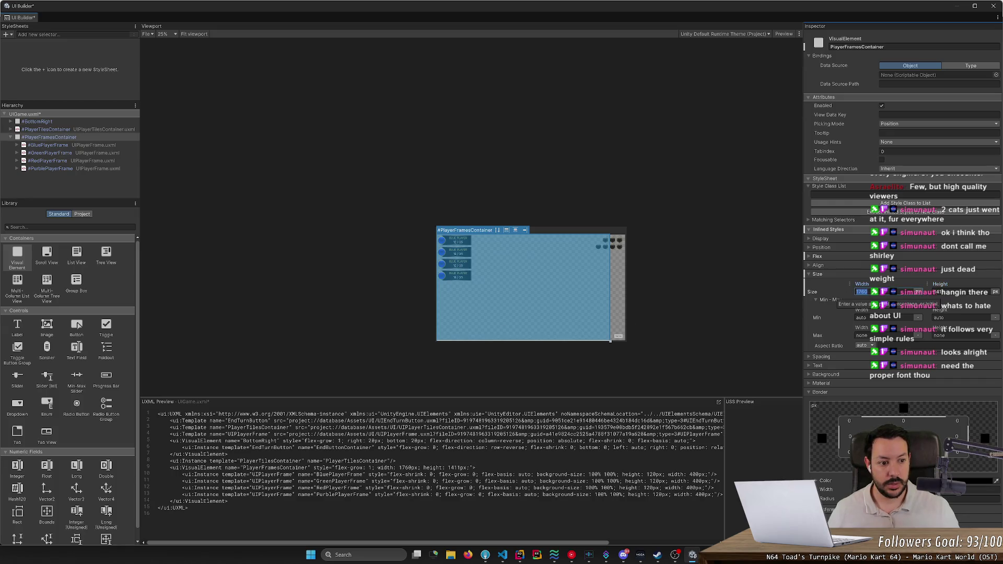
{"action": "type", "text": "0"}
{"action": "key", "text": "Return"}
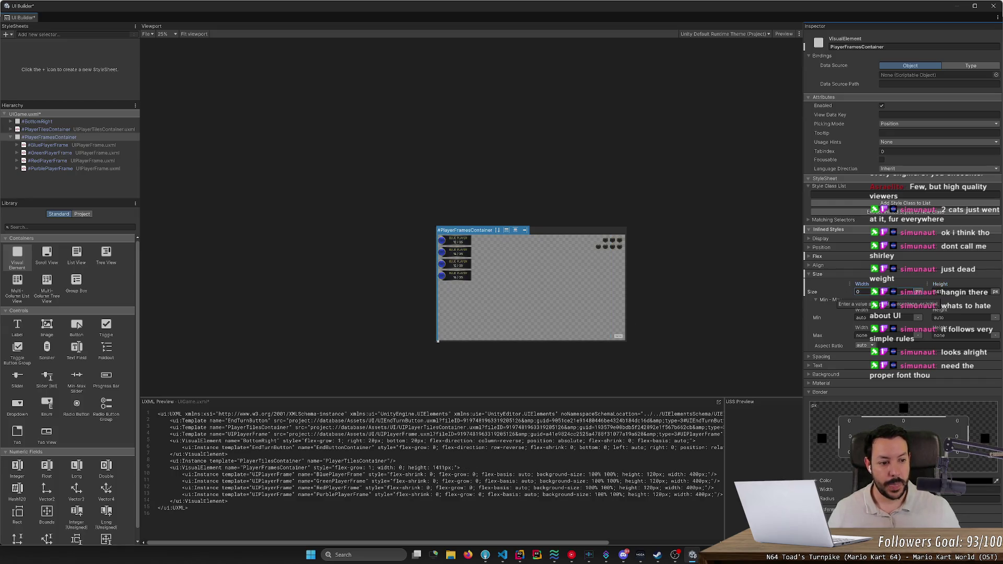
Switch PlayerFramesContainer's width and height units to auto, then deselect it.
{"action": "left_click", "coordinate": [917, 292]}
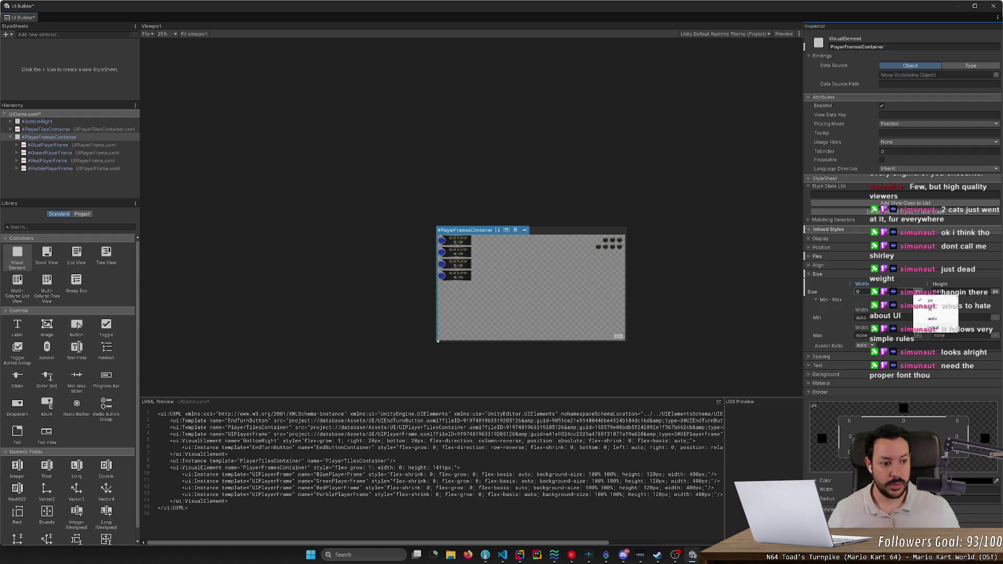
{"action": "left_click", "coordinate": [931, 328]}
{"action": "left_click", "coordinate": [918, 293]}
{"action": "left_click", "coordinate": [928, 320]}
{"action": "left_click", "coordinate": [994, 292]}
{"action": "left_click", "coordinate": [977, 318]}
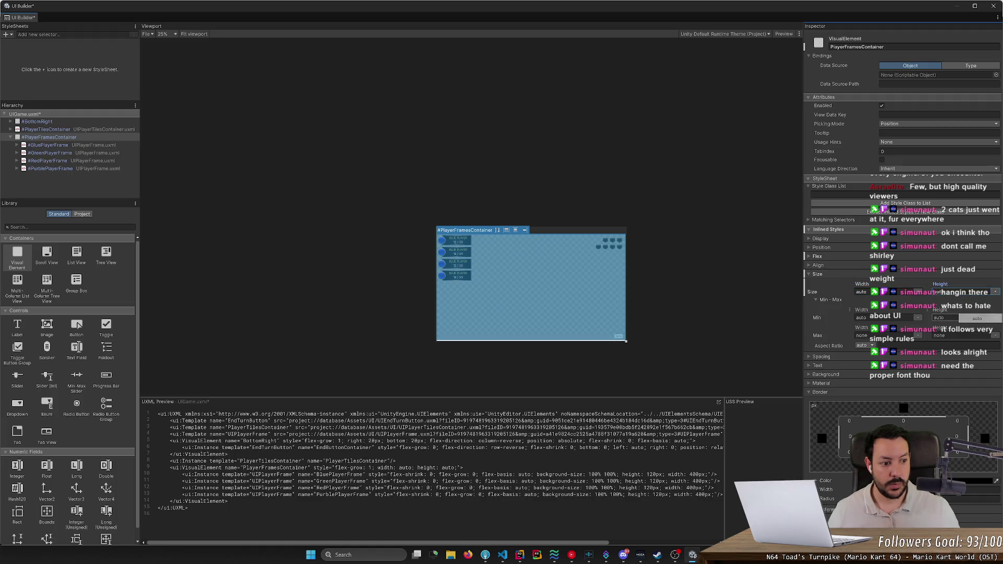
{"action": "left_click", "coordinate": [738, 252]}
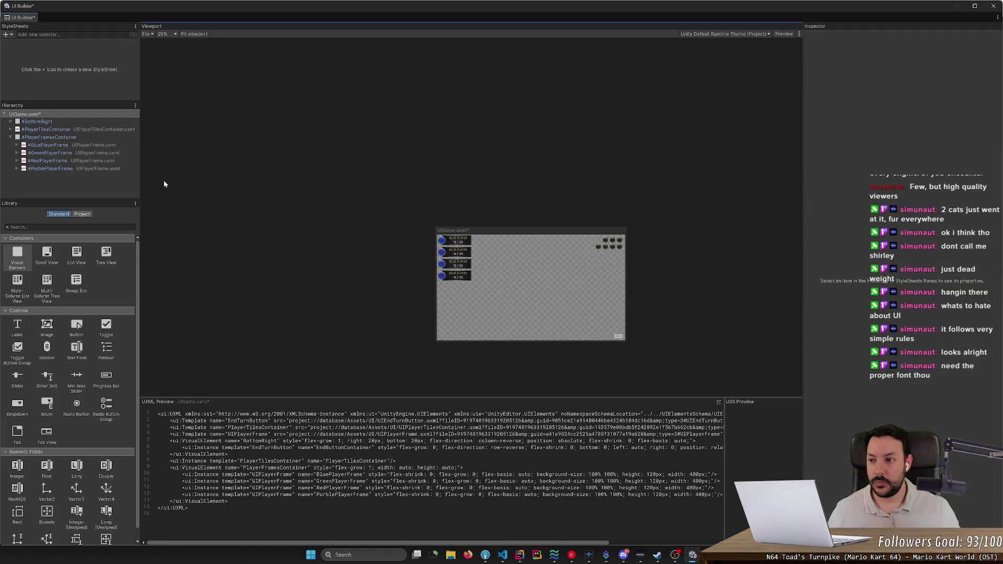
Step through the player frames in the hierarchy and check BluePlayerFrame's 400 width.
{"action": "left_click", "coordinate": [88, 145]}
{"action": "left_click", "coordinate": [86, 168]}
{"action": "left_click", "coordinate": [87, 155]}
{"action": "left_click", "coordinate": [86, 159]}
{"action": "left_click", "coordinate": [86, 145]}
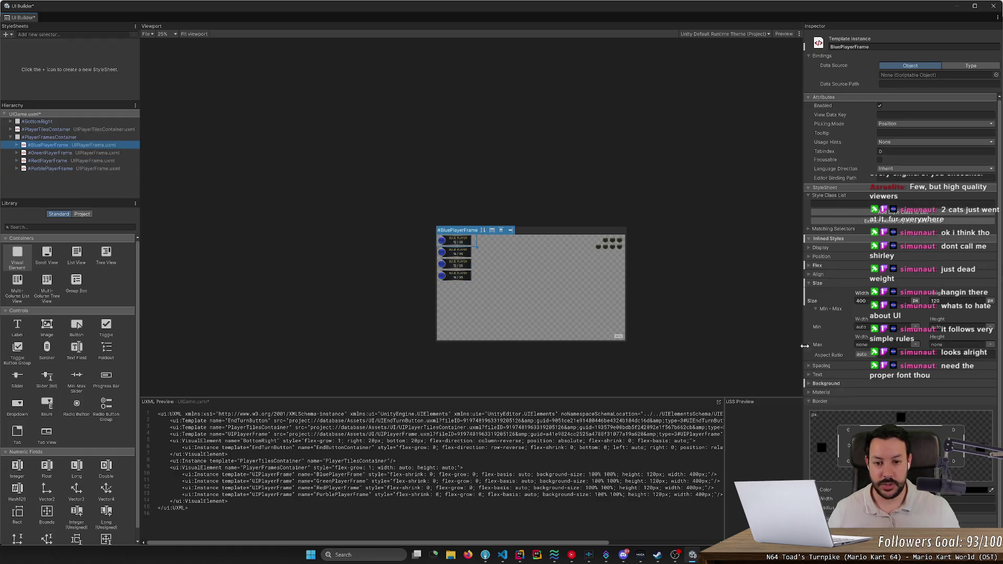
{"action": "left_click", "coordinate": [860, 302]}
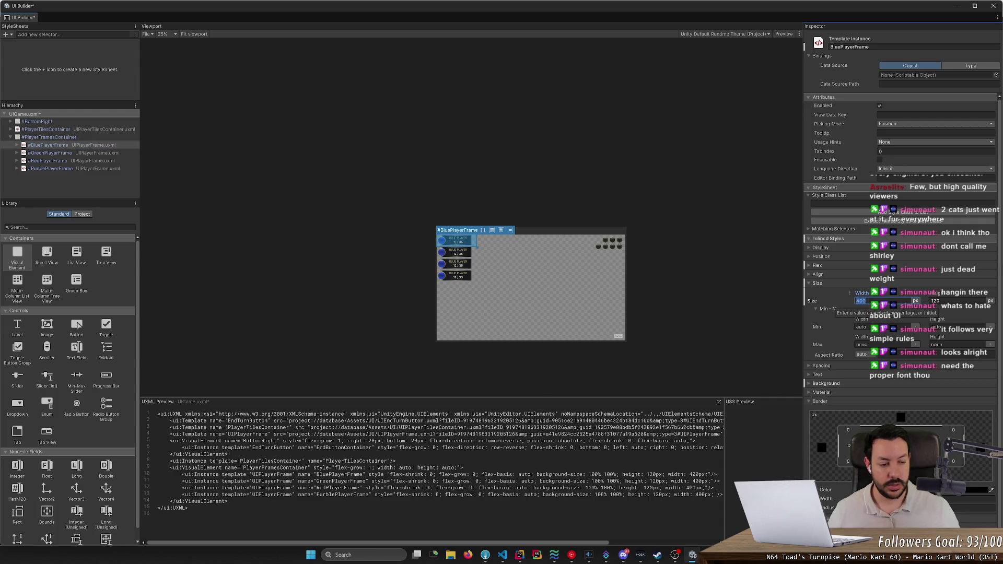
Open the BluePlayerFrame template in isolation and save the pending UIGame changes.
{"action": "right_click", "coordinate": [77, 147]}
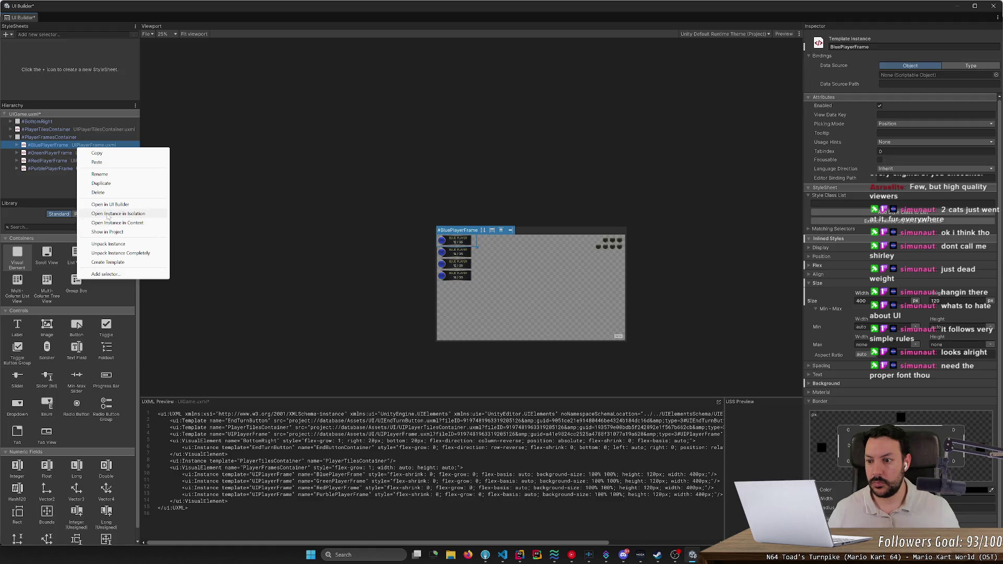
{"action": "left_click", "coordinate": [109, 214]}
{"action": "left_click", "coordinate": [475, 289]}
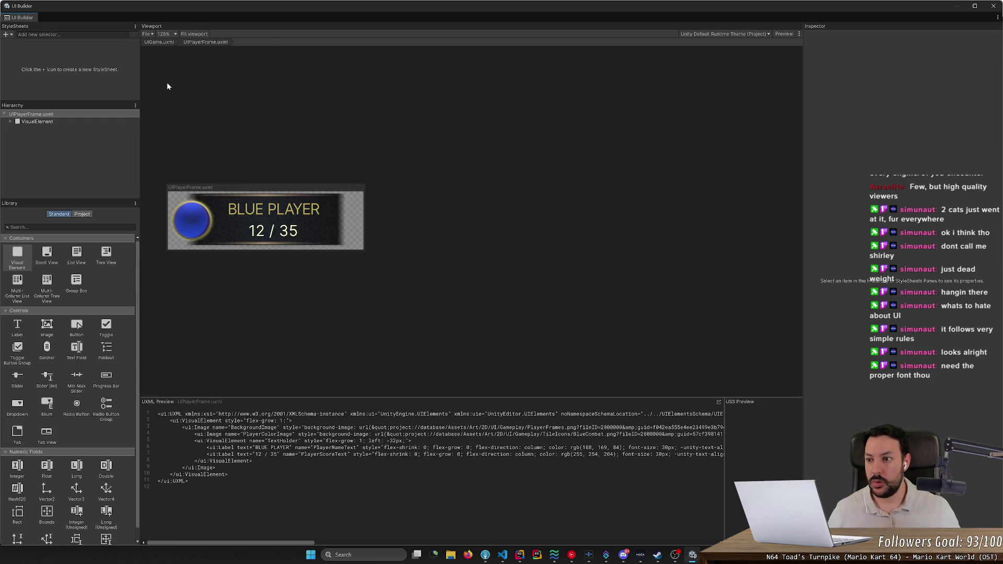
Reopen UIGame.uxml and open BluePlayerFrame's template in context.
{"action": "key", "text": "alt+Tab"}
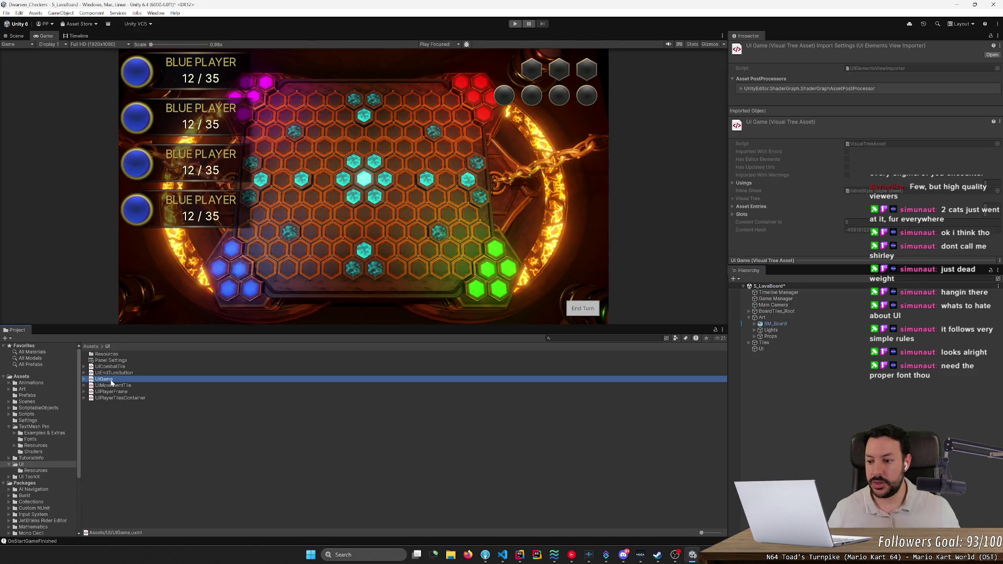
{"action": "double_click", "coordinate": [111, 383]}
{"action": "left_click", "coordinate": [70, 147]}
{"action": "right_click", "coordinate": [70, 148]}
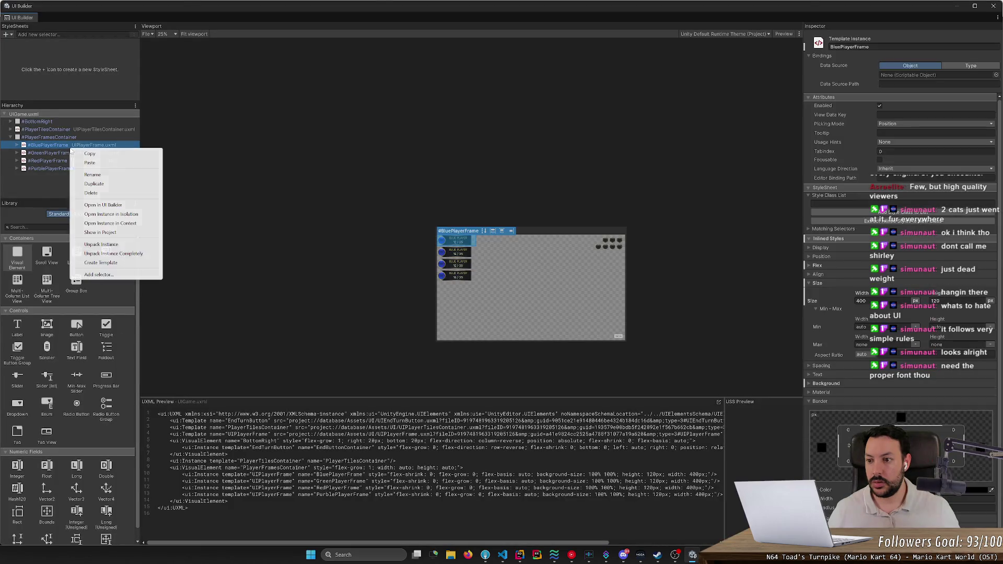
{"action": "left_click", "coordinate": [117, 224]}
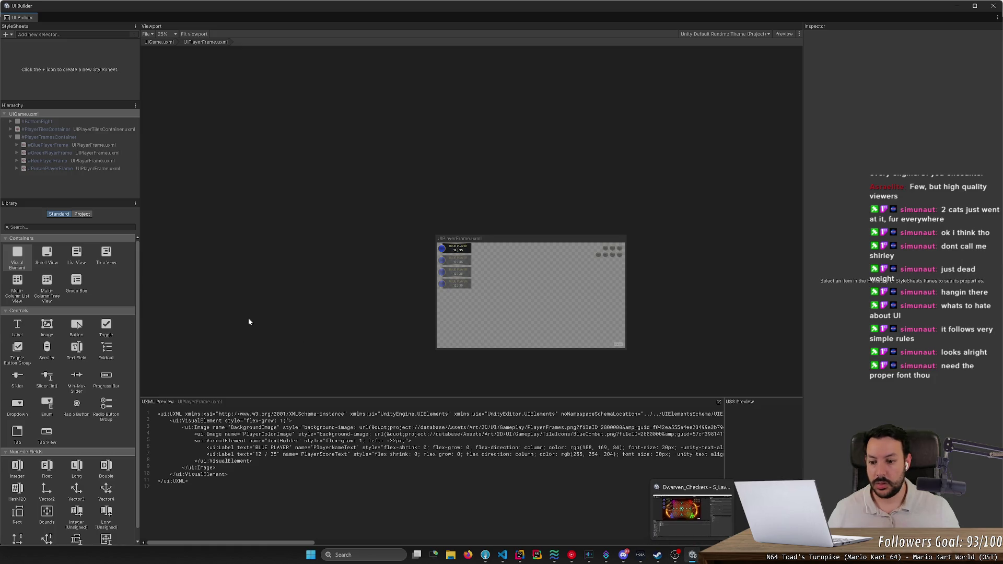
Set the player frame template's root VisualElement width unit to auto.
{"action": "left_click", "coordinate": [445, 251]}
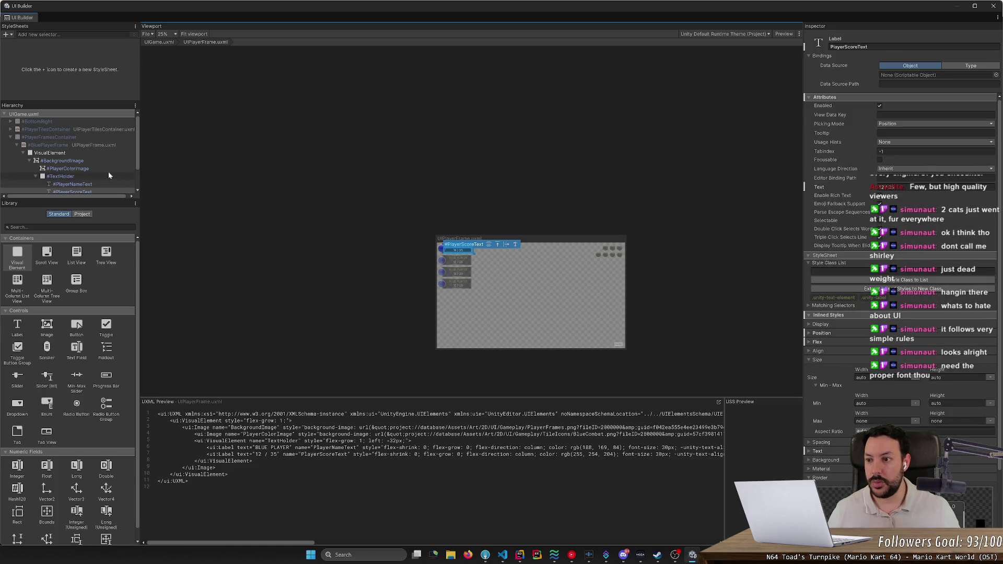
{"action": "scroll", "coordinate": [109, 177], "scroll_direction": "down", "scroll_amount": 2}
{"action": "scroll", "coordinate": [280, 228], "scroll_direction": "up", "scroll_amount": 3}
{"action": "scroll", "coordinate": [281, 228], "scroll_direction": "up", "scroll_amount": 1}
{"action": "left_click", "coordinate": [77, 126]}
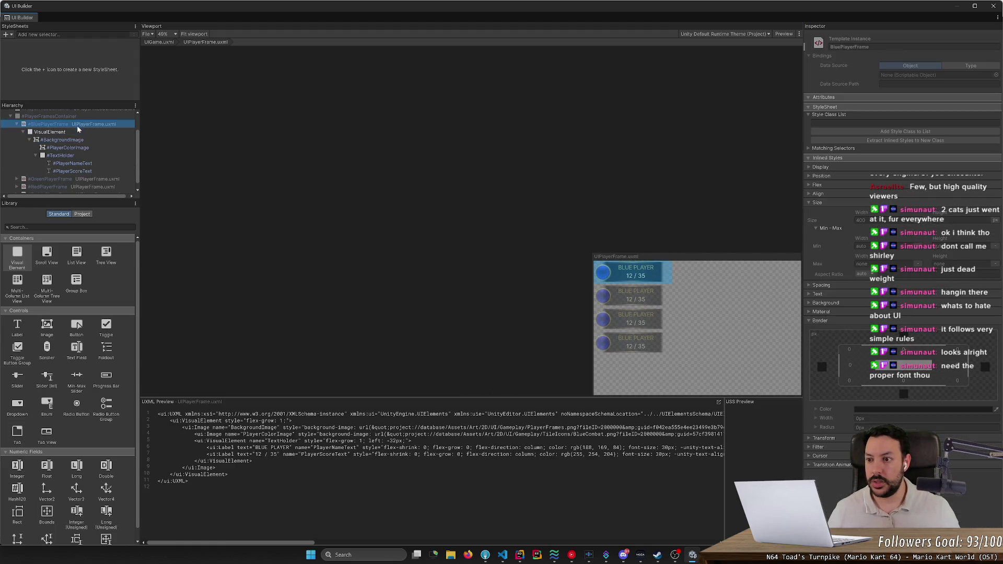
{"action": "left_click", "coordinate": [79, 132]}
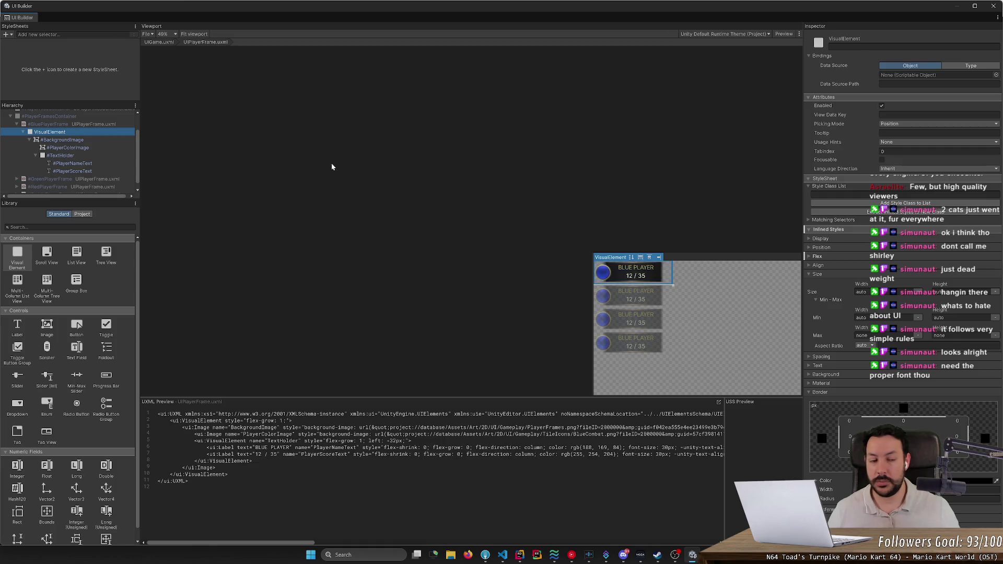
{"action": "mouse_move", "coordinate": [862, 285]}
{"action": "left_mouse_down"}
{"action": "mouse_move", "coordinate": [890, 294]}
{"action": "mouse_move", "coordinate": [881, 299]}
{"action": "left_mouse_up"}
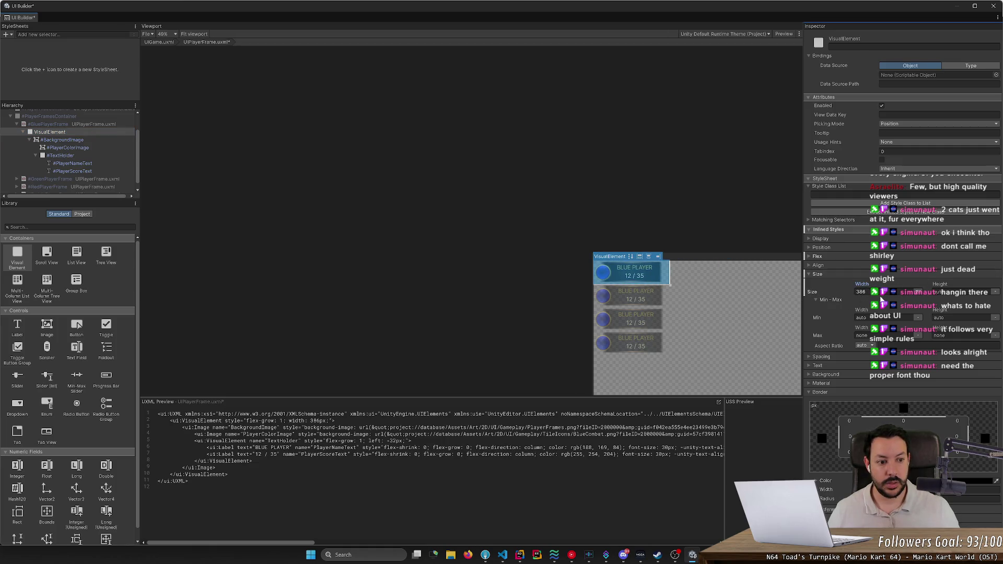
{"action": "left_click", "coordinate": [917, 292]}
{"action": "left_click", "coordinate": [931, 319]}
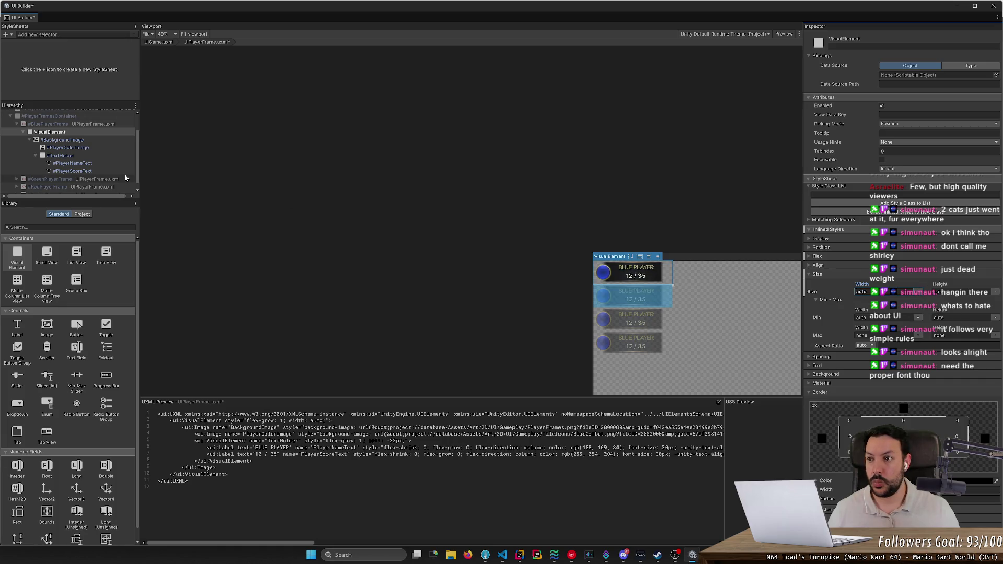
Check BackgroundImage, deselect the root element, and return to the Unity Editor's Game view.
{"action": "left_click", "coordinate": [93, 143]}
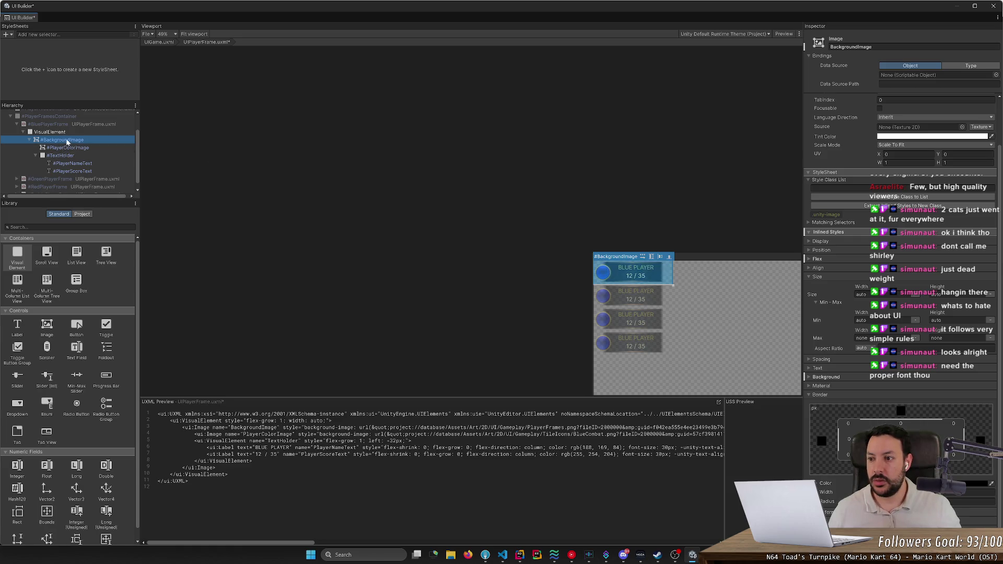
{"action": "left_click", "coordinate": [79, 133]}
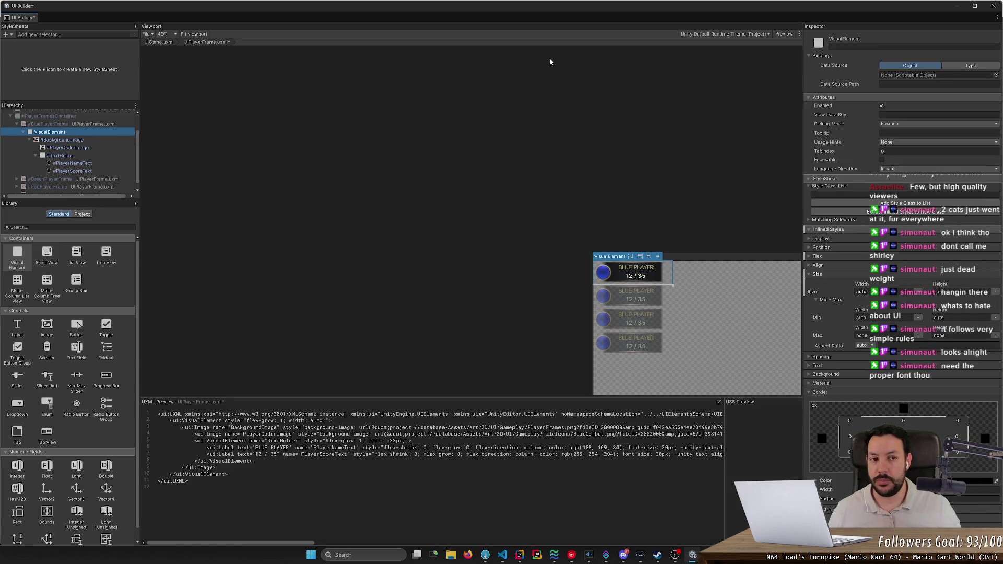
{"action": "left_click", "coordinate": [54, 123]}
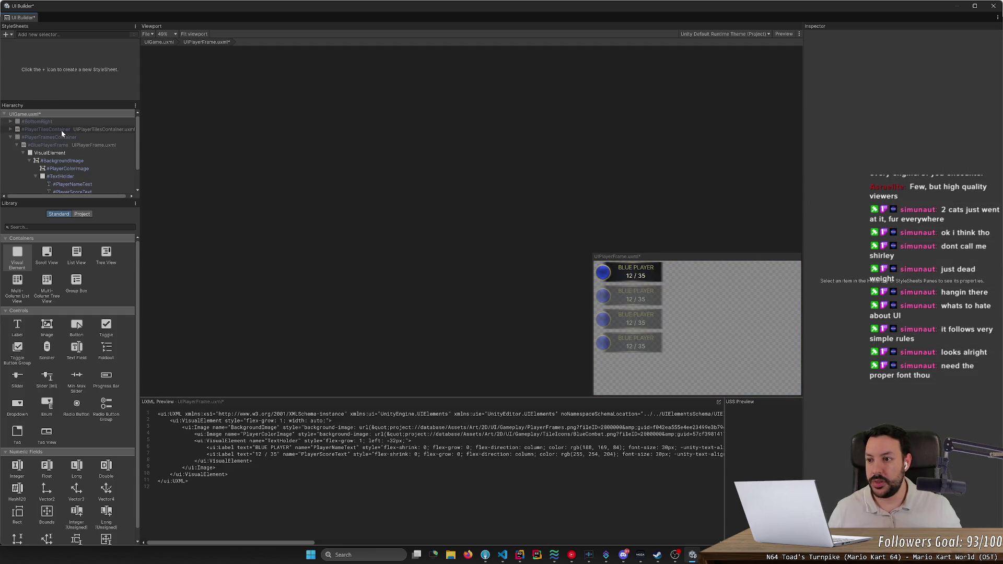
{"action": "left_click", "coordinate": [23, 18]}
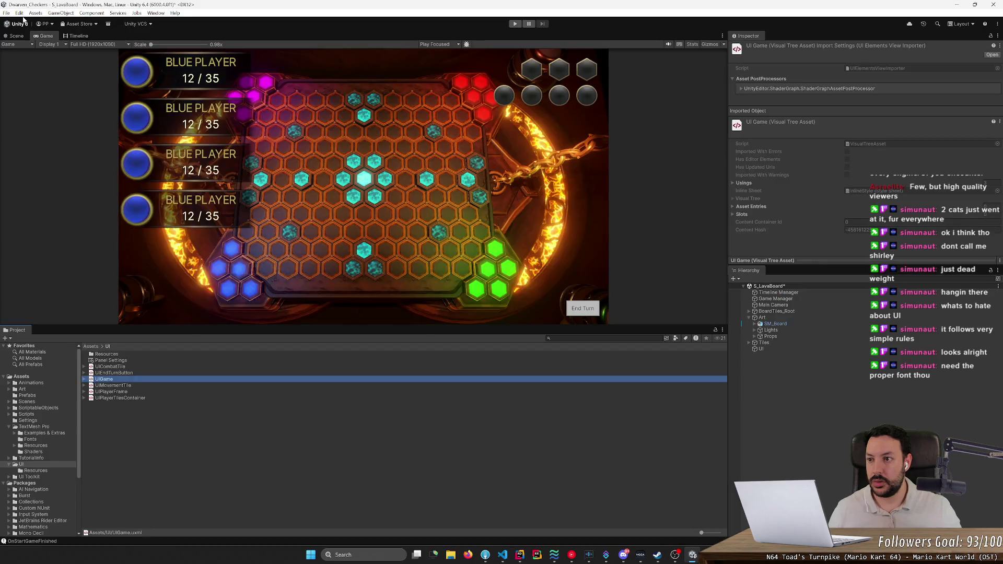
Reopen UIGame in UI Builder and expand PlayerFramesContainer to show its four frames.
{"action": "double_click", "coordinate": [104, 379]}
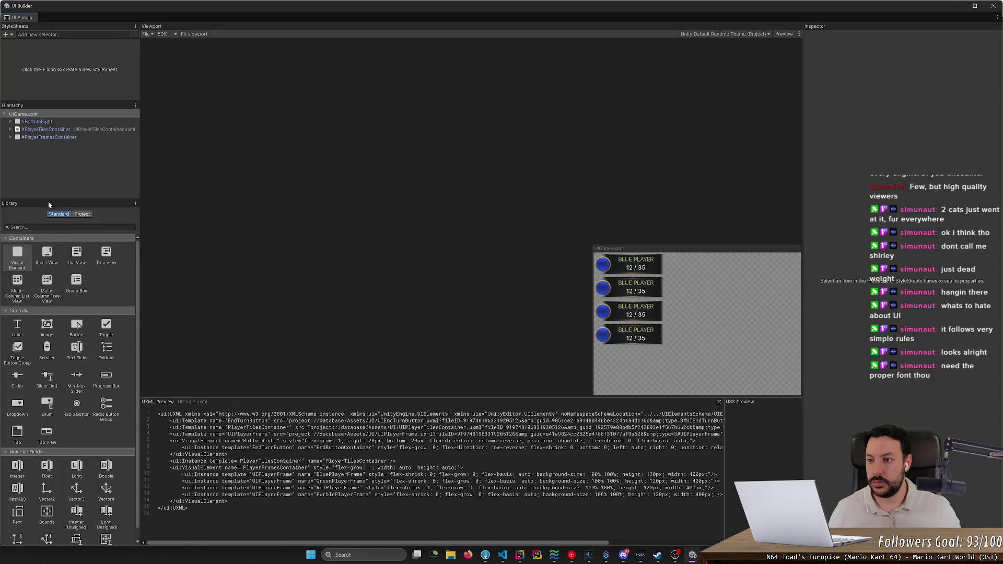
{"action": "left_click", "coordinate": [90, 137]}
{"action": "left_click", "coordinate": [11, 137]}
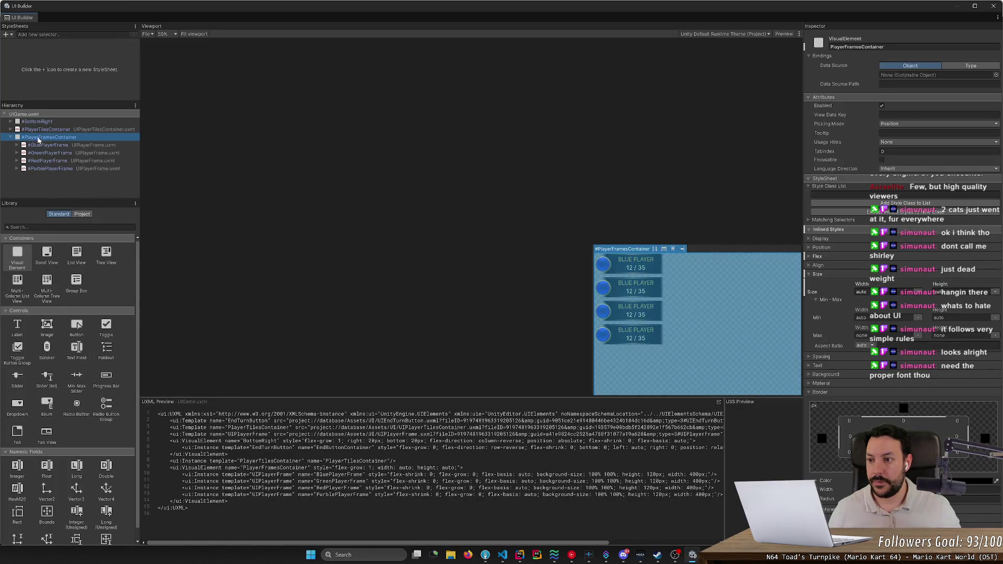
{"action": "scroll", "coordinate": [903, 262], "scroll_direction": "down", "scroll_amount": 3}
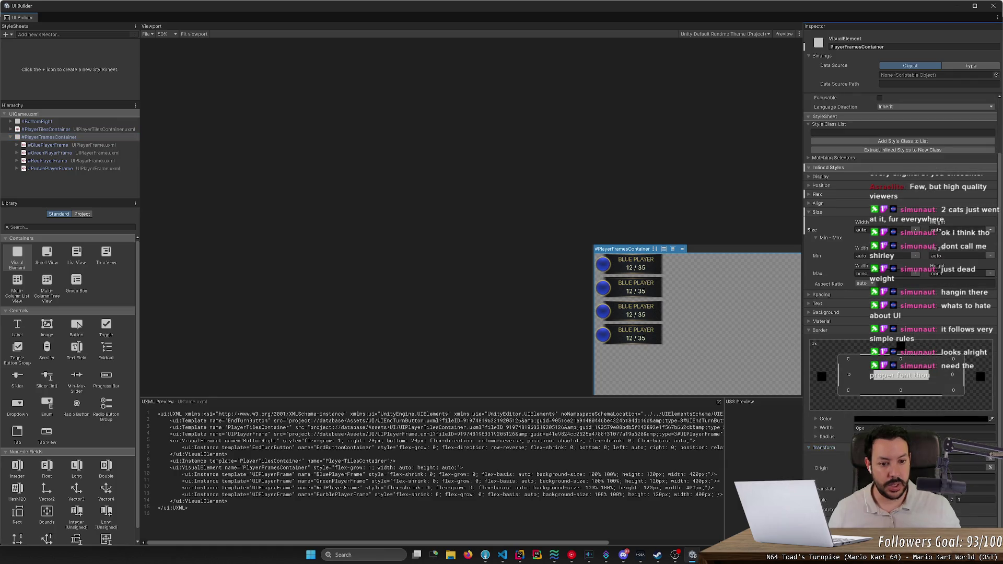
Scale PlayerFramesContainer to 0.7 0.7 and centre the game canvas in the viewport.
{"action": "key", "text": "Return"}
{"action": "left_click_drag", "start_coordinate": [825, 499], "coordinate": [852, 500]}
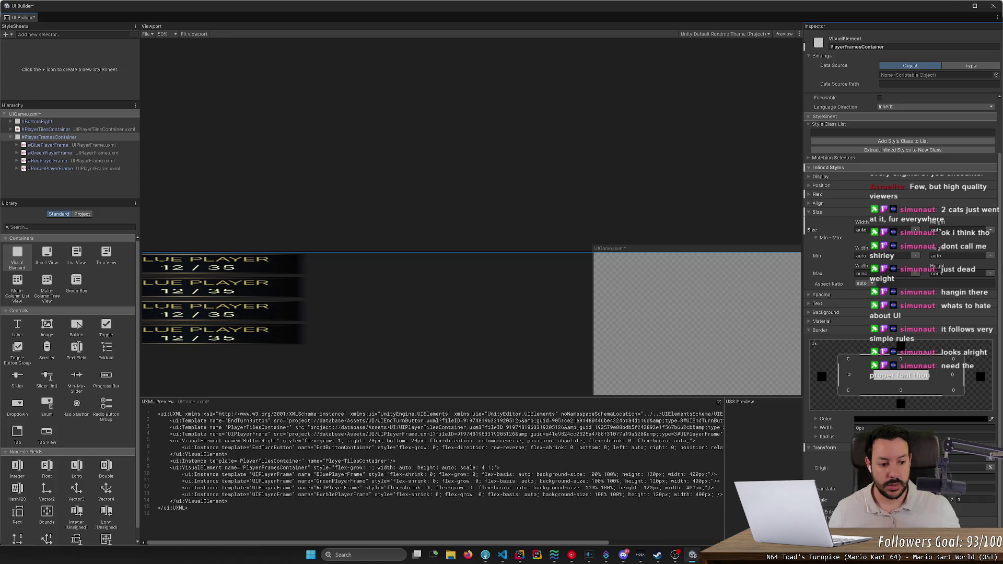
{"action": "left_click_drag", "start_coordinate": [851, 500], "coordinate": [843, 499]}
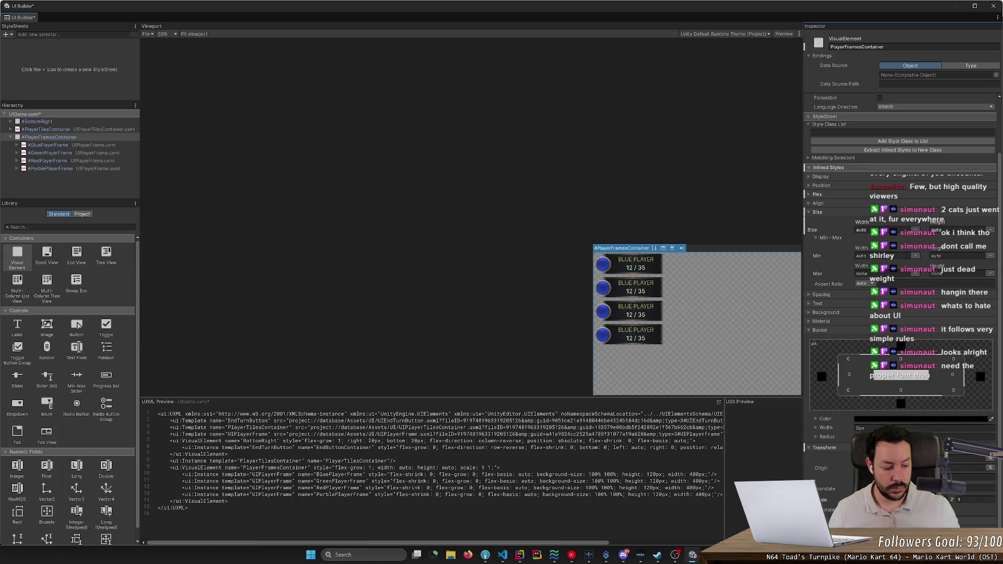
{"action": "type", "text": "0.7 "}
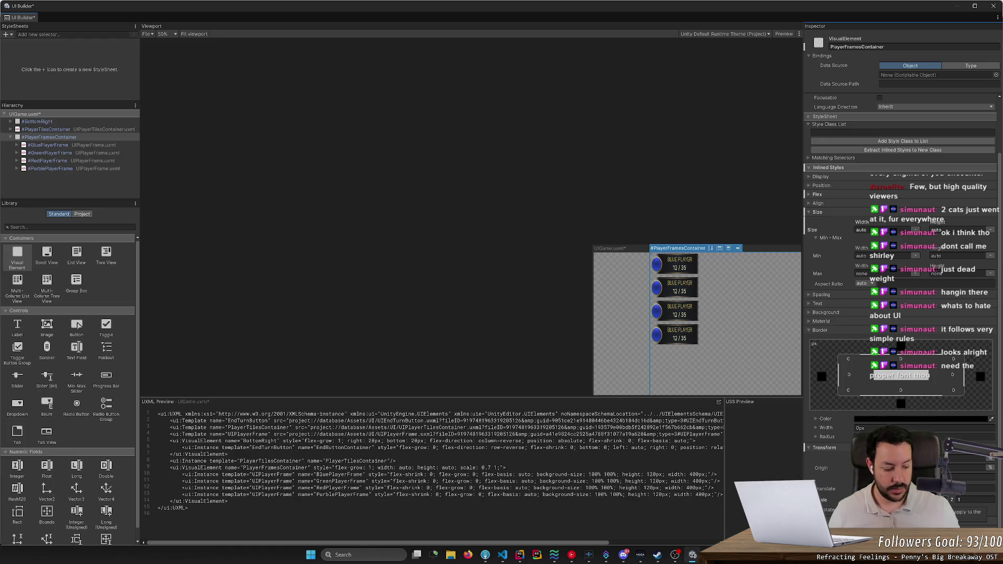
{"action": "type", "text": "0.7"}
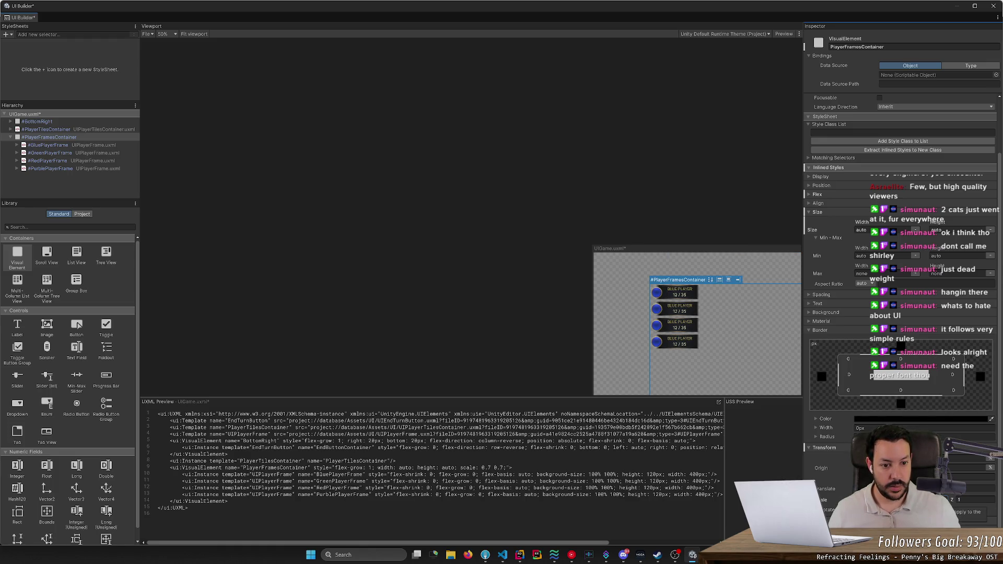
{"action": "mouse_move", "coordinate": [470, 287]}
{"action": "left_mouse_down"}
{"action": "mouse_move", "coordinate": [287, 134]}
{"action": "mouse_move", "coordinate": [307, 231]}
{"action": "left_mouse_up"}
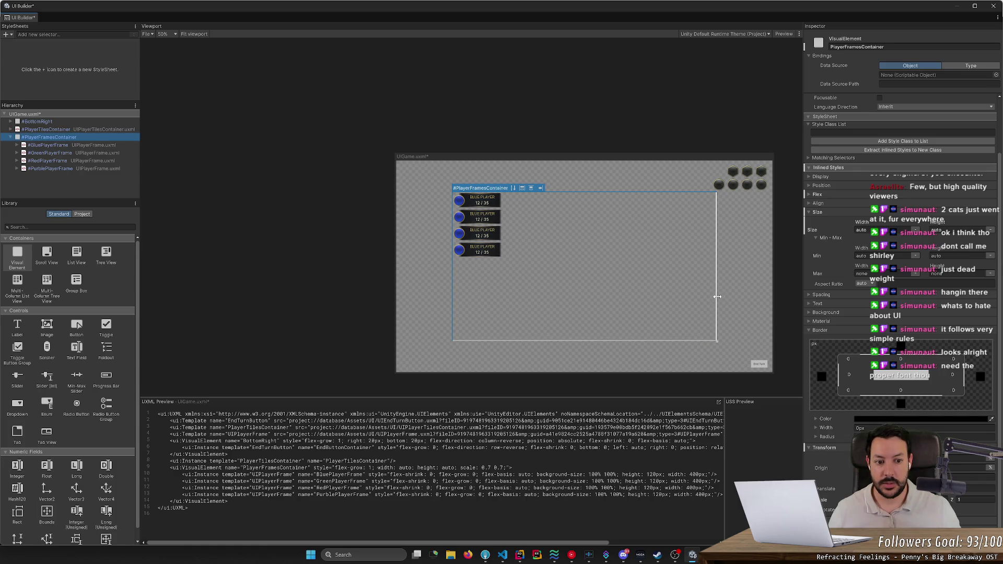
{"action": "left_click", "coordinate": [452, 284]}
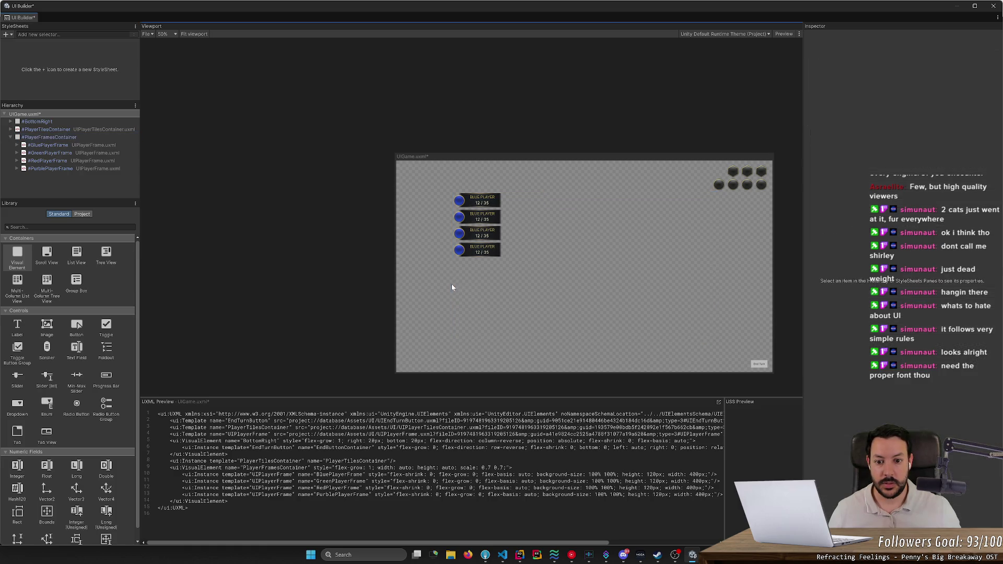
Set PlayerFramesContainer's Transform Scale X and Y to 1.
{"action": "left_click", "coordinate": [475, 234]}
{"action": "left_click", "coordinate": [79, 139]}
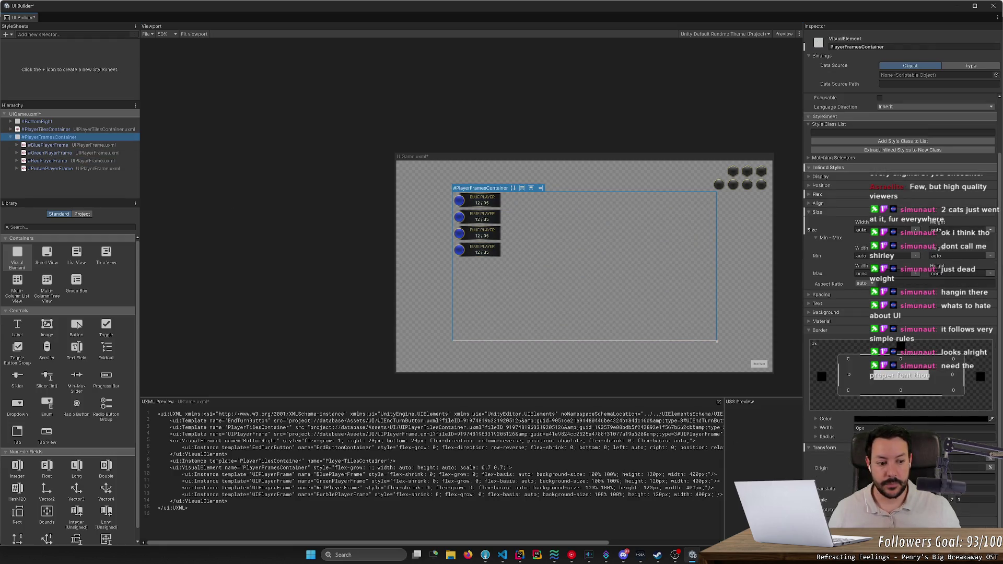
{"action": "type", "text": "1"}
{"action": "key", "text": "Tab"}
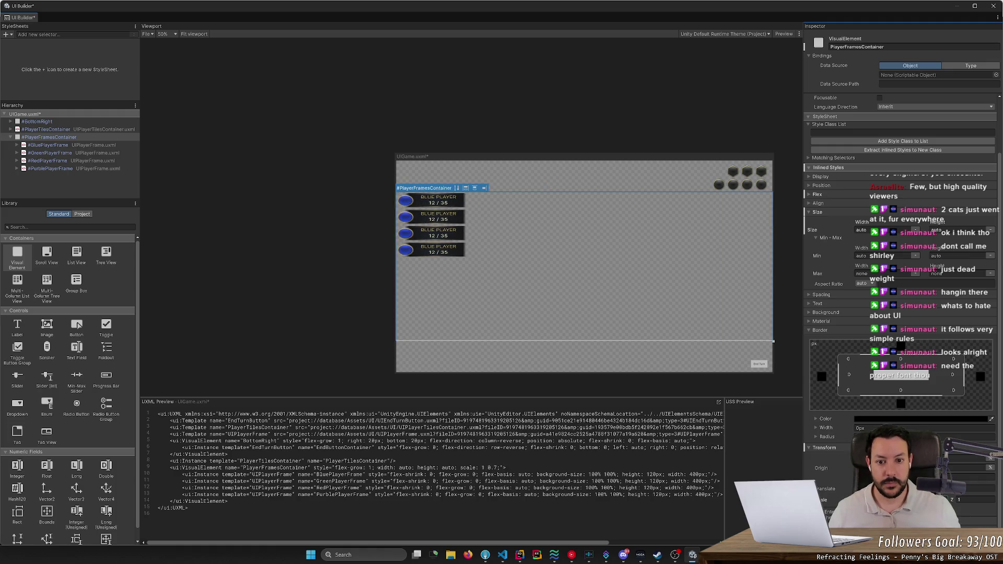
{"action": "type", "text": "1"}
{"action": "key", "text": "Return"}
Select the first blue player frame, then BluePlayerFrame in the Hierarchy.
{"action": "left_click", "coordinate": [422, 171]}
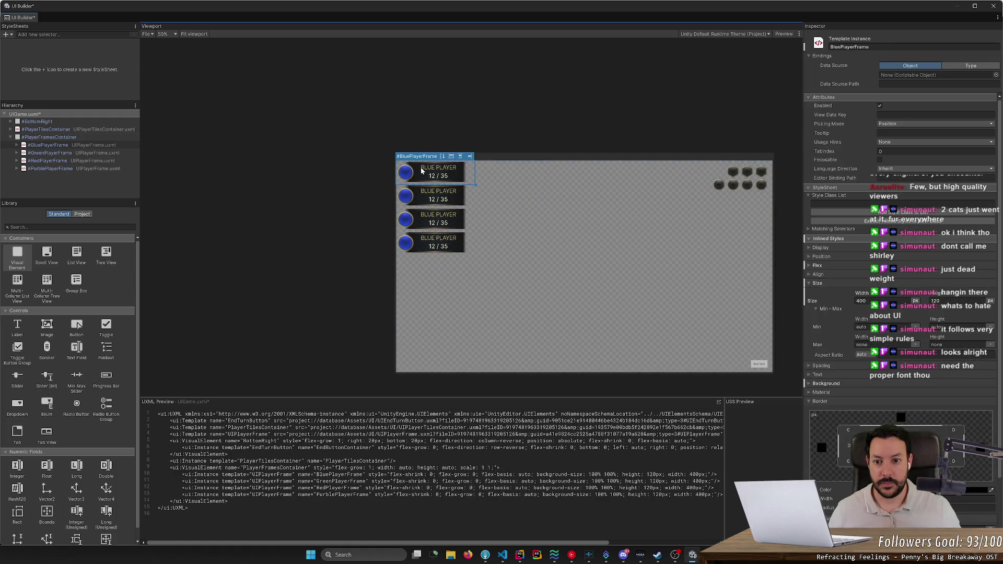
{"action": "right_click", "coordinate": [422, 170]}
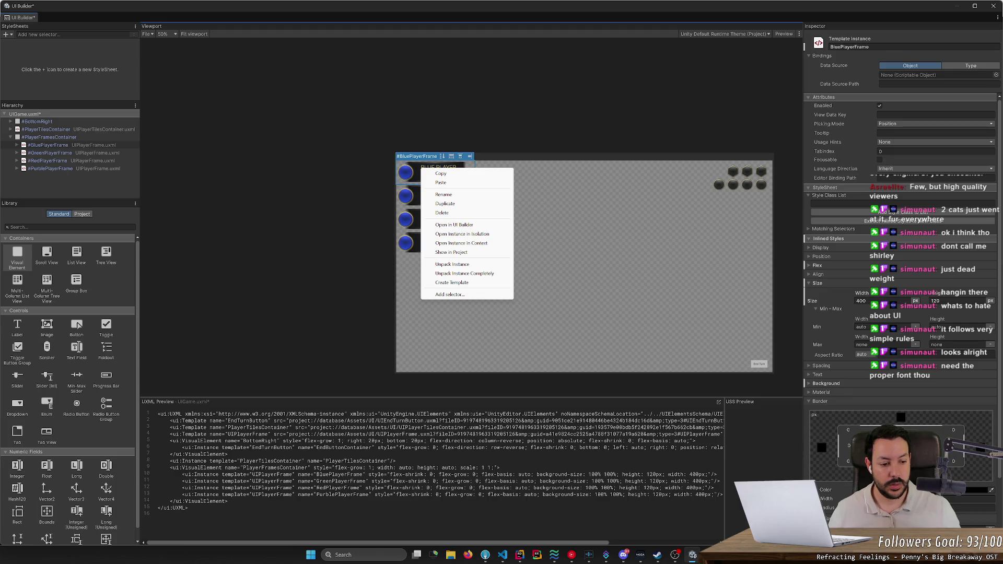
{"action": "left_click", "coordinate": [836, 408]}
{"action": "scroll", "coordinate": [836, 407], "scroll_direction": "down", "scroll_amount": 3}
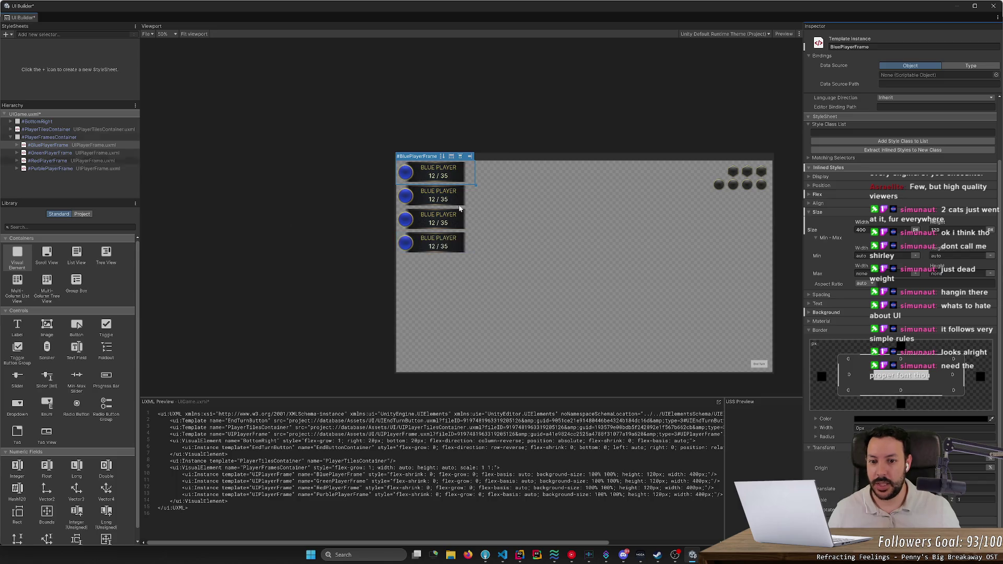
{"action": "left_click", "coordinate": [76, 146]}
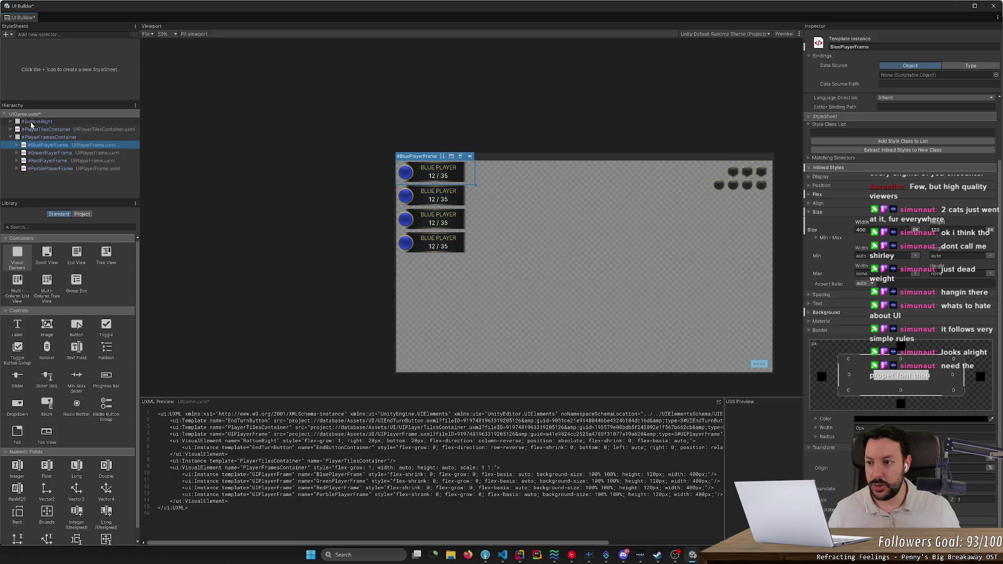
Open BluePlayerFrame's template in context and save the pending layout changes.
{"action": "left_click", "coordinate": [16, 145]}
{"action": "right_click", "coordinate": [33, 145]}
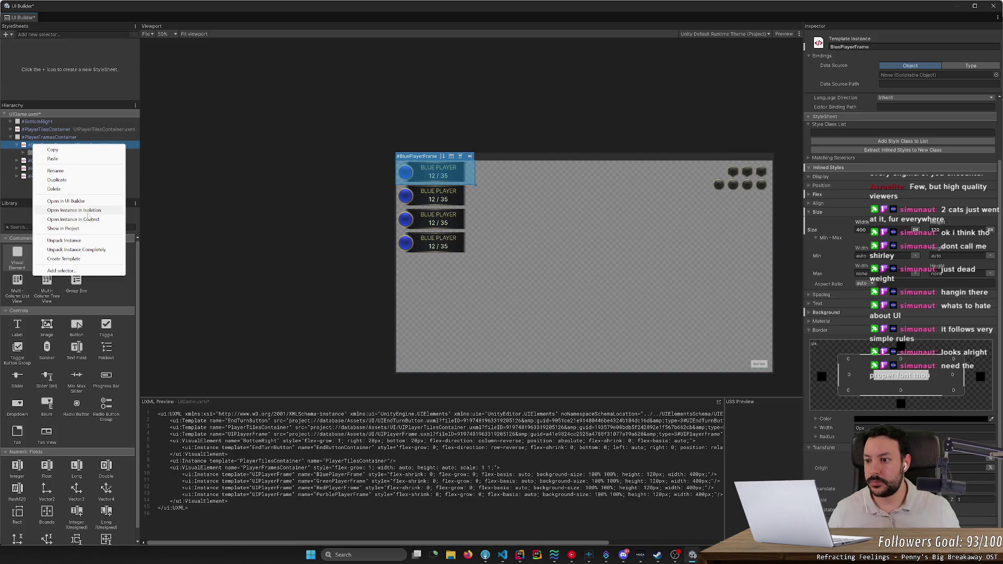
{"action": "left_click", "coordinate": [94, 220]}
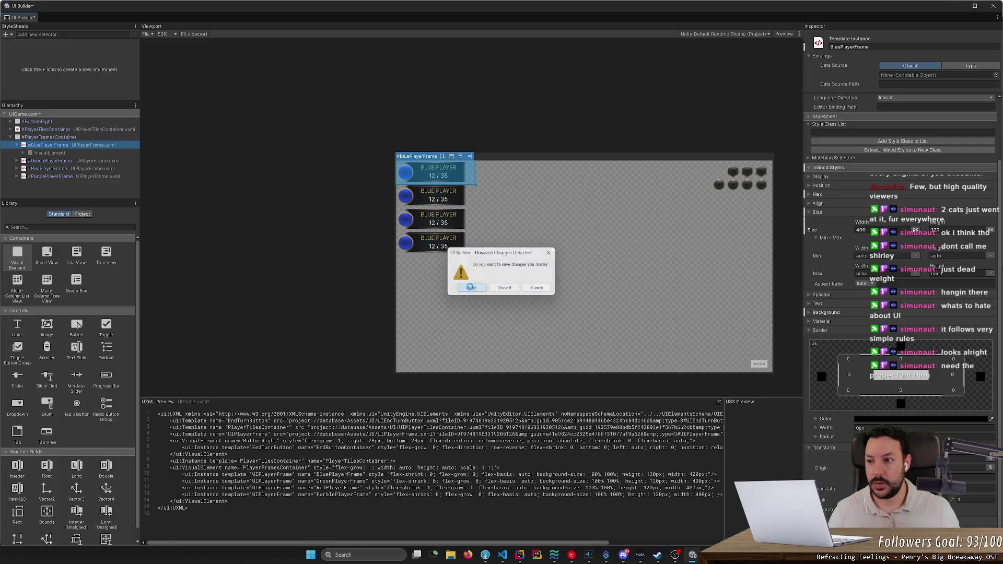
{"action": "left_click", "coordinate": [472, 289]}
Expand the frame's element tree, select BackgroundImage, and show its background settings.
{"action": "left_click", "coordinate": [11, 138]}
{"action": "left_click", "coordinate": [17, 145]}
{"action": "left_click", "coordinate": [24, 152]}
{"action": "left_click", "coordinate": [29, 160]}
{"action": "left_click", "coordinate": [40, 161]}
{"action": "left_click", "coordinate": [35, 176]}
{"action": "scroll", "coordinate": [52, 157], "scroll_direction": "down", "scroll_amount": 1}
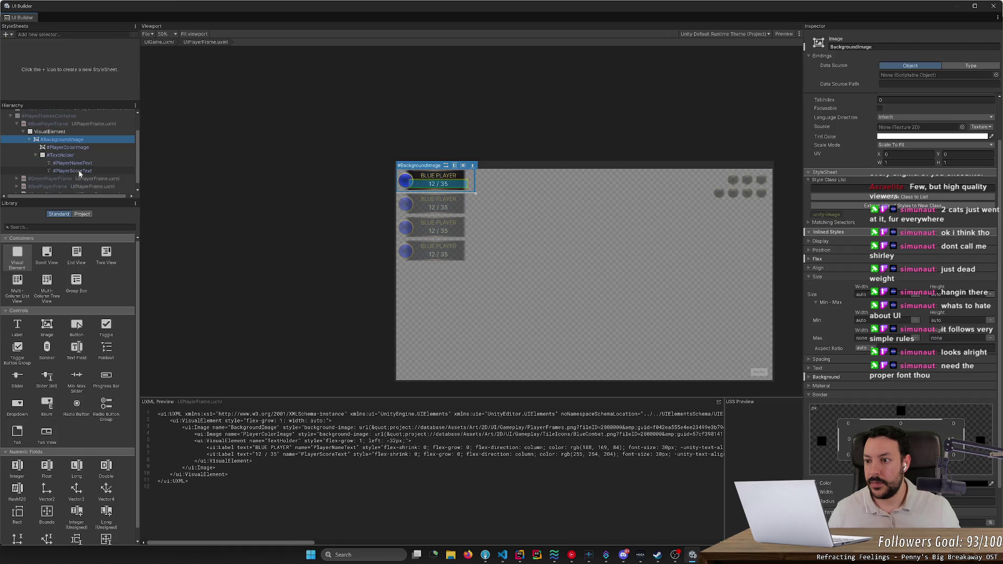
{"action": "scroll", "coordinate": [925, 397], "scroll_direction": "down", "scroll_amount": 3}
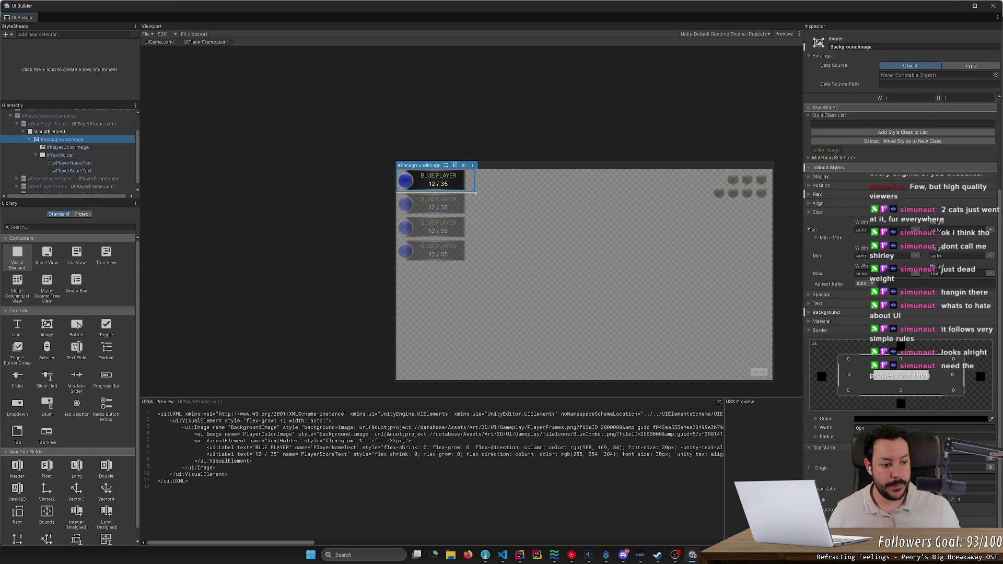
{"action": "left_click", "coordinate": [809, 312]}
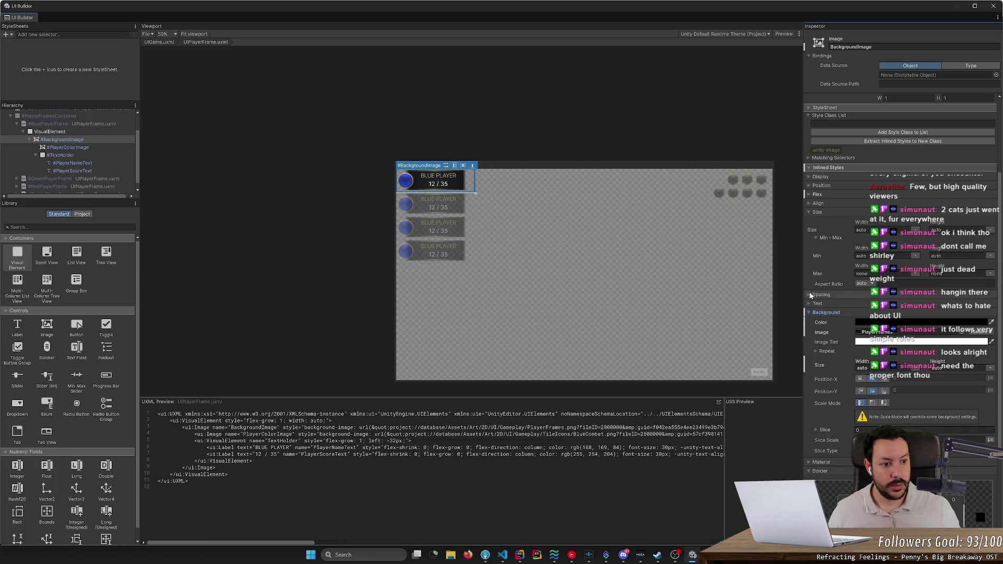
Set the root VisualElement's background size width to 100 and review its flex and position settings.
{"action": "scroll", "coordinate": [822, 244], "scroll_direction": "up", "scroll_amount": 3}
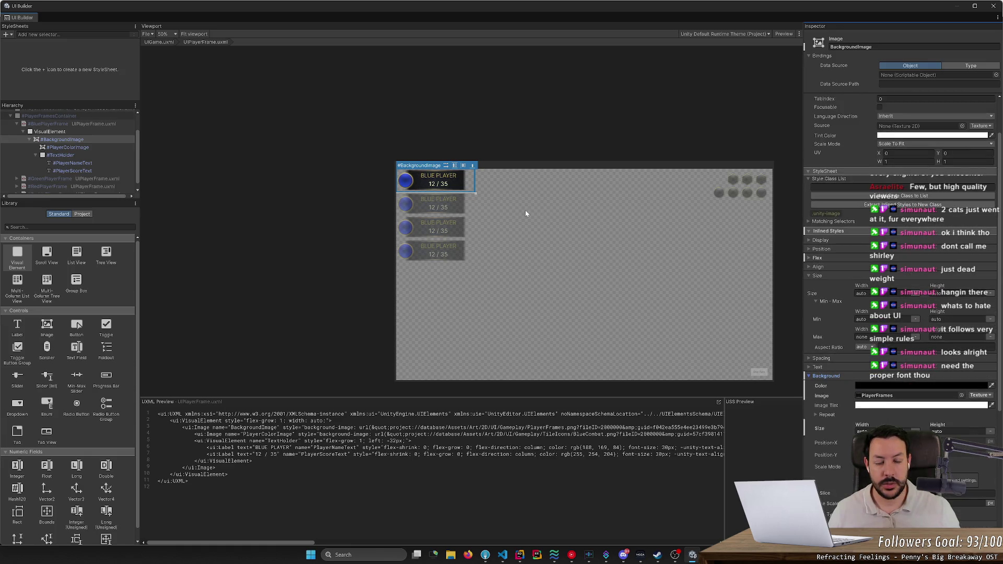
{"action": "left_click", "coordinate": [90, 132]}
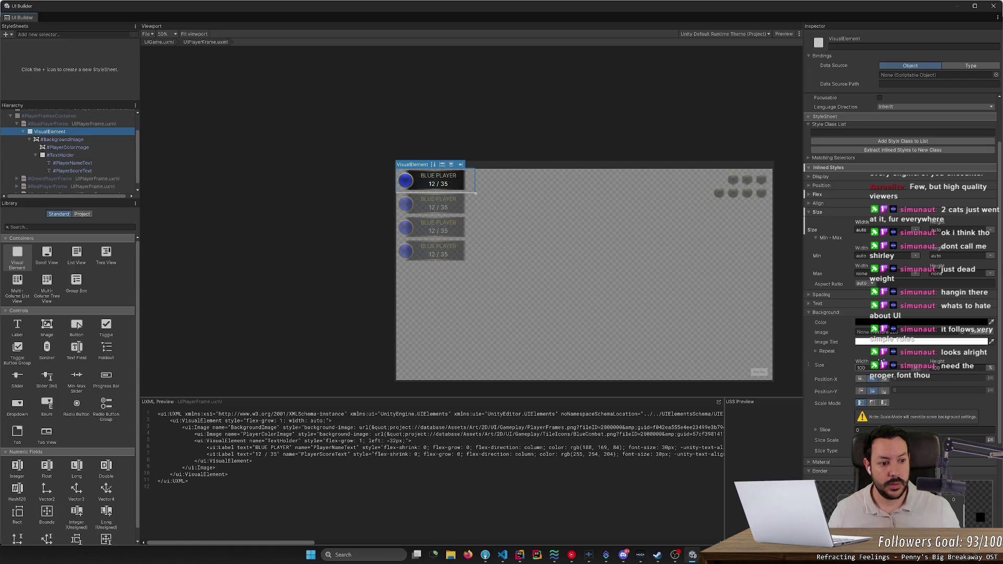
{"action": "left_click_drag", "start_coordinate": [862, 361], "coordinate": [948, 371]}
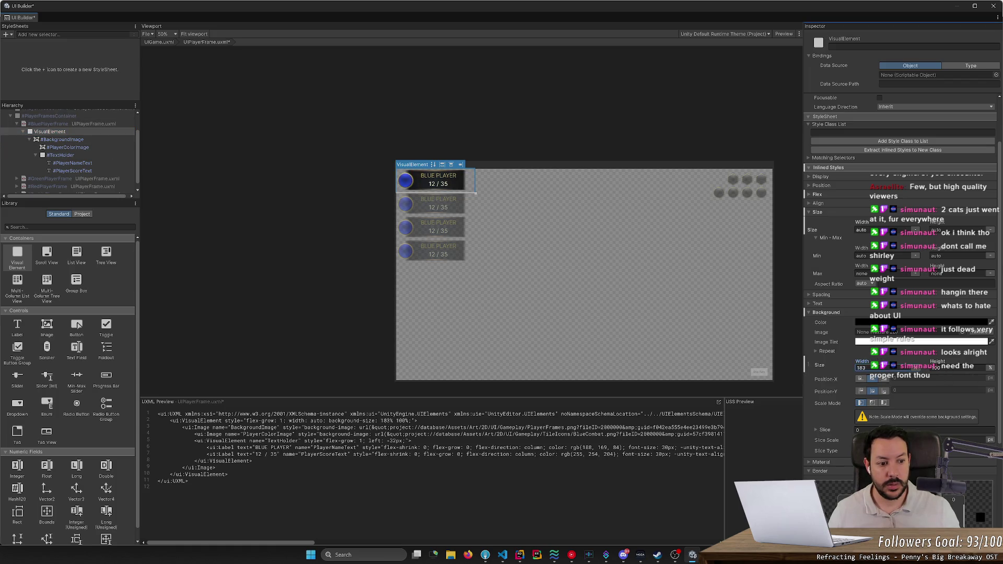
{"action": "type", "text": "100"}
{"action": "key", "text": "Return"}
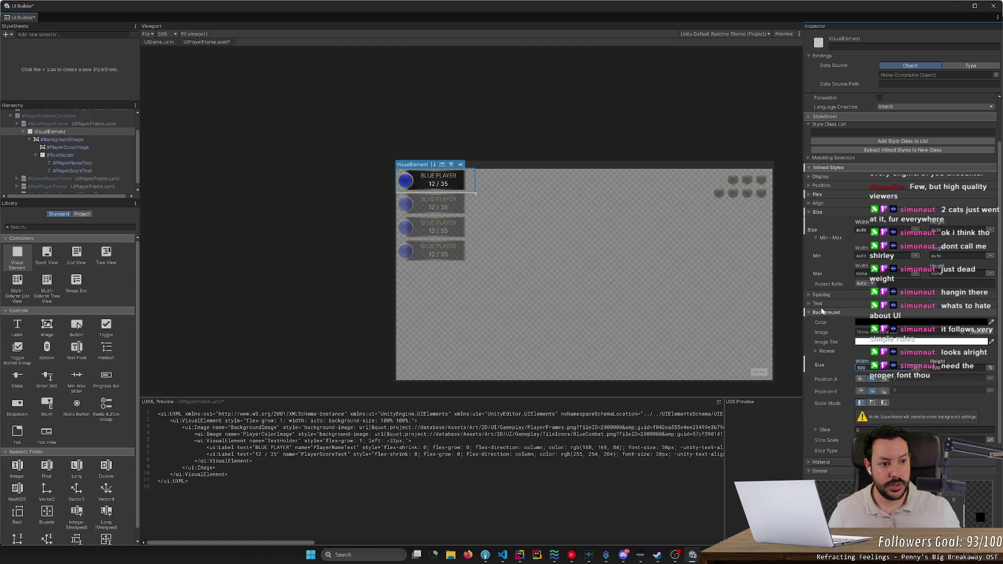
{"action": "left_click", "coordinate": [811, 212]}
{"action": "left_click", "coordinate": [810, 194]}
{"action": "left_click", "coordinate": [810, 195]}
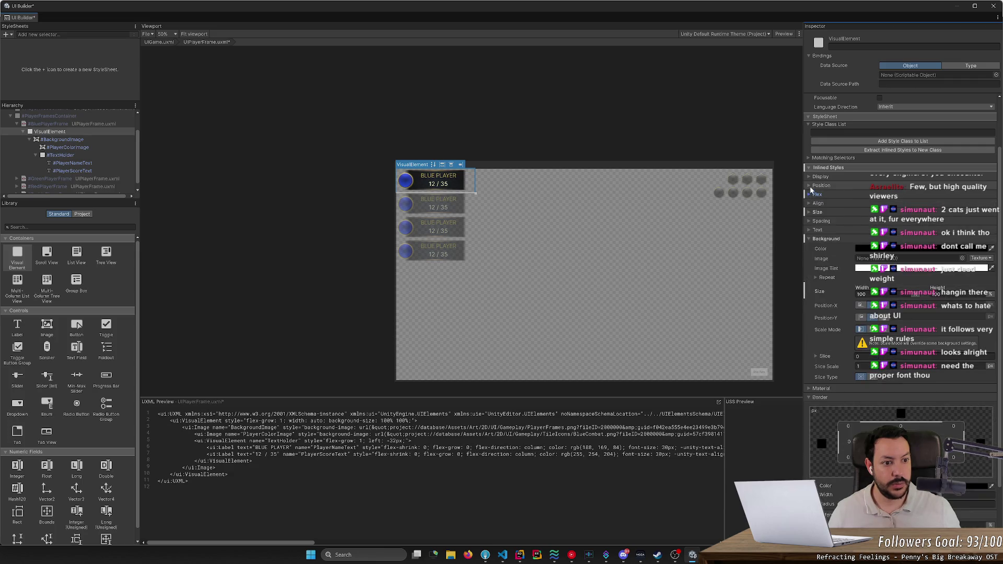
{"action": "left_click", "coordinate": [810, 186]}
{"action": "left_click", "coordinate": [810, 186]}
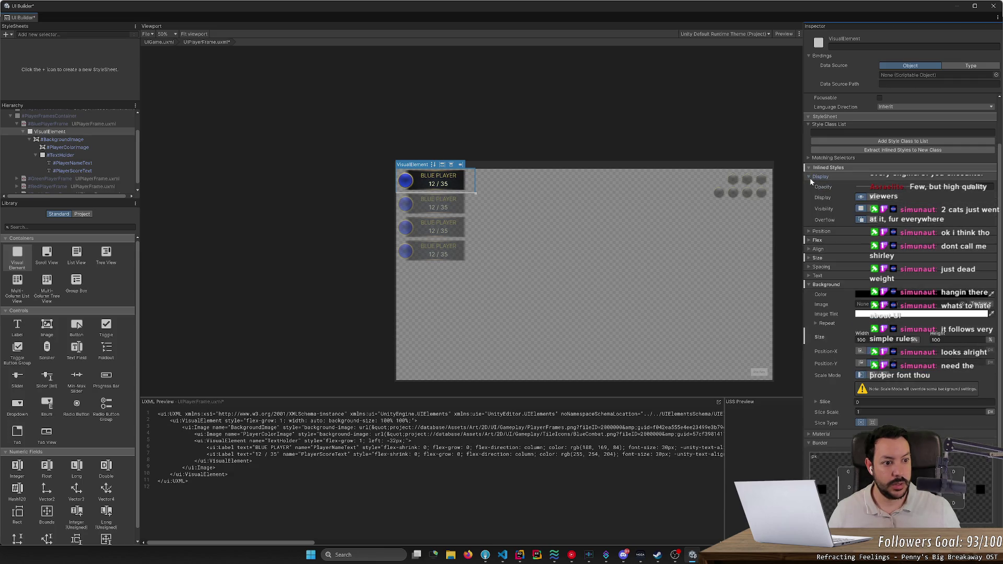
Inspect BackgroundImage's size, flex and position settings, then TextHolder and PlayerColorImage.
{"action": "scroll", "coordinate": [811, 220], "scroll_direction": "down", "scroll_amount": 3}
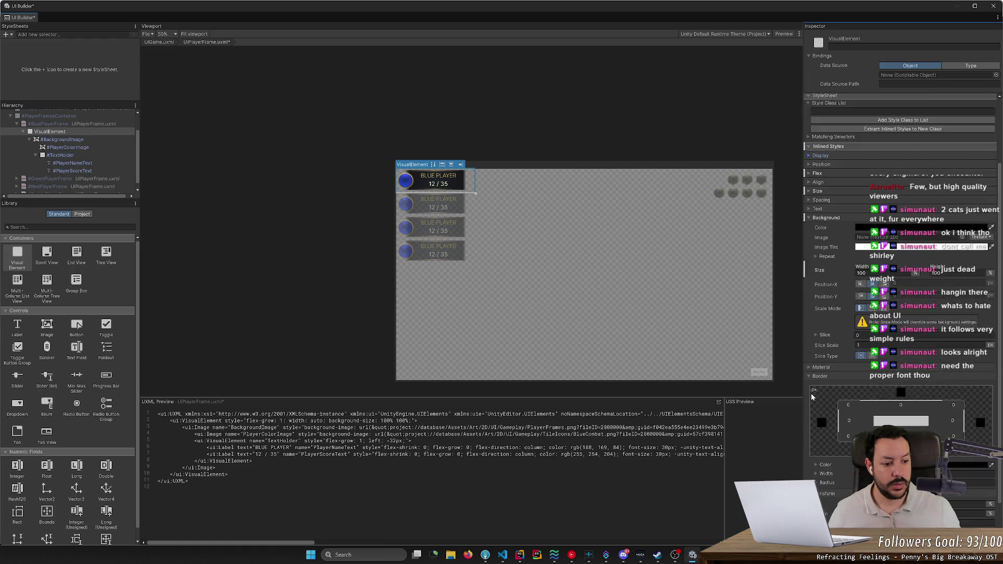
{"action": "left_click", "coordinate": [71, 139]}
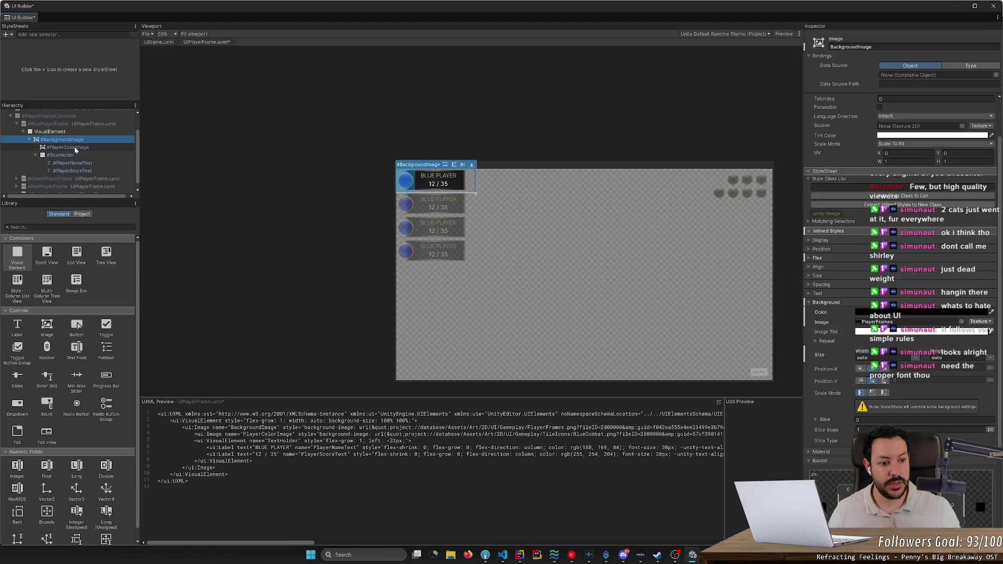
{"action": "left_click", "coordinate": [810, 276]}
{"action": "left_click", "coordinate": [809, 276]}
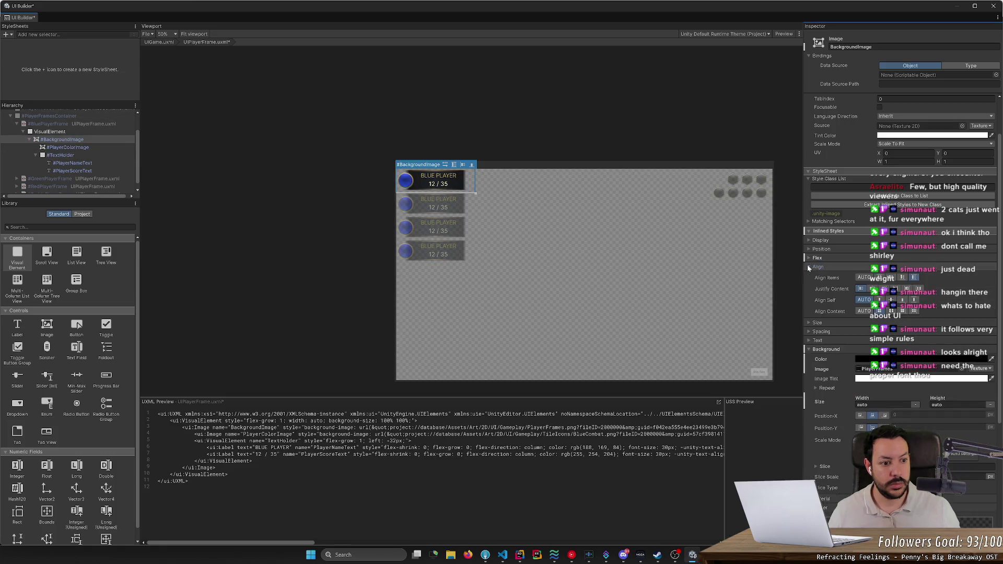
{"action": "left_click", "coordinate": [808, 258]}
{"action": "left_click", "coordinate": [807, 257]}
{"action": "left_click", "coordinate": [808, 249]}
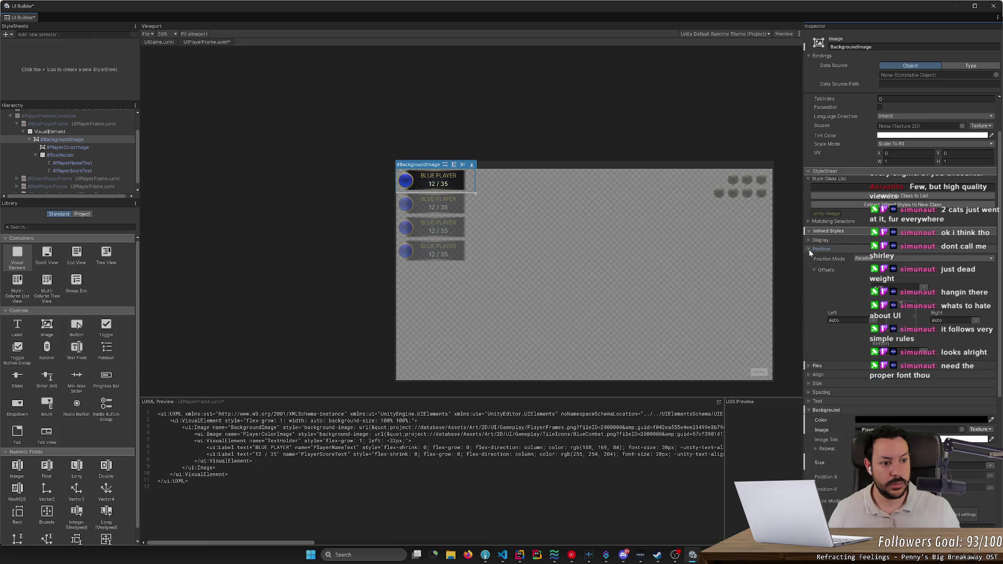
{"action": "left_click", "coordinate": [808, 249]}
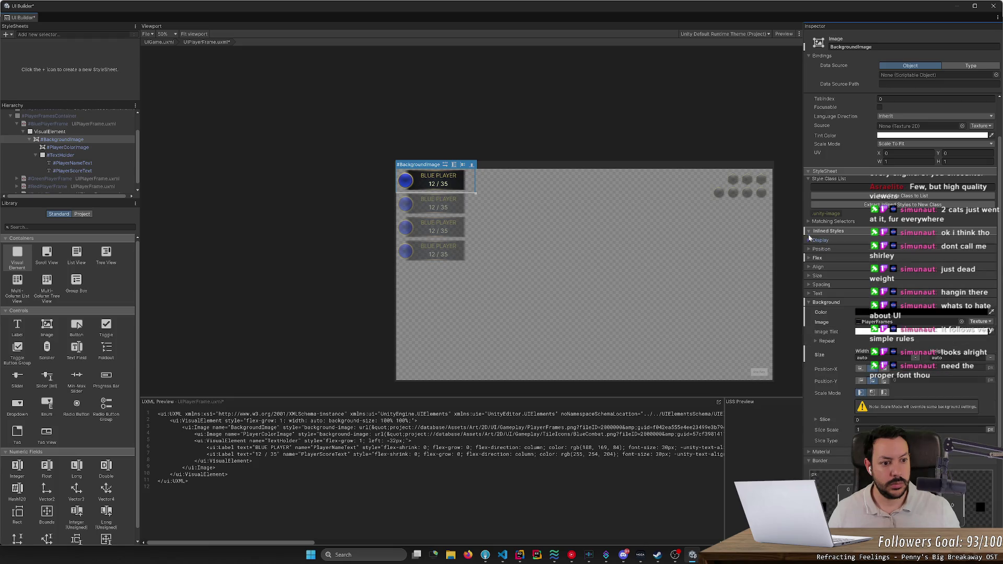
{"action": "left_click", "coordinate": [809, 231]}
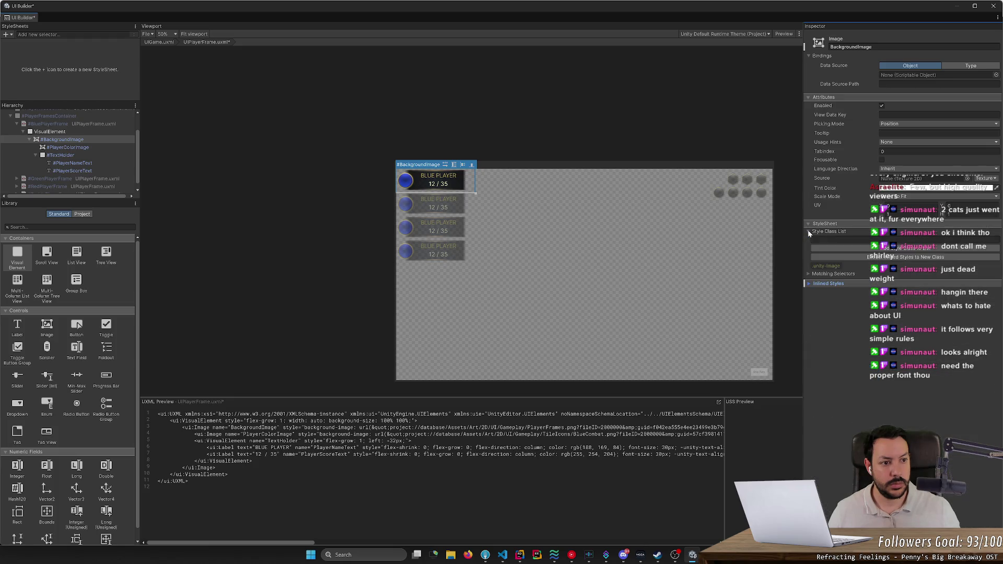
{"action": "left_click", "coordinate": [80, 149]}
{"action": "left_click", "coordinate": [81, 156]}
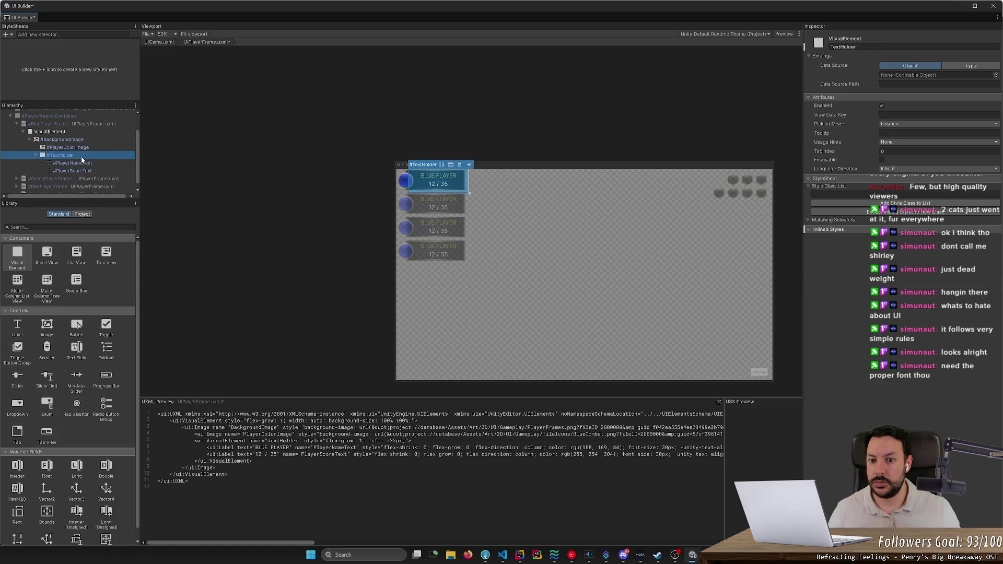
{"action": "left_click", "coordinate": [84, 149]}
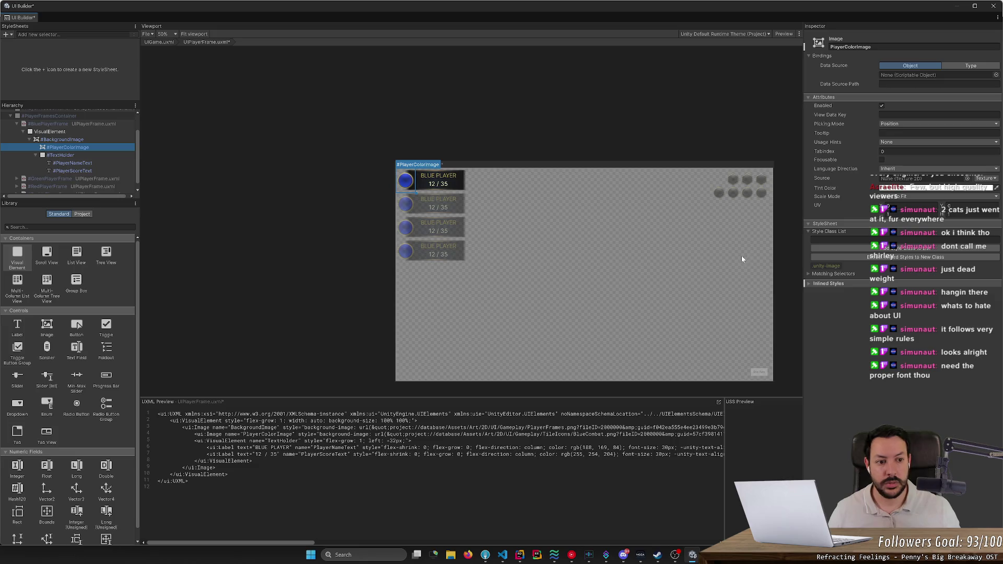
Set PlayerColorImage's background size to 80% width by 80% height.
{"action": "left_click", "coordinate": [810, 275]}
{"action": "left_click", "coordinate": [810, 282]}
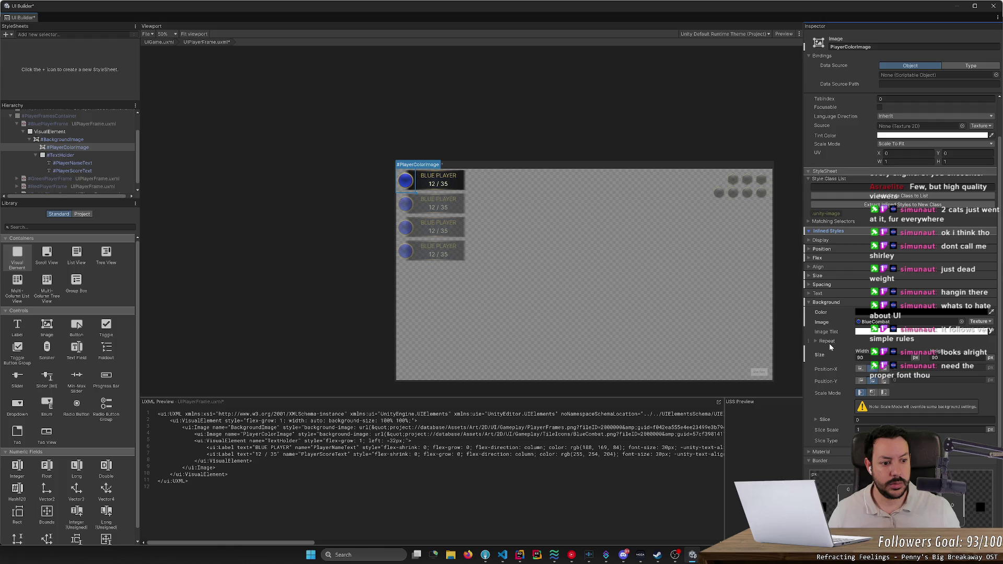
{"action": "left_click_drag", "start_coordinate": [862, 354], "coordinate": [886, 353]}
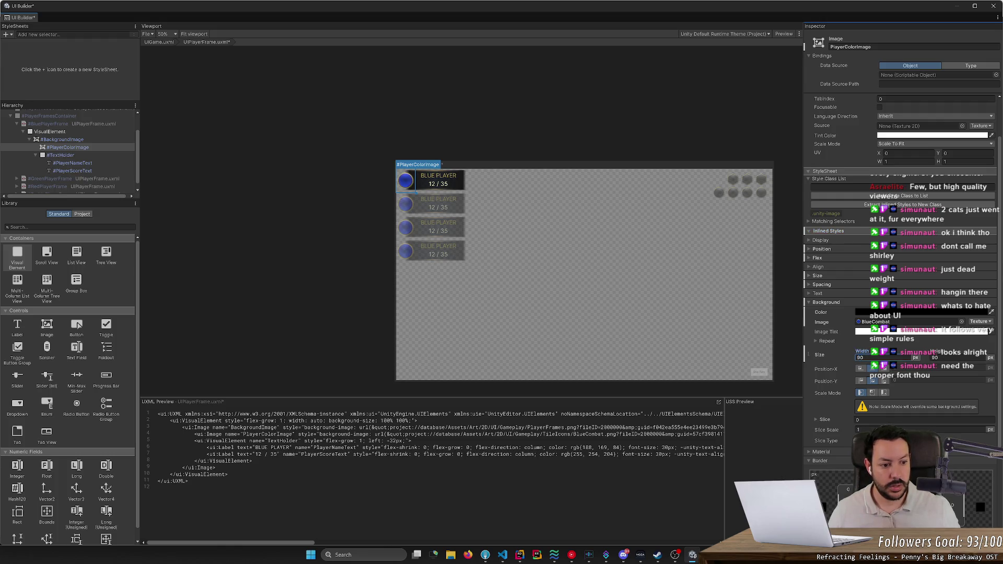
{"action": "type", "text": "80"}
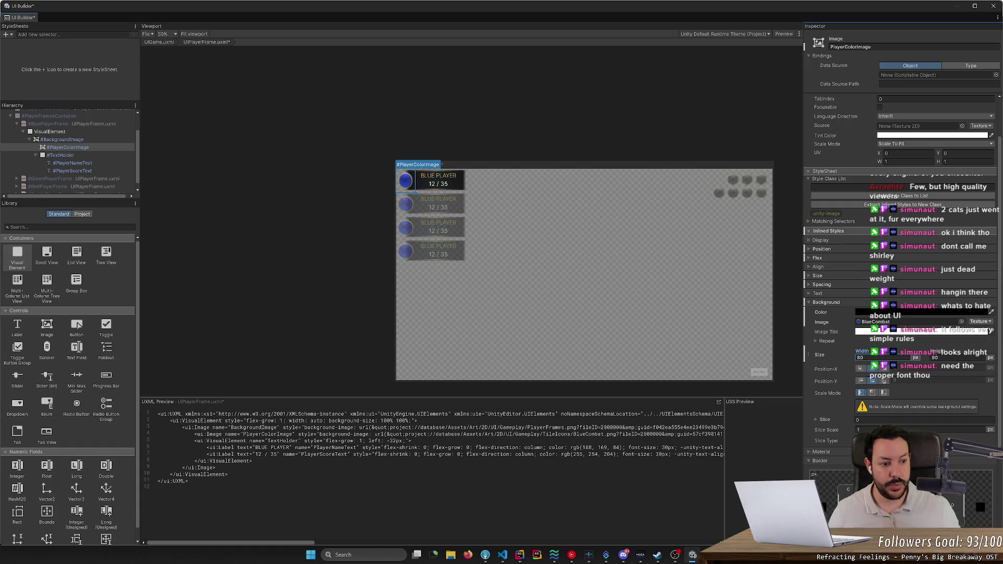
{"action": "key", "text": "Tab"}
{"action": "type", "text": "80"}
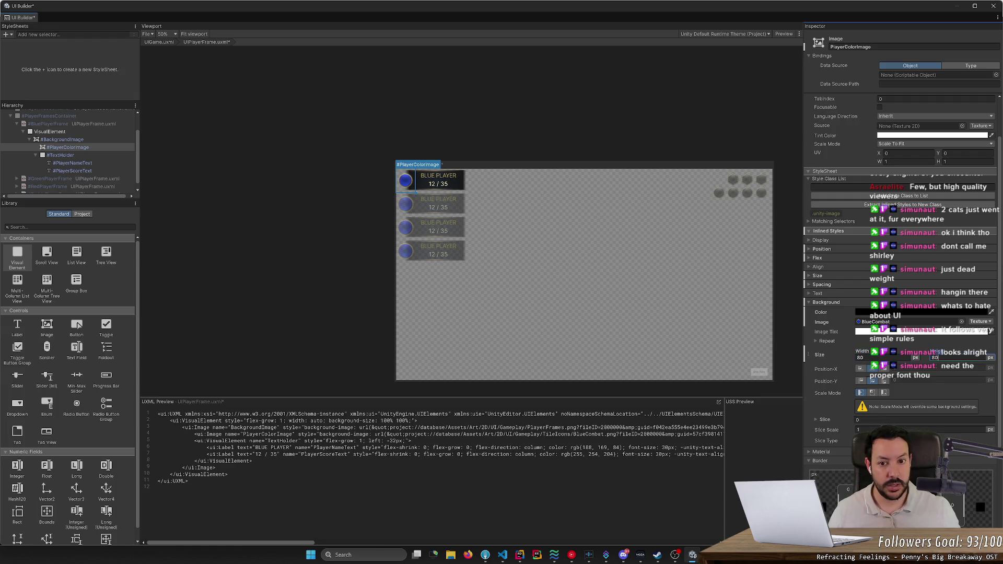
{"action": "left_click", "coordinate": [923, 361]}
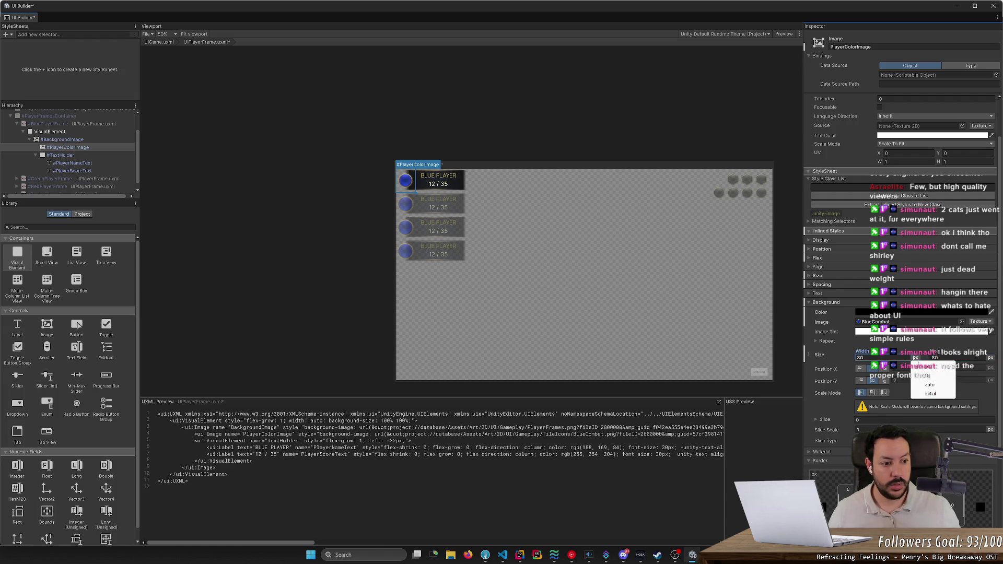
{"action": "left_click", "coordinate": [944, 375]}
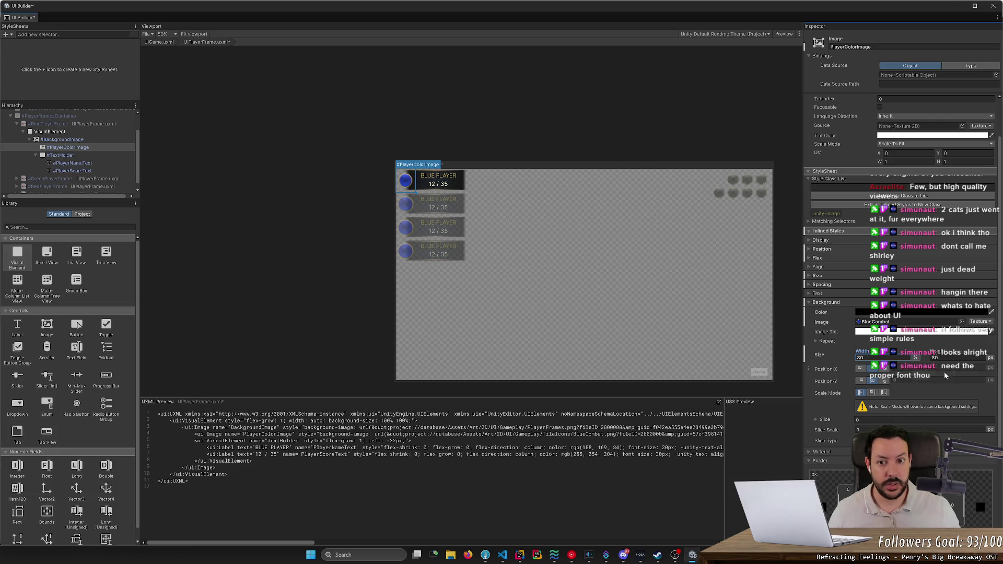
{"action": "left_click", "coordinate": [990, 358]}
{"action": "left_click", "coordinate": [985, 376]}
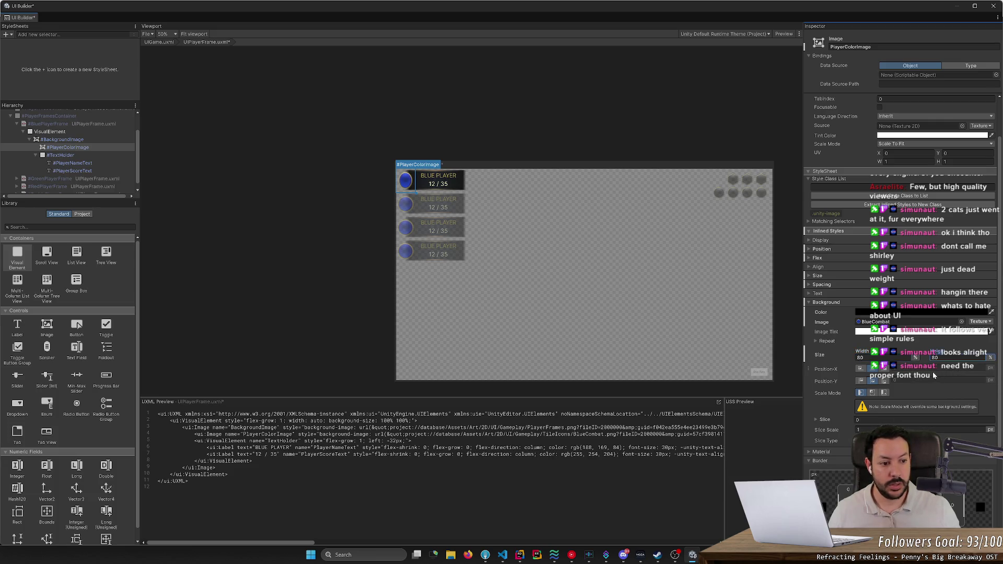
{"action": "left_click_drag", "start_coordinate": [941, 352], "coordinate": [934, 357]}
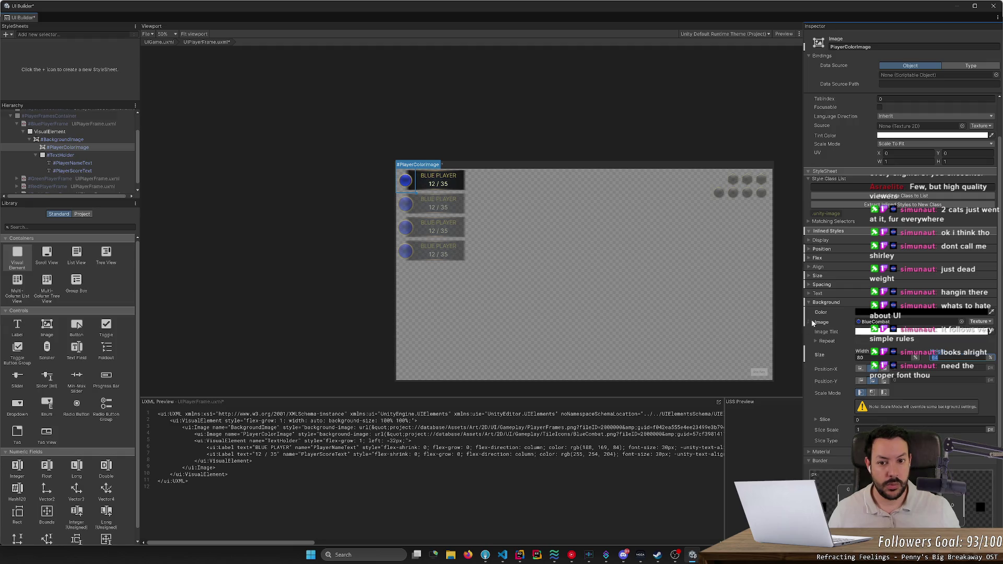
{"action": "left_click", "coordinate": [84, 149]}
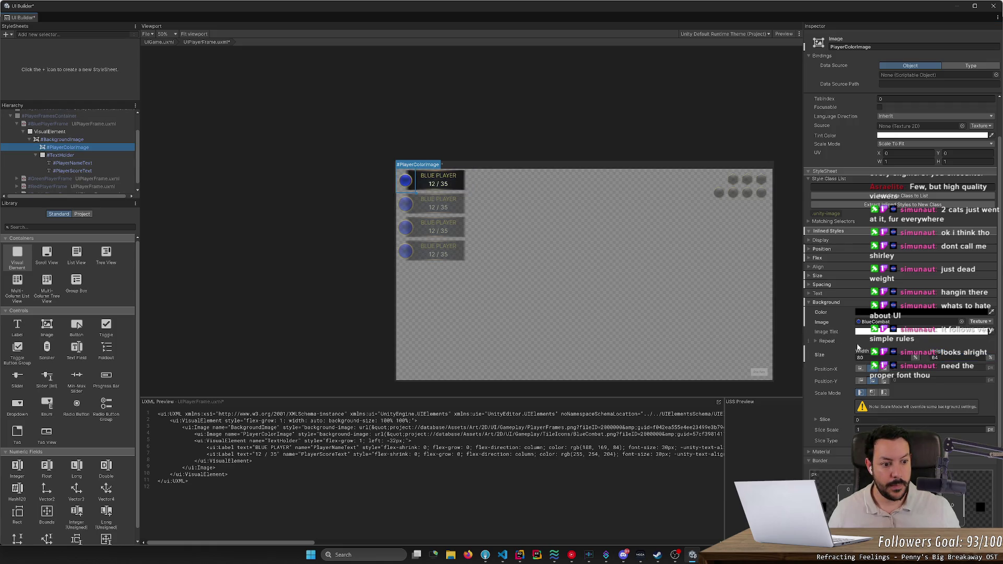
{"action": "left_click", "coordinate": [809, 285]}
Show the Flex settings and set the player-colour image's flex basis to auto.
{"action": "left_click", "coordinate": [809, 283]}
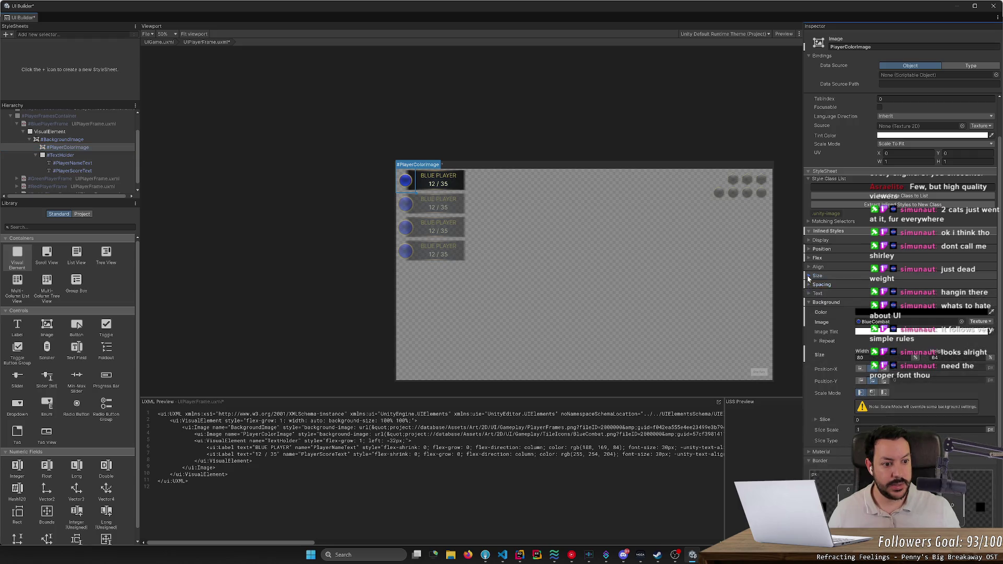
{"action": "left_click", "coordinate": [810, 259]}
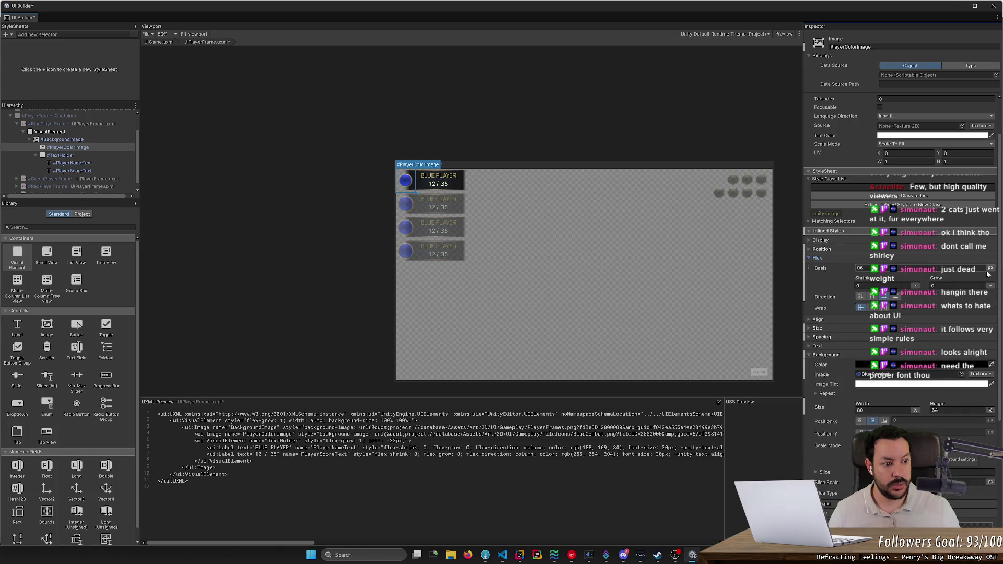
{"action": "left_click", "coordinate": [990, 268]}
{"action": "left_click", "coordinate": [984, 295]}
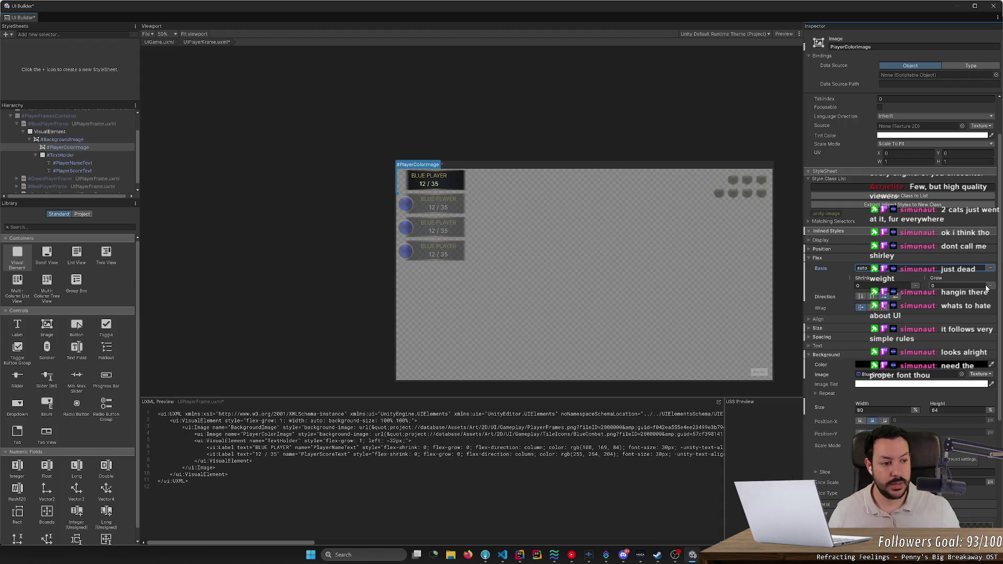
{"action": "left_click", "coordinate": [884, 297]}
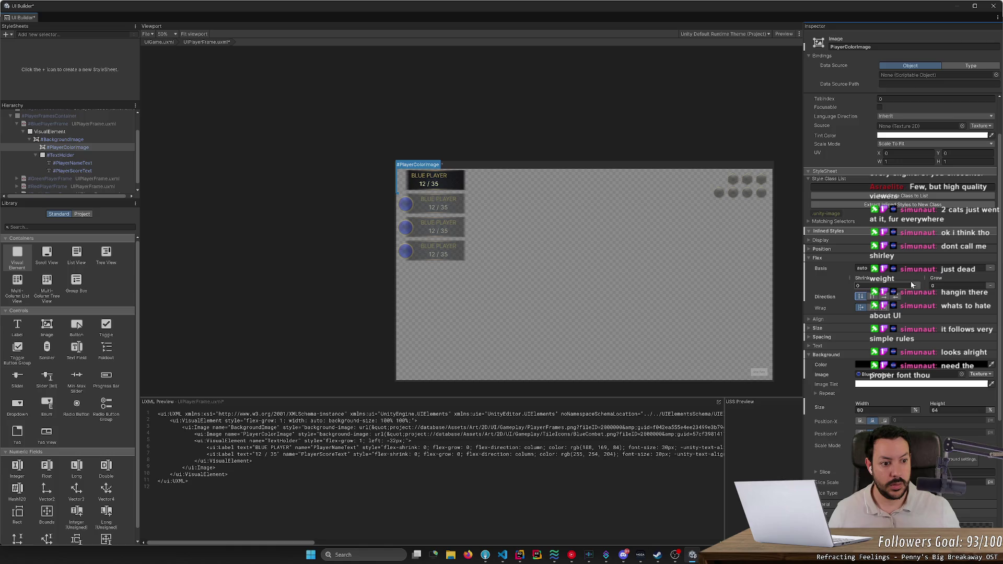
Change the flex basis to 100% and give the image a flex grow of 1.
{"action": "left_click", "coordinate": [990, 269]}
{"action": "left_click", "coordinate": [975, 286]}
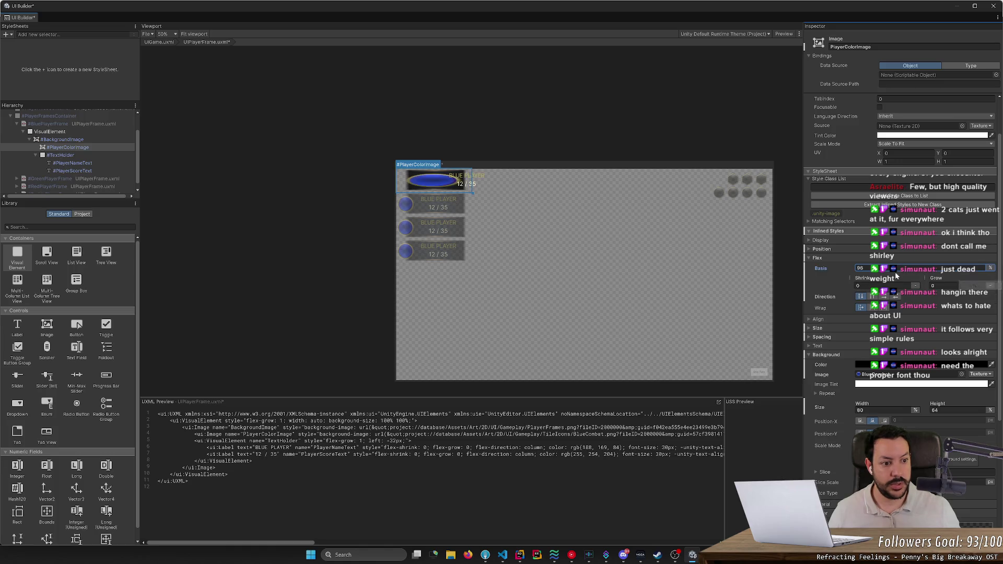
{"action": "type", "text": "00"}
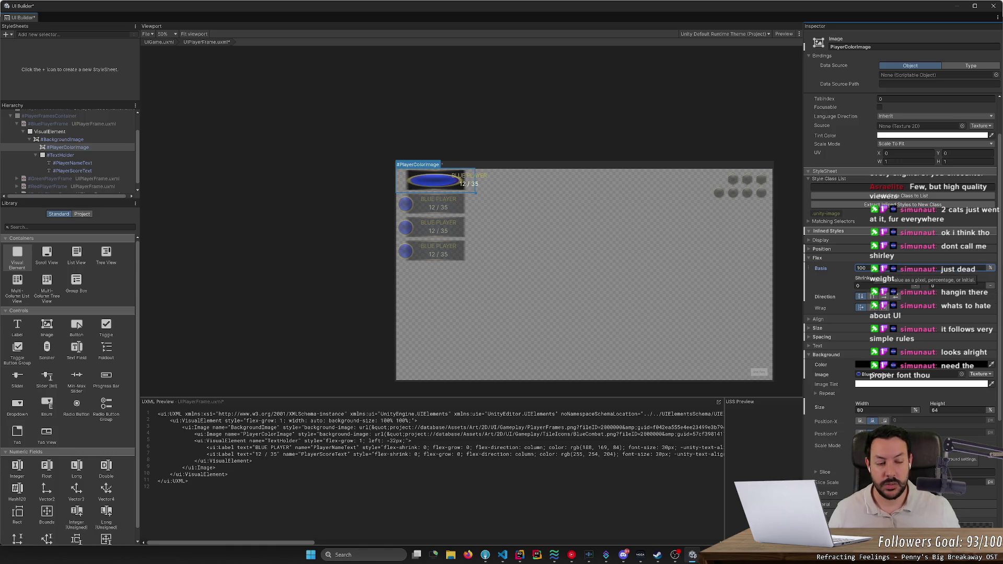
{"action": "left_click", "coordinate": [870, 298]}
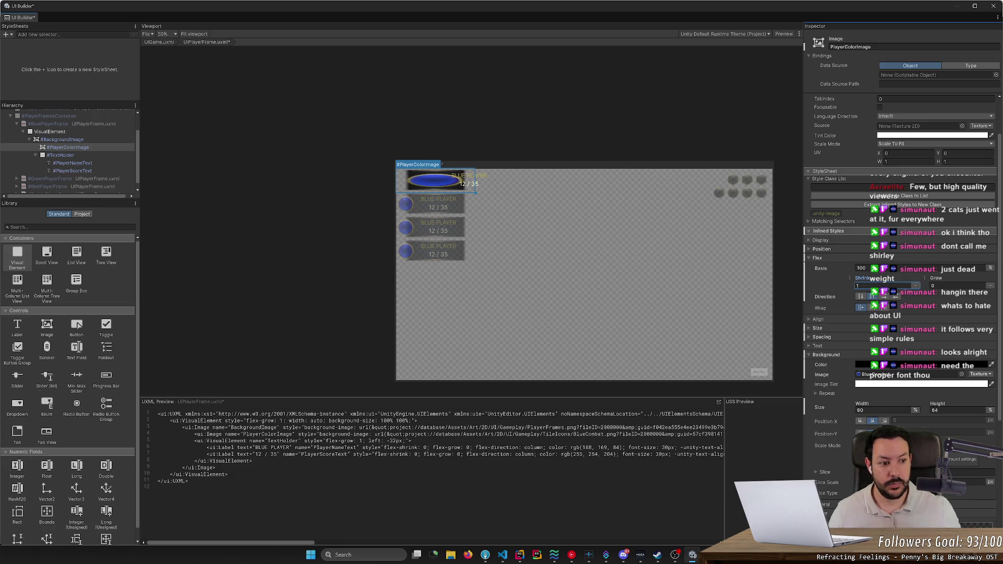
{"action": "left_click", "coordinate": [961, 286]}
{"action": "type", "text": "1"}
{"action": "left_click", "coordinate": [883, 286]}
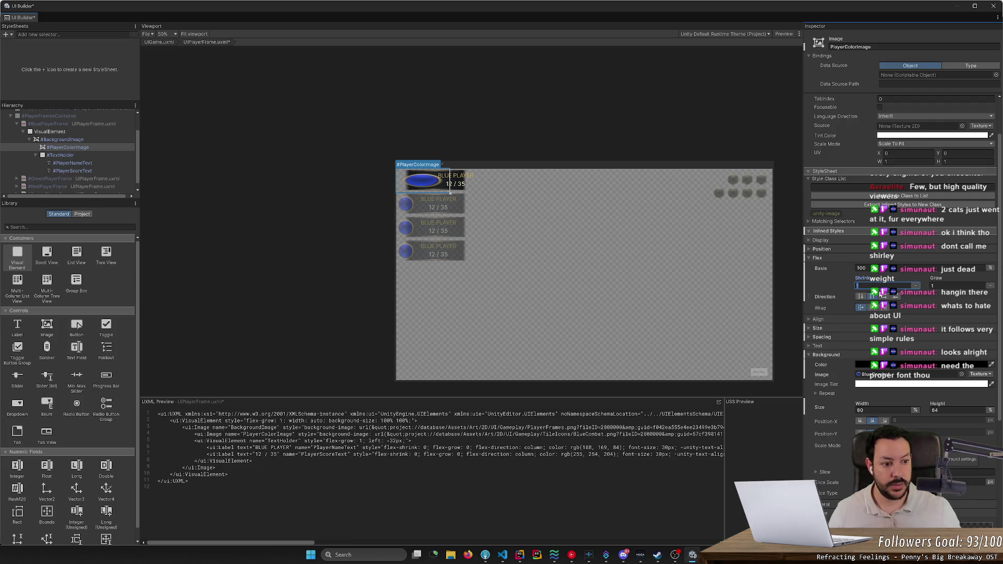
{"action": "left_click", "coordinate": [961, 286]}
{"action": "key", "text": "Return"}
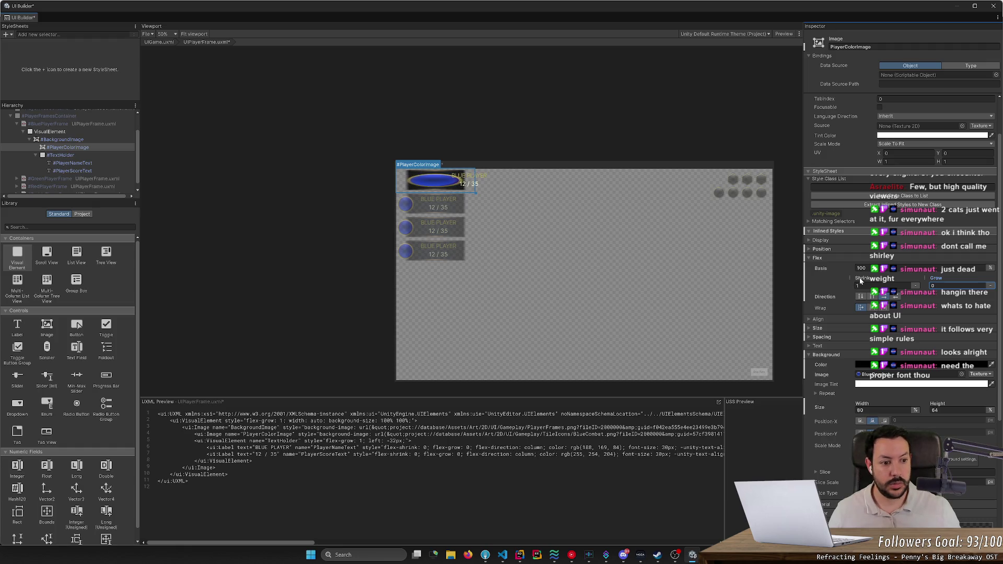
Reduce the flex basis to 93%, reset it to auto, then set shrink 0 and basis initial.
{"action": "left_click_drag", "start_coordinate": [838, 270], "coordinate": [801, 268]}
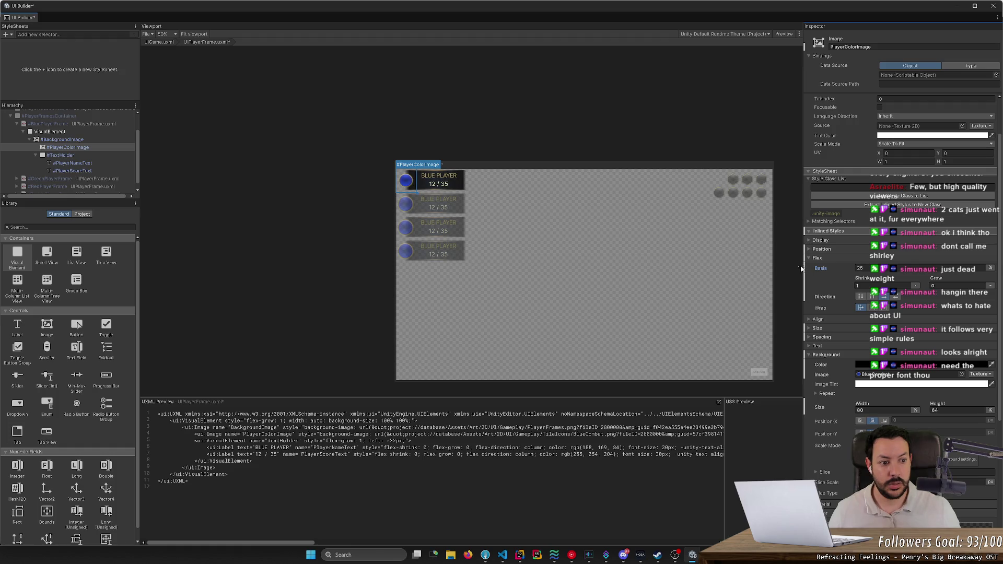
{"action": "left_click", "coordinate": [990, 268]}
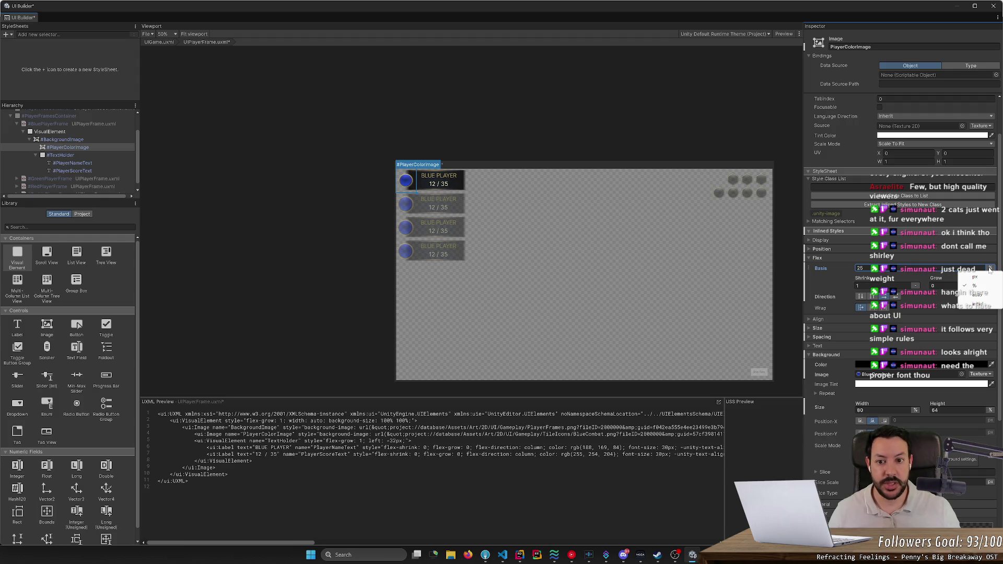
{"action": "left_click", "coordinate": [975, 296]}
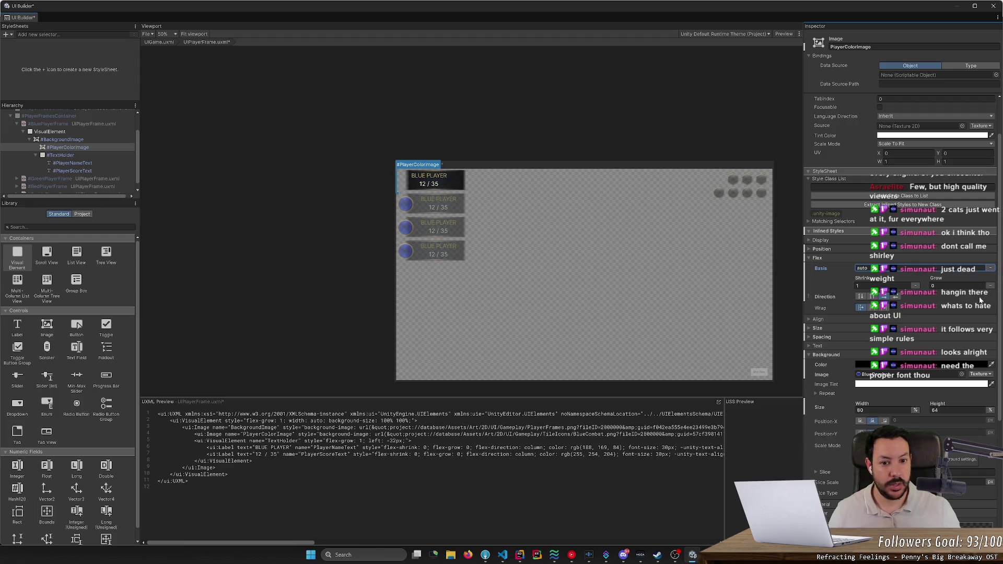
{"action": "left_click", "coordinate": [867, 286]}
{"action": "type", "text": "0"}
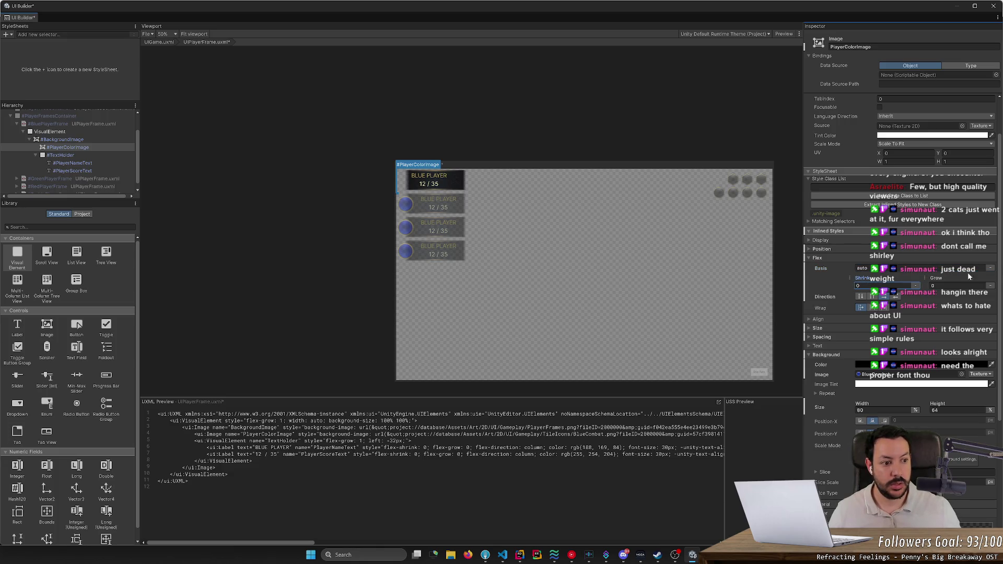
{"action": "left_click", "coordinate": [872, 296]}
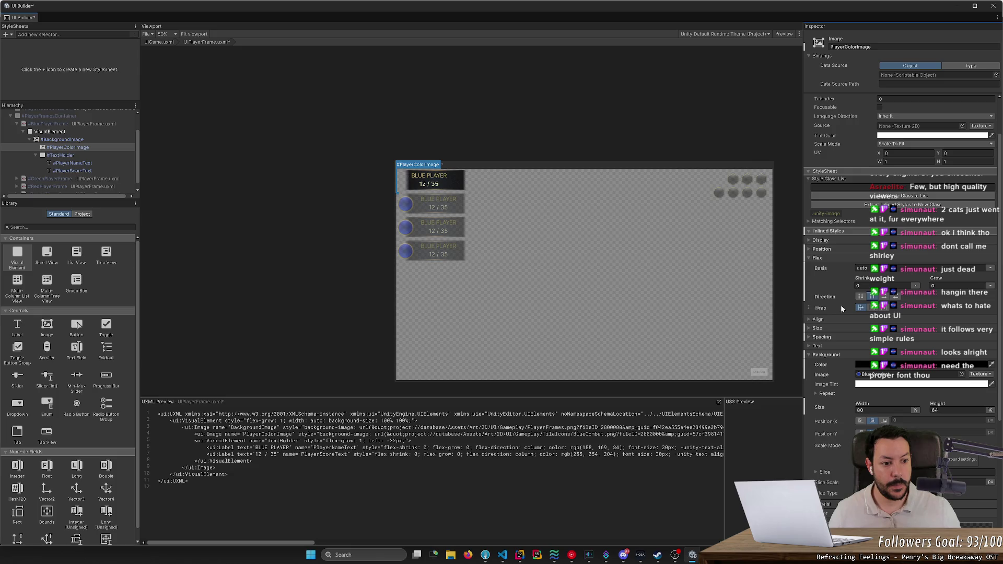
{"action": "left_click", "coordinate": [990, 268]}
{"action": "left_click", "coordinate": [958, 299]}
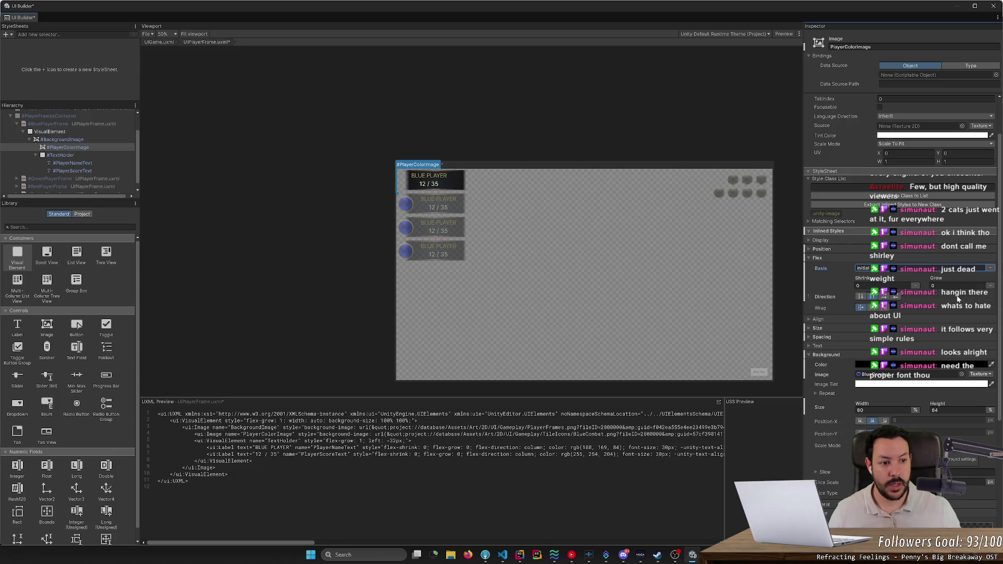
Set flex grow to 1, return the basis to auto, and narrow the image's width.
{"action": "left_click", "coordinate": [937, 286]}
{"action": "type", "text": "1"}
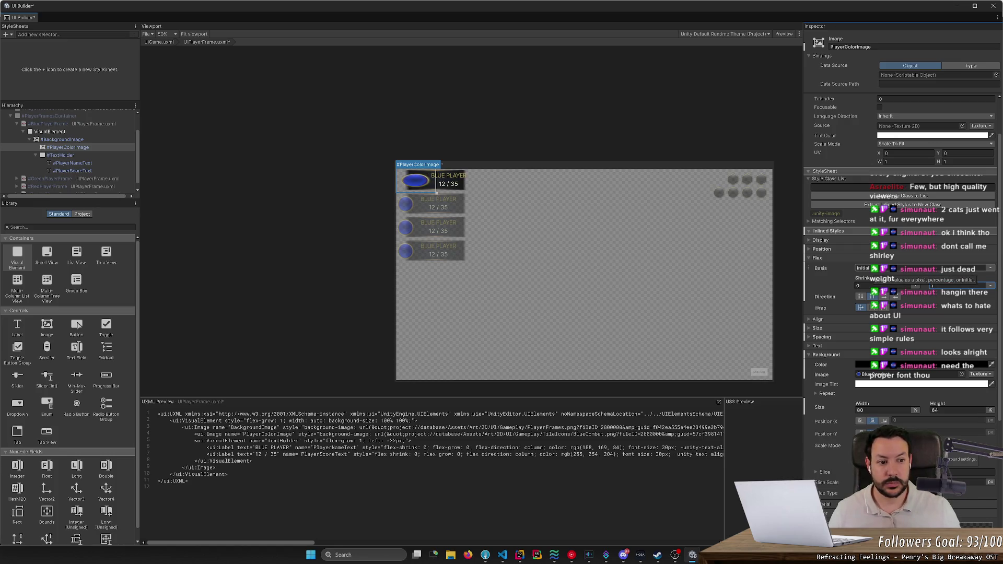
{"action": "left_click", "coordinate": [990, 267]}
{"action": "left_click", "coordinate": [972, 294]}
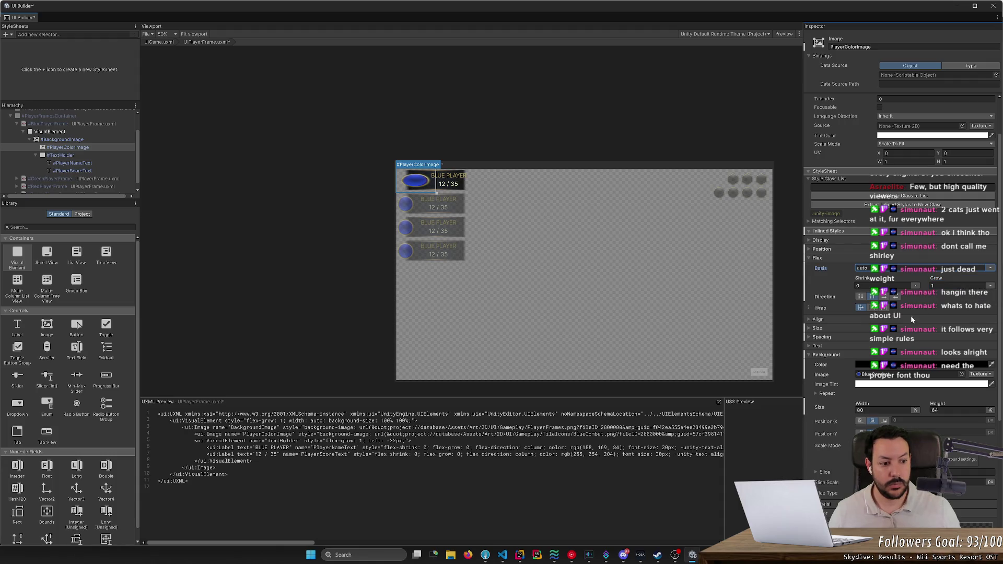
{"action": "mouse_move", "coordinate": [863, 403]}
{"action": "left_mouse_down"}
{"action": "mouse_move", "coordinate": [846, 400]}
{"action": "mouse_move", "coordinate": [919, 400]}
{"action": "left_mouse_up"}
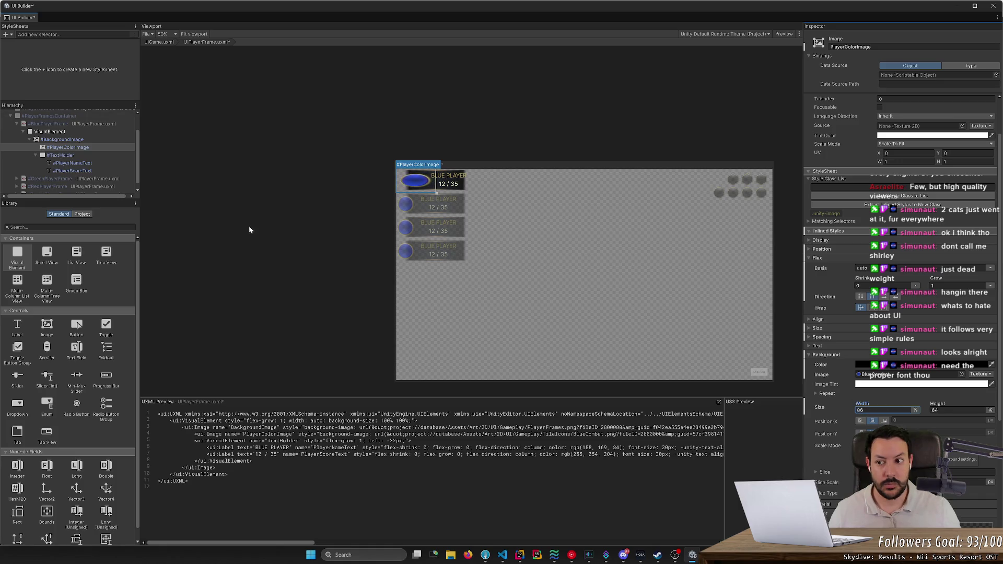
Reselect PlayerColorImage and set its Position left offset to auto.
{"action": "left_click", "coordinate": [76, 148]}
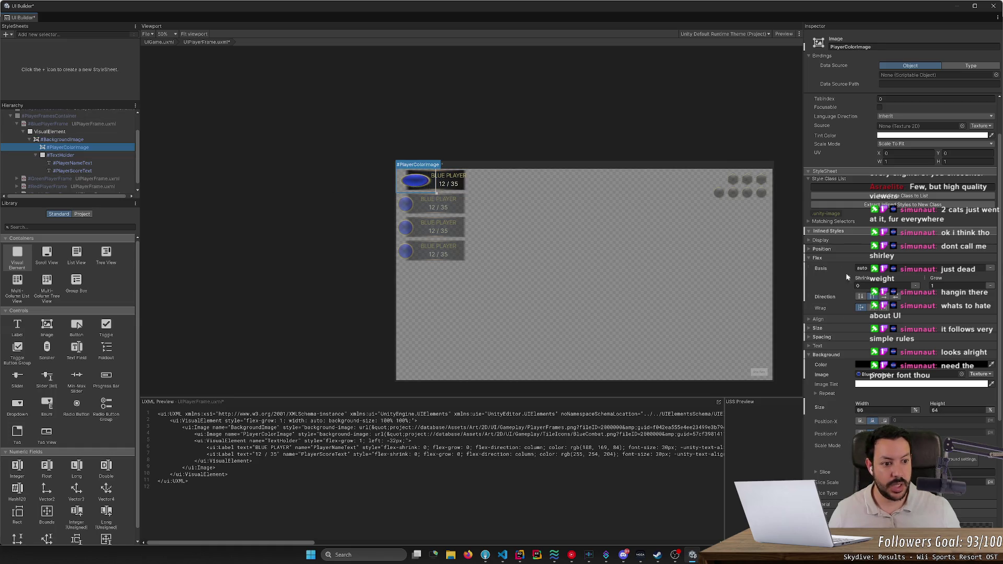
{"action": "left_click", "coordinate": [813, 249]}
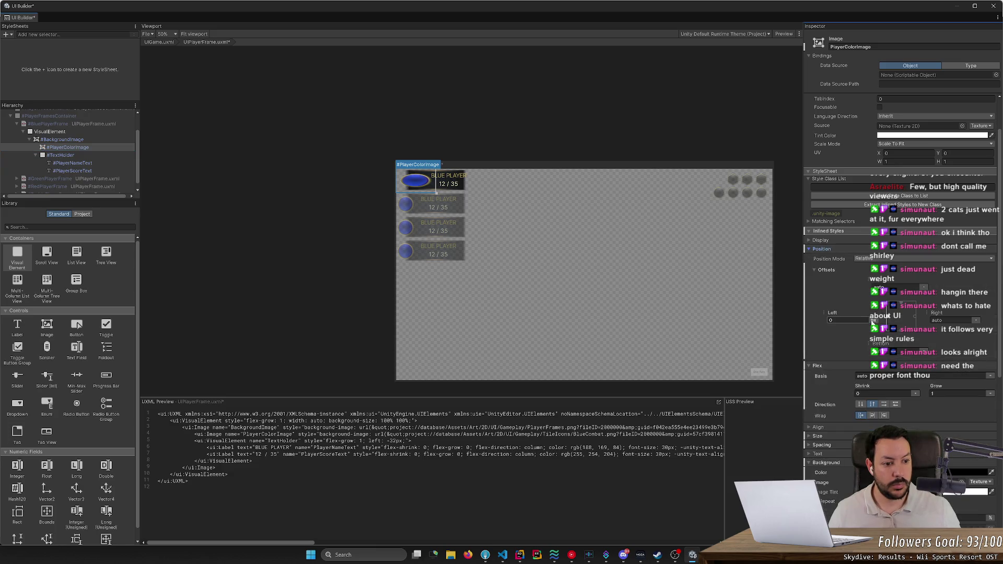
{"action": "left_click", "coordinate": [874, 321]}
{"action": "left_click", "coordinate": [888, 347]}
{"action": "left_click", "coordinate": [813, 249]}
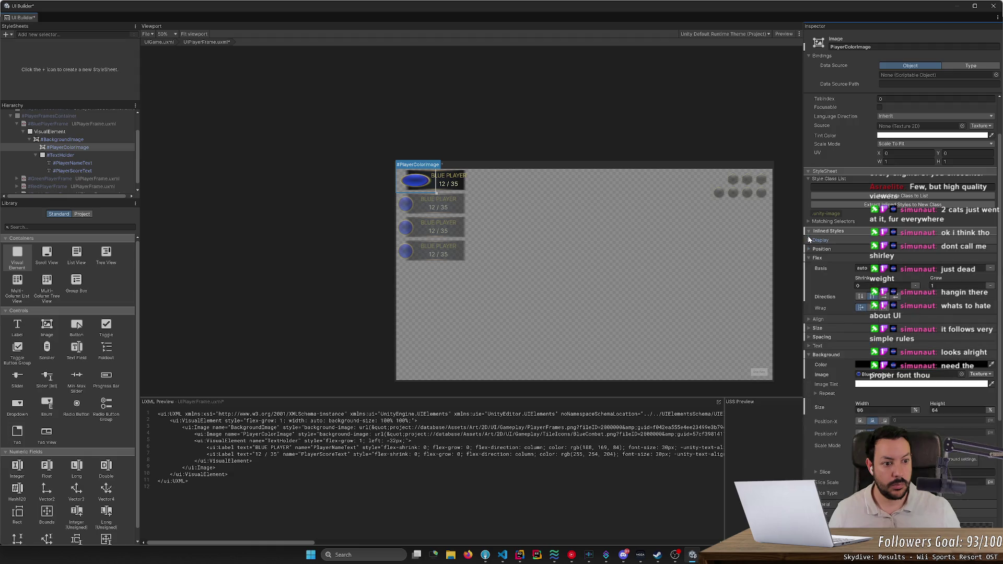
Enlarge the Background Size so the blue ellipse becomes a bigger, wide oval.
{"action": "left_click", "coordinate": [809, 232]}
{"action": "left_click", "coordinate": [808, 284]}
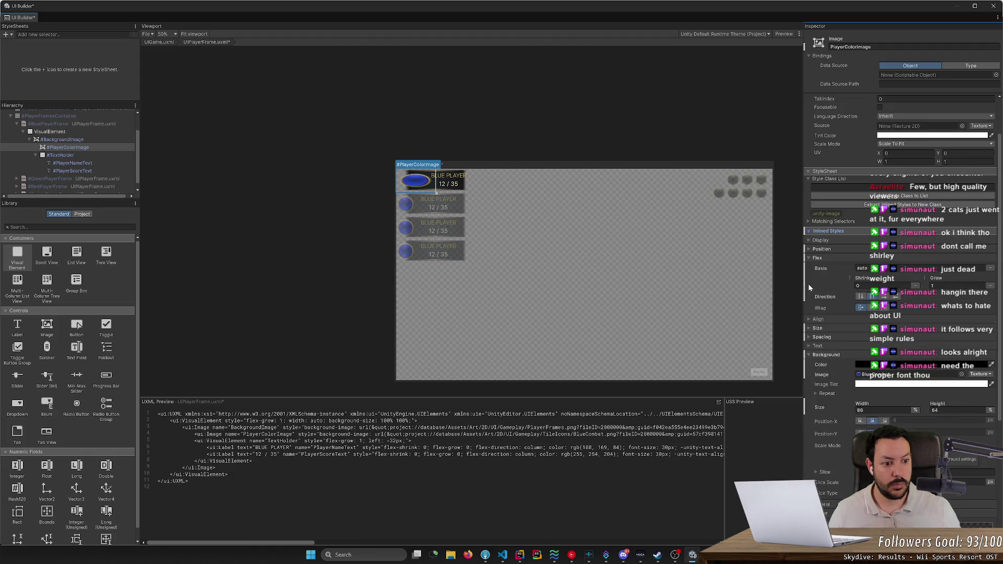
{"action": "scroll", "coordinate": [820, 400], "scroll_direction": "down", "scroll_amount": 5}
{"action": "scroll", "coordinate": [820, 400], "scroll_direction": "down", "scroll_amount": 3}
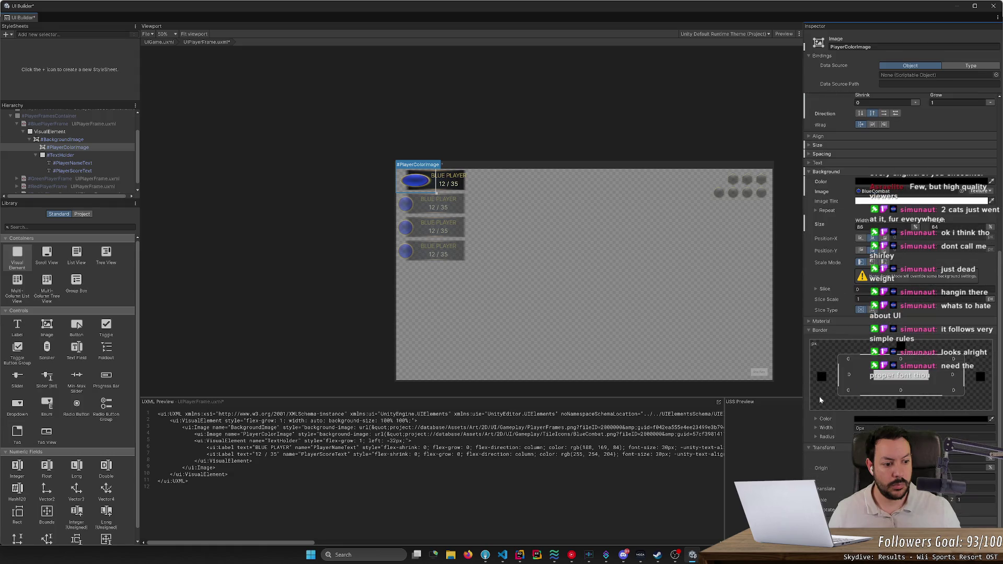
{"action": "left_click", "coordinate": [807, 330]}
{"action": "scroll", "coordinate": [810, 362], "scroll_direction": "up", "scroll_amount": 3}
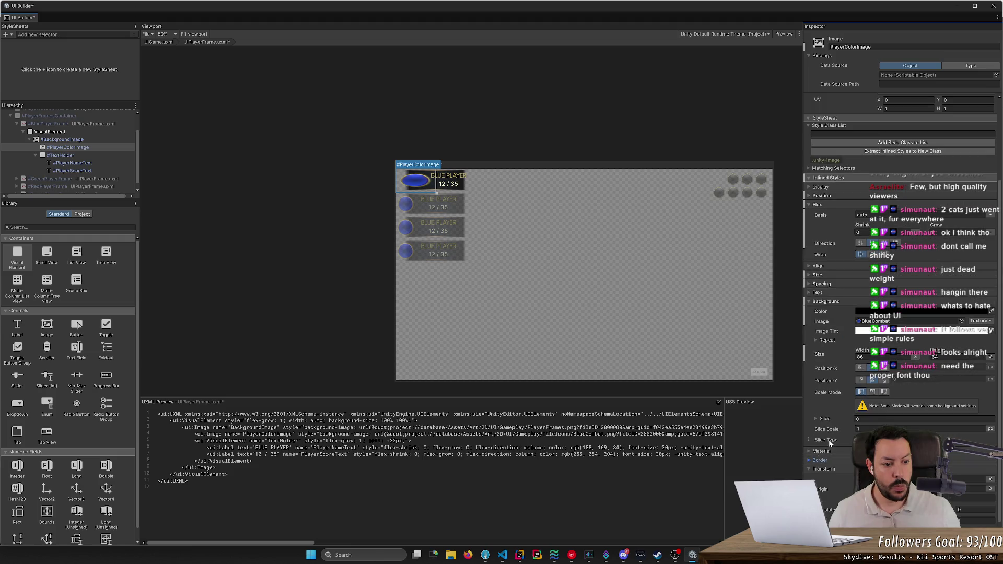
{"action": "scroll", "coordinate": [813, 452], "scroll_direction": "up", "scroll_amount": 2}
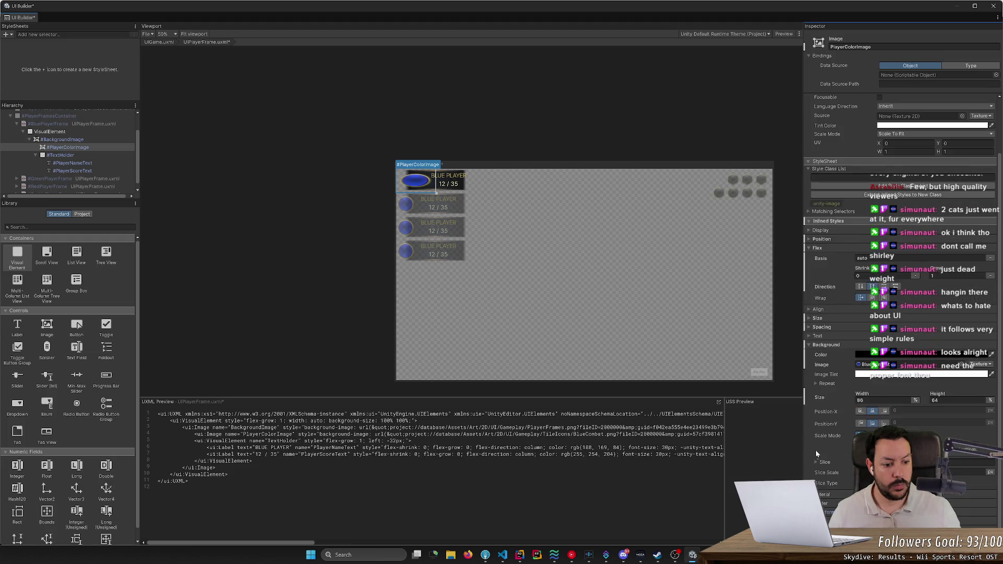
{"action": "scroll", "coordinate": [810, 327], "scroll_direction": "up", "scroll_amount": 3}
{"action": "left_click", "coordinate": [810, 302]}
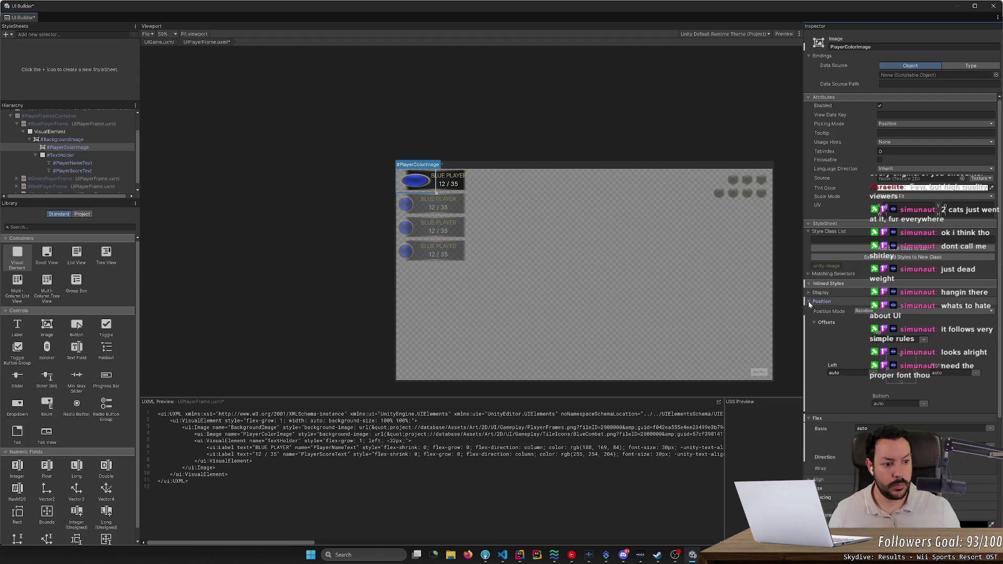
{"action": "left_click", "coordinate": [810, 302]}
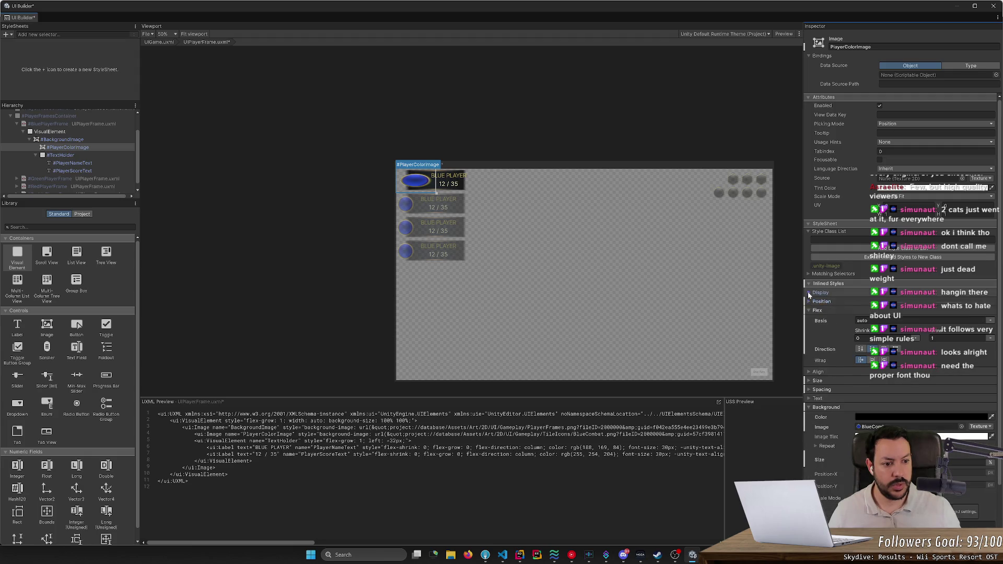
{"action": "left_click", "coordinate": [810, 381]}
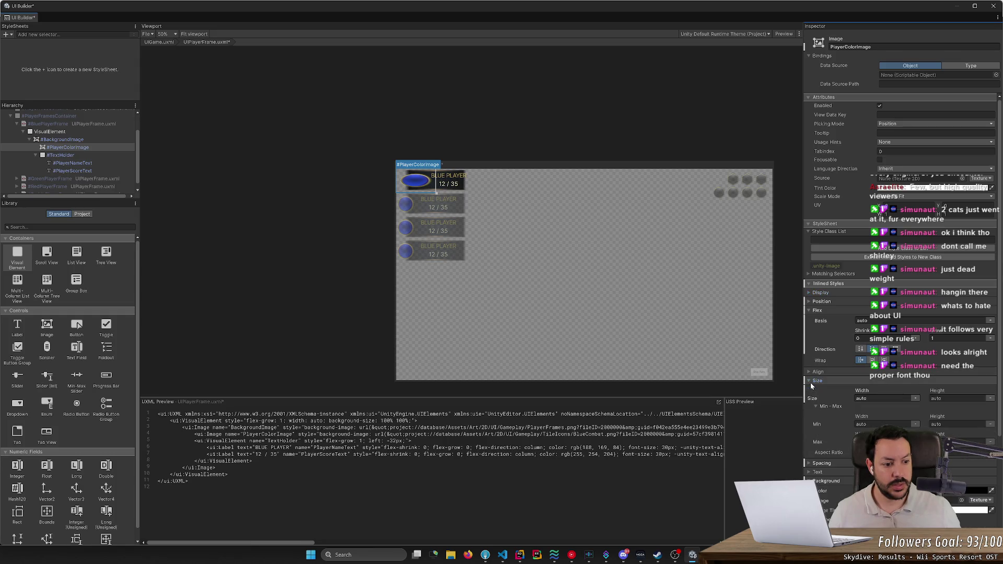
{"action": "left_click", "coordinate": [811, 382]}
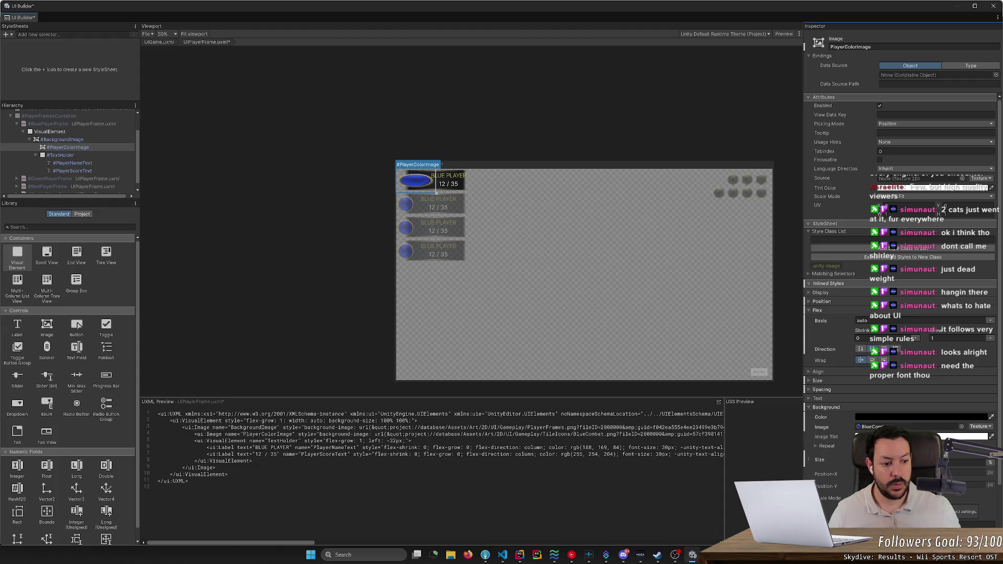
{"action": "left_click", "coordinate": [971, 462]}
{"action": "key", "text": "Return"}
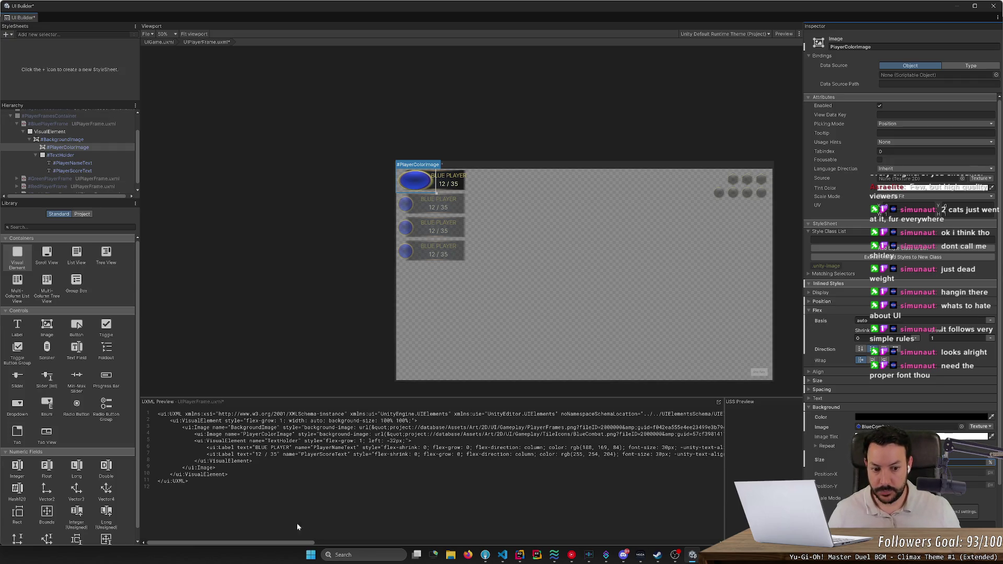
Scrub the Background Size down until the blue oval becomes a small circle.
{"action": "mouse_move", "coordinate": [250, 541]}
{"action": "left_mouse_down"}
{"action": "mouse_move", "coordinate": [653, 543]}
{"action": "mouse_move", "coordinate": [161, 516]}
{"action": "mouse_move", "coordinate": [559, 538]}
{"action": "mouse_move", "coordinate": [229, 515]}
{"action": "left_mouse_up"}
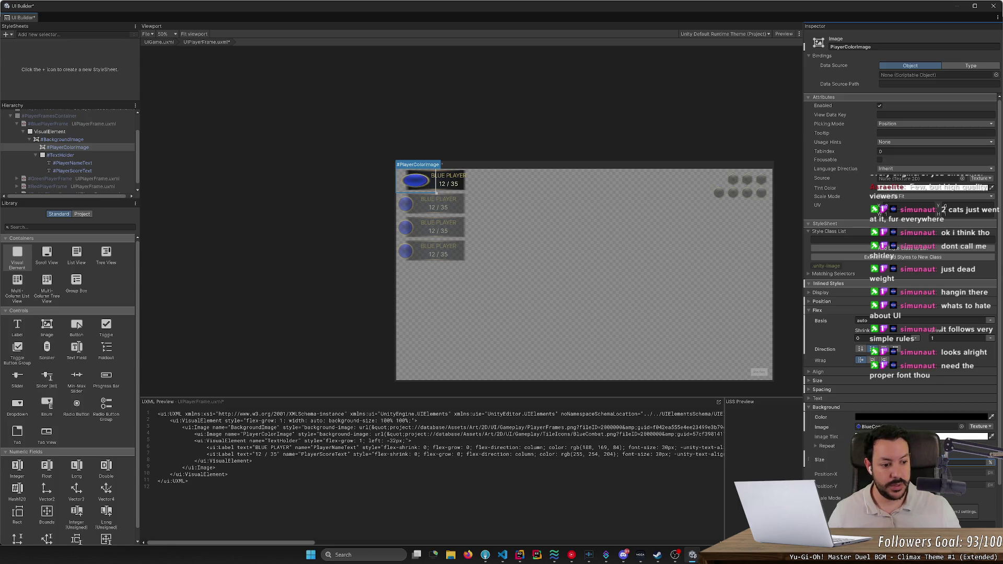
{"action": "left_click_drag", "start_coordinate": [857, 457], "coordinate": [844, 456]}
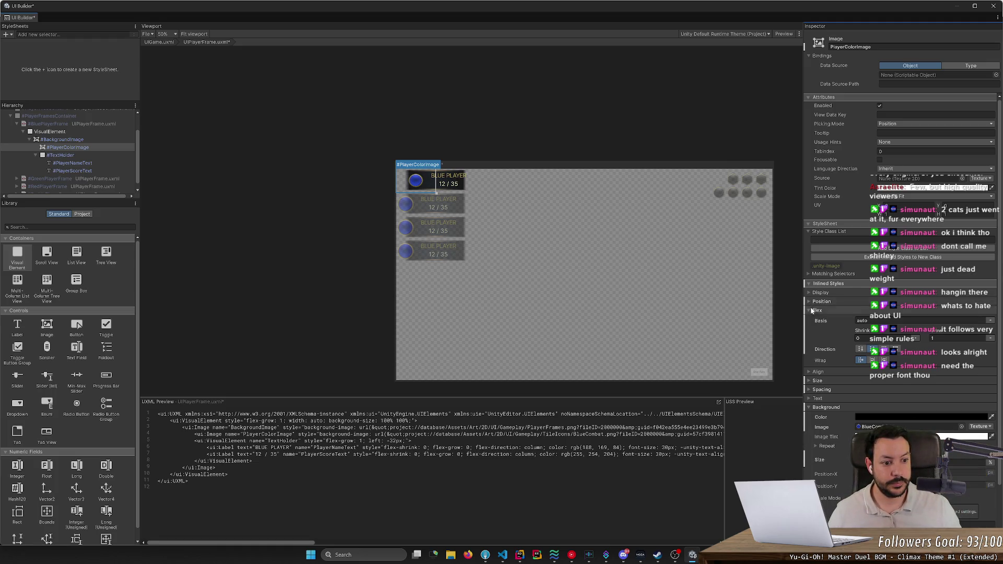
Switch the flex basis unit to % and set it to 0, stretching the blue shape wide.
{"action": "left_click", "coordinate": [989, 322]}
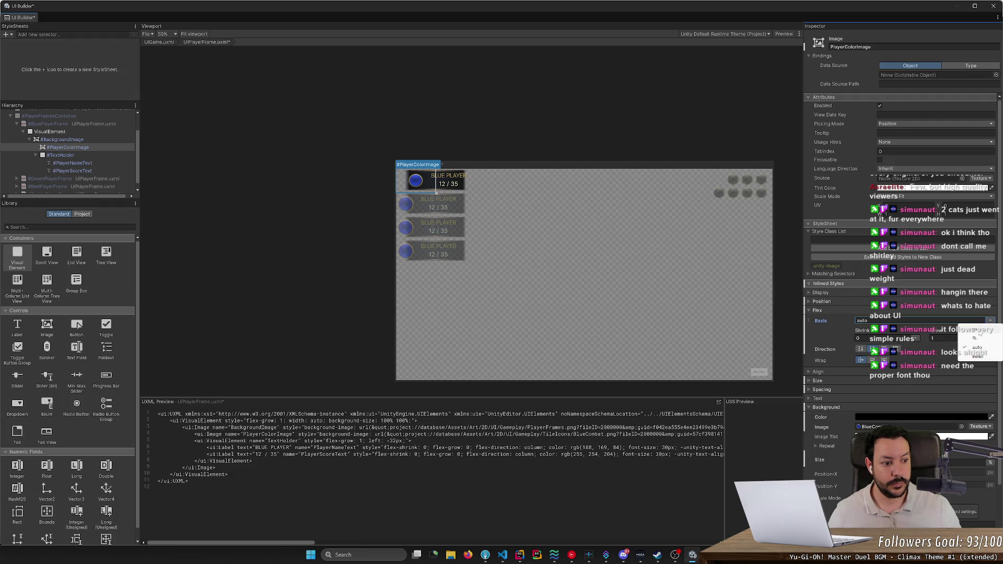
{"action": "left_click", "coordinate": [982, 337]}
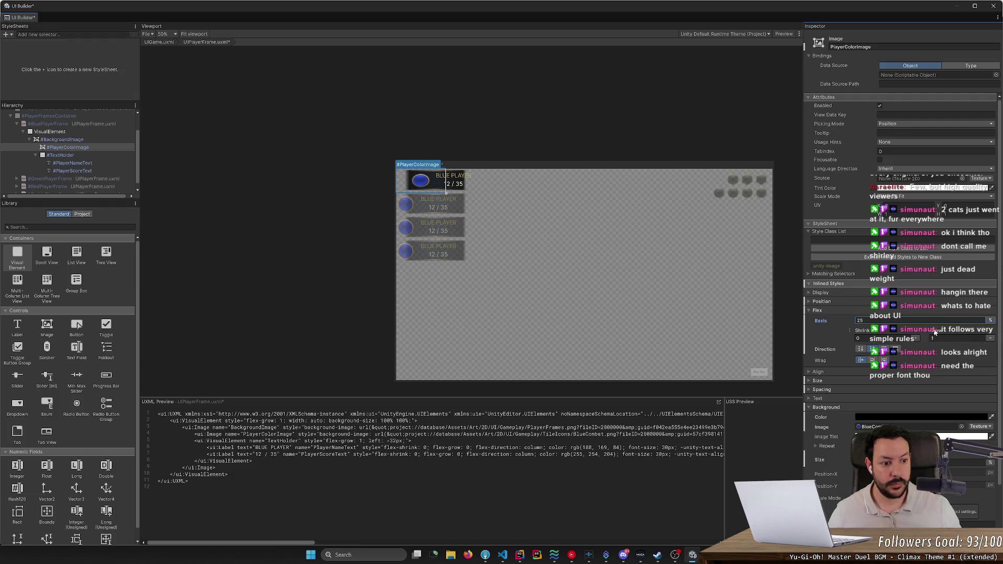
{"action": "mouse_move", "coordinate": [823, 321]}
{"action": "left_mouse_down"}
{"action": "mouse_move", "coordinate": [786, 322]}
{"action": "mouse_move", "coordinate": [812, 321]}
{"action": "left_mouse_up"}
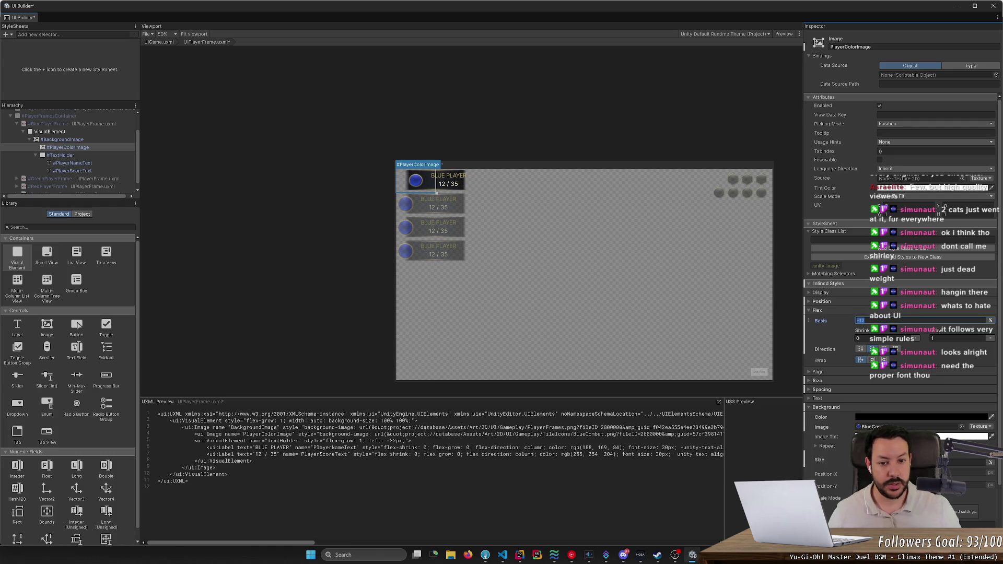
{"action": "type", "text": "0"}
{"action": "key", "text": "Return"}
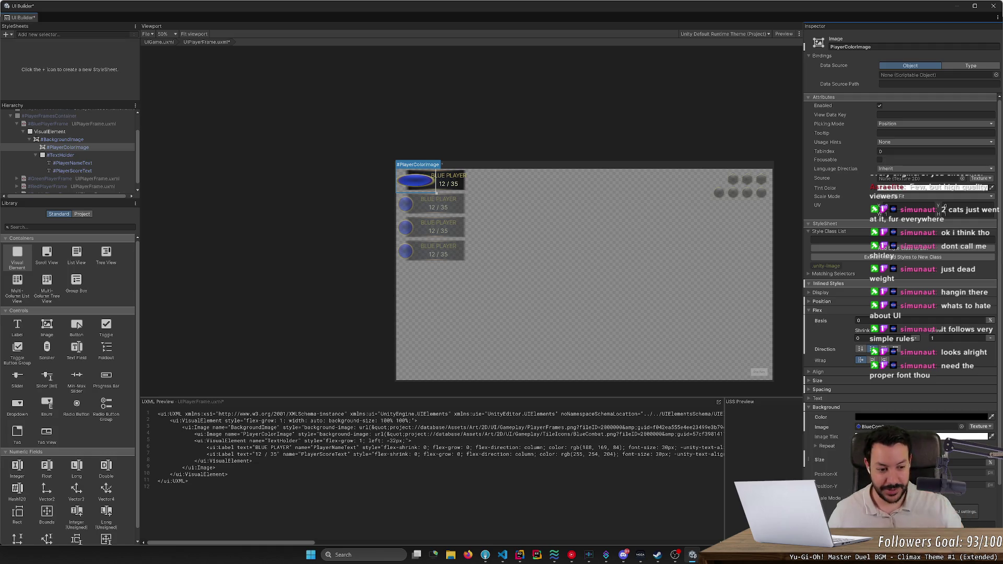
{"action": "left_click", "coordinate": [84, 164]}
Set #TextHolder's Background Size width to 400%.
{"action": "left_click", "coordinate": [84, 155]}
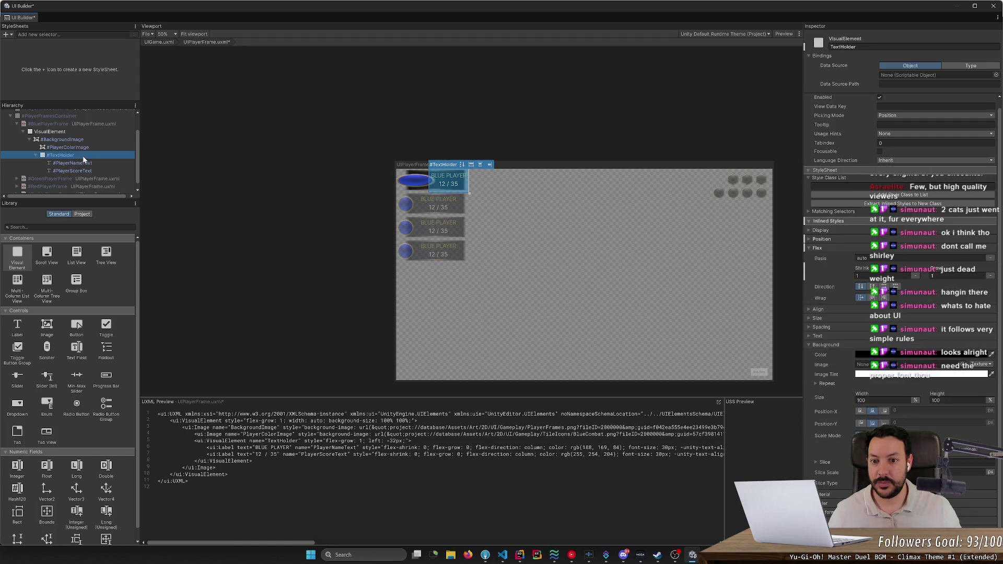
{"action": "left_click", "coordinate": [862, 395]}
{"action": "left_click_drag", "start_coordinate": [862, 395], "coordinate": [943, 399]}
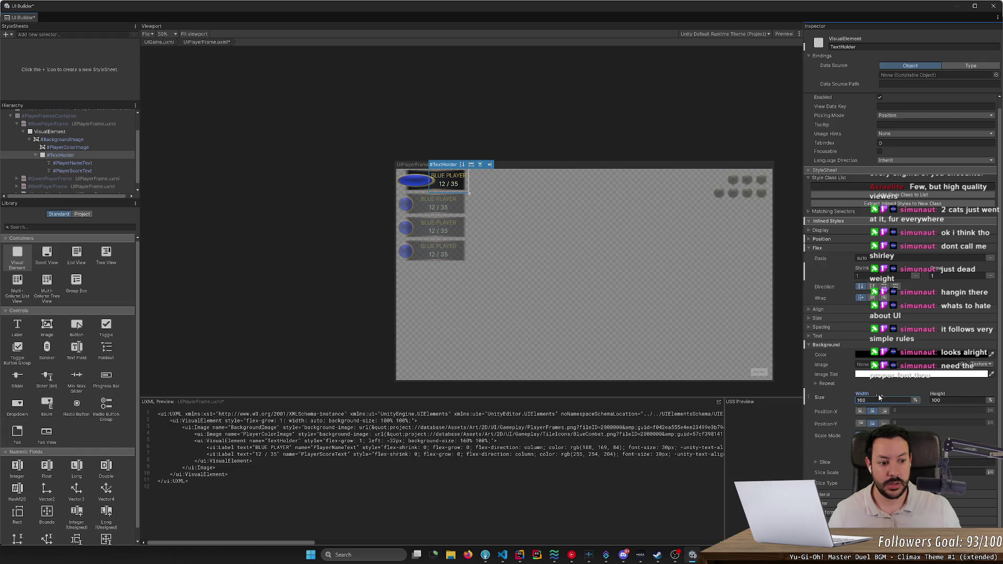
{"action": "type", "text": "400"}
{"action": "key", "text": "Return"}
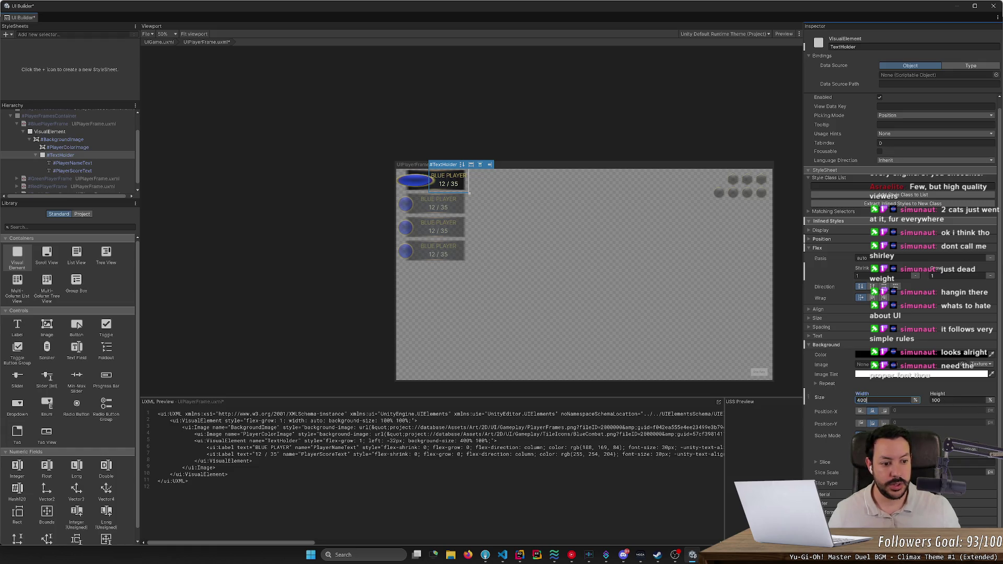
{"action": "left_click", "coordinate": [808, 345]}
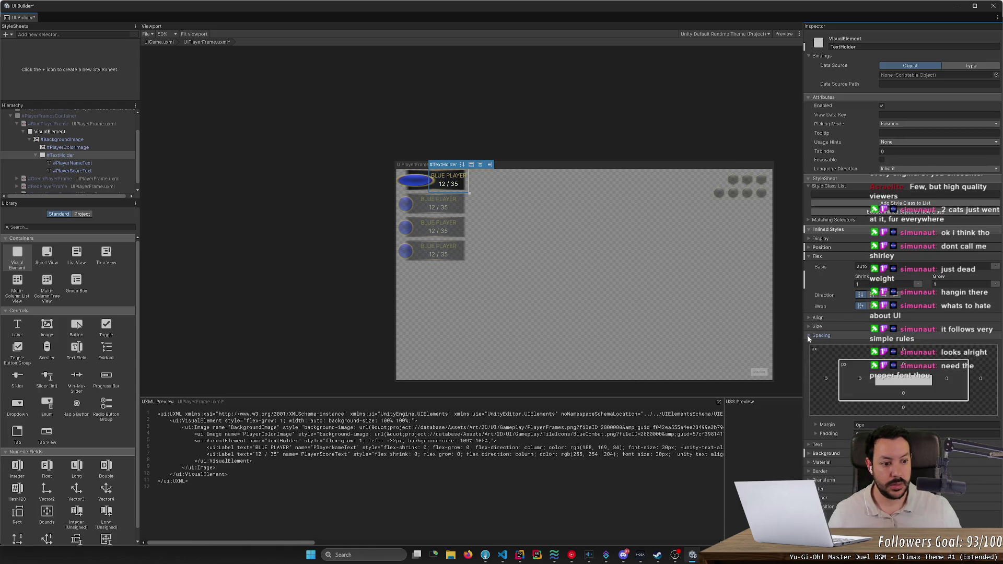
Drag TextHolder's Position left offset to -158 px so the text overlaps the blue oval.
{"action": "left_click", "coordinate": [809, 327]}
{"action": "left_click", "coordinate": [807, 317]}
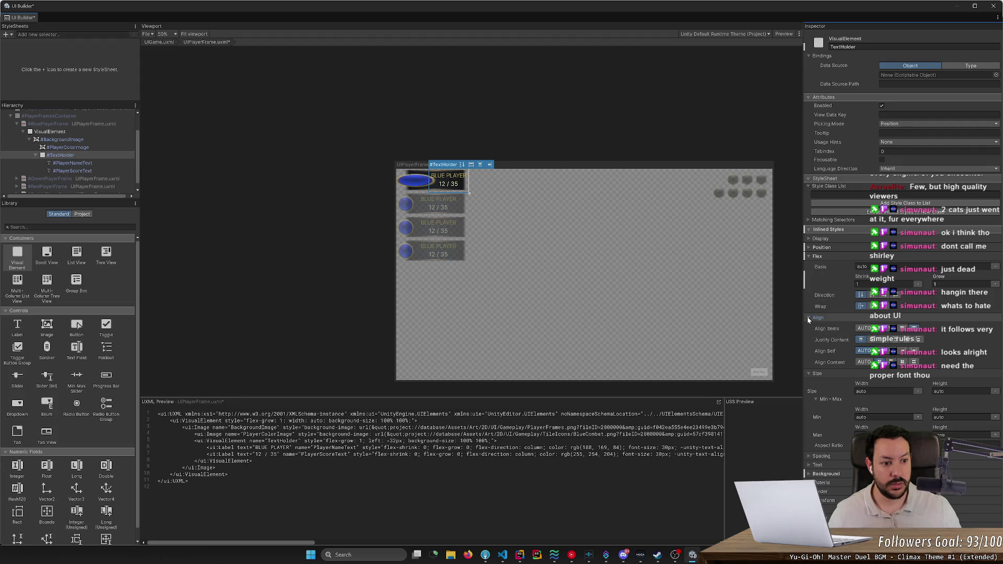
{"action": "left_click", "coordinate": [809, 247]}
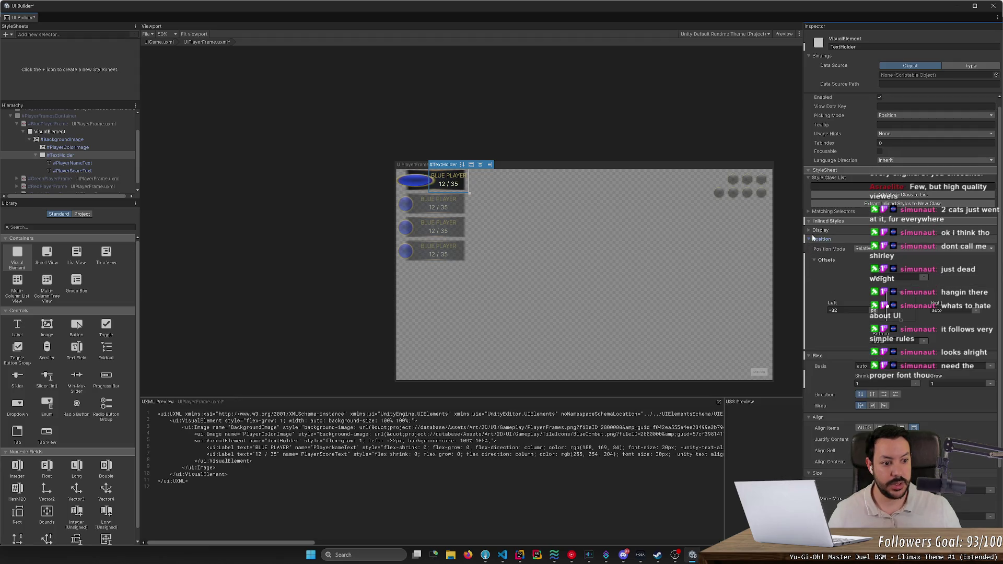
{"action": "left_click_drag", "start_coordinate": [834, 302], "coordinate": [782, 300]}
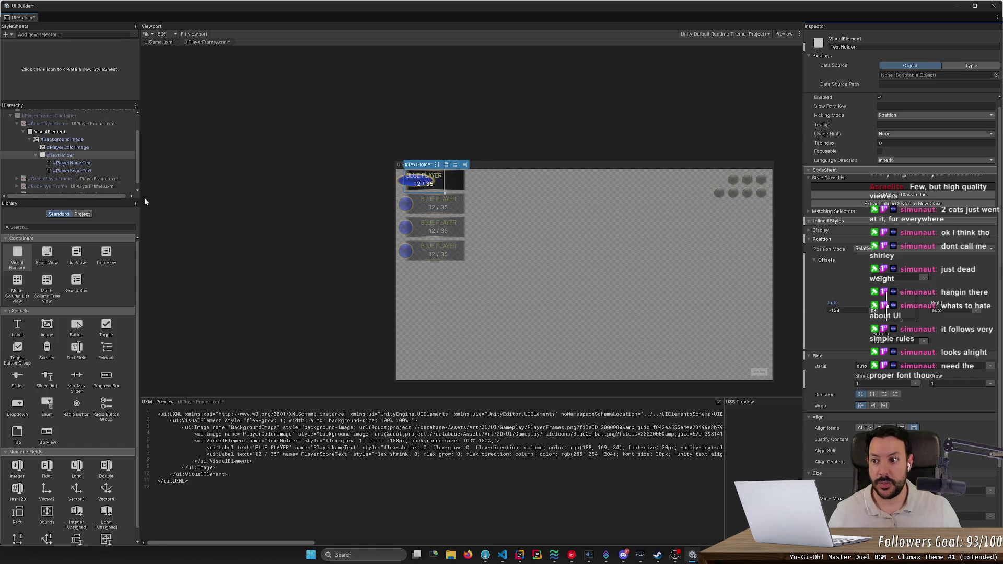
{"action": "left_click", "coordinate": [86, 148]}
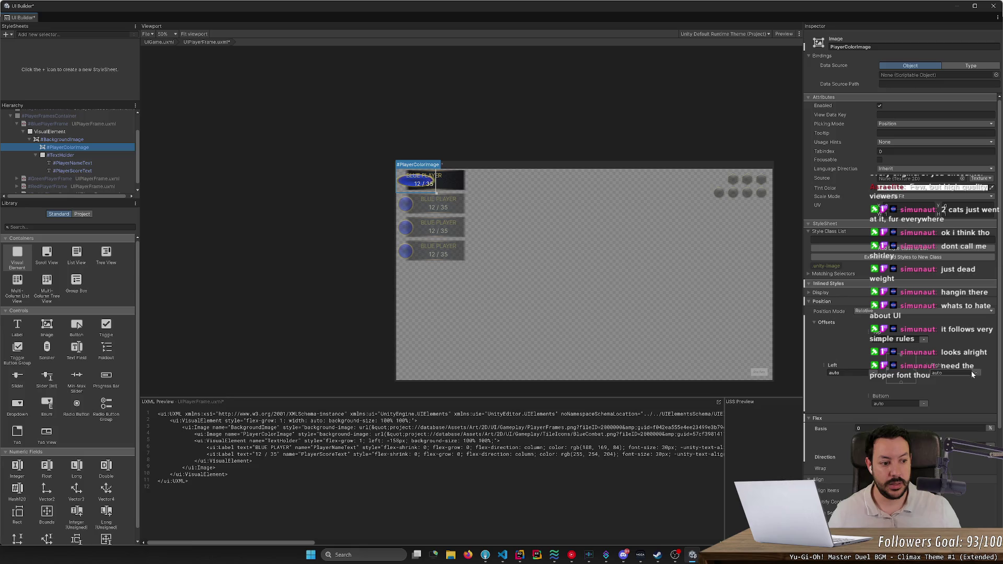
{"action": "left_click", "coordinate": [915, 372]}
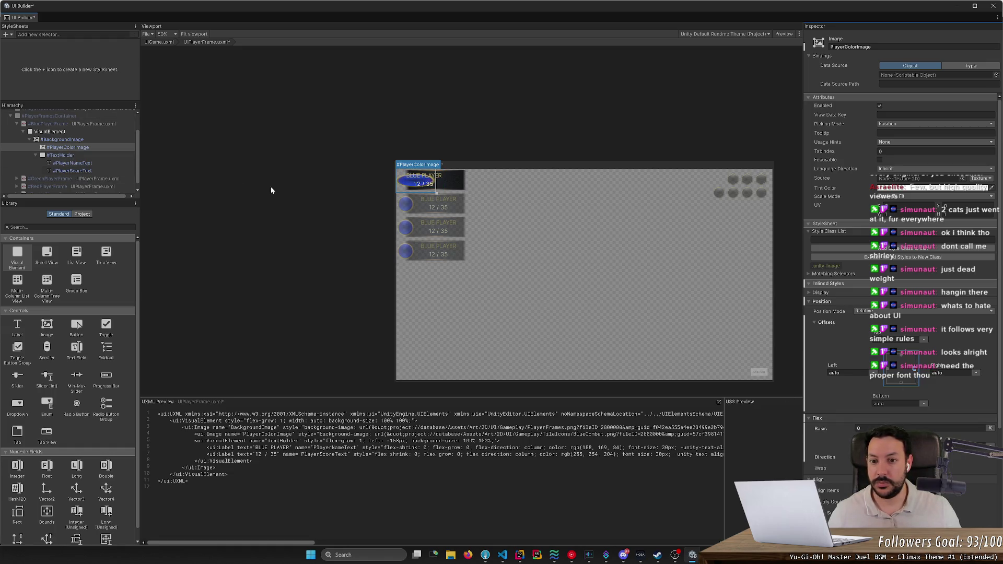
{"action": "left_click", "coordinate": [378, 209]}
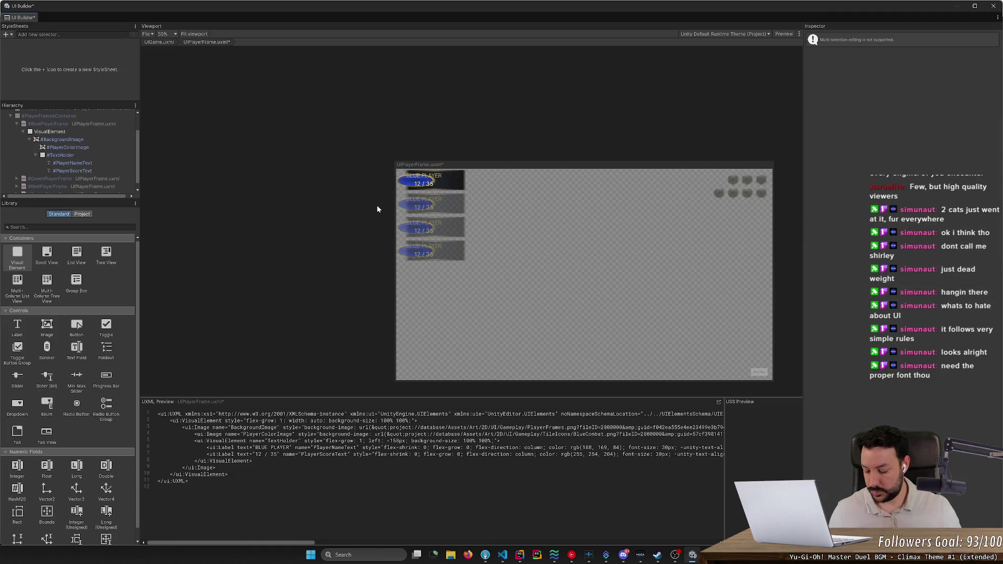
Try a fixed width on PlayerColorImage, then reset its width to auto.
{"action": "left_click", "coordinate": [74, 155]}
{"action": "left_click", "coordinate": [77, 149]}
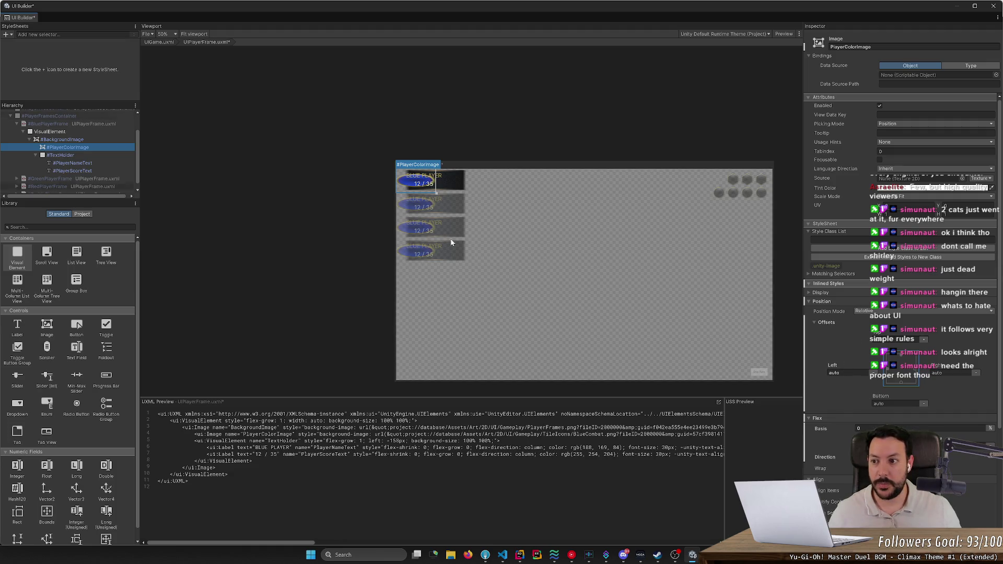
{"action": "scroll", "coordinate": [841, 381], "scroll_direction": "down", "scroll_amount": 5}
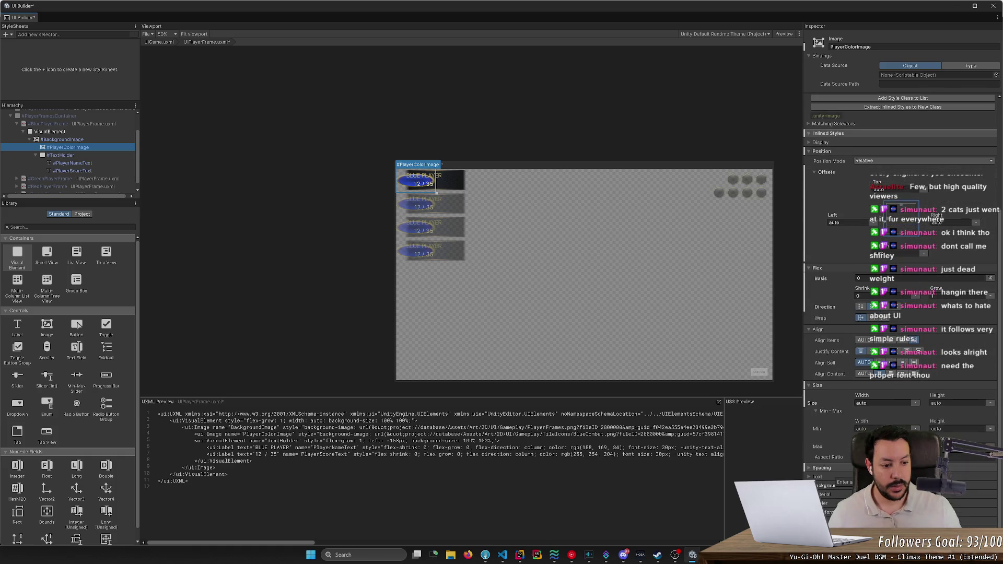
{"action": "left_click_drag", "start_coordinate": [862, 398], "coordinate": [849, 402]}
{"action": "left_click_drag", "start_coordinate": [784, 399], "coordinate": [890, 399]}
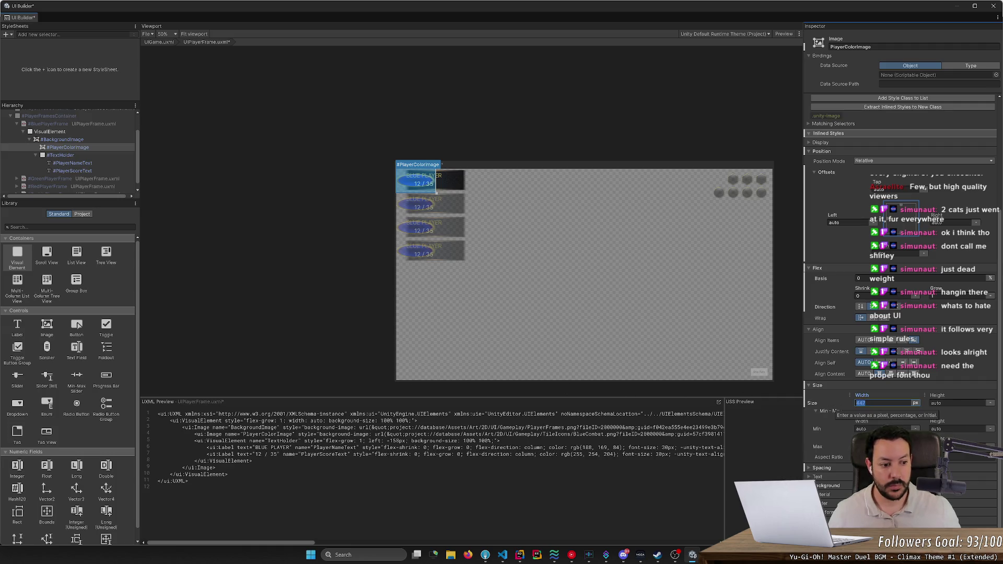
{"action": "left_click", "coordinate": [915, 403]}
{"action": "left_click", "coordinate": [929, 429]}
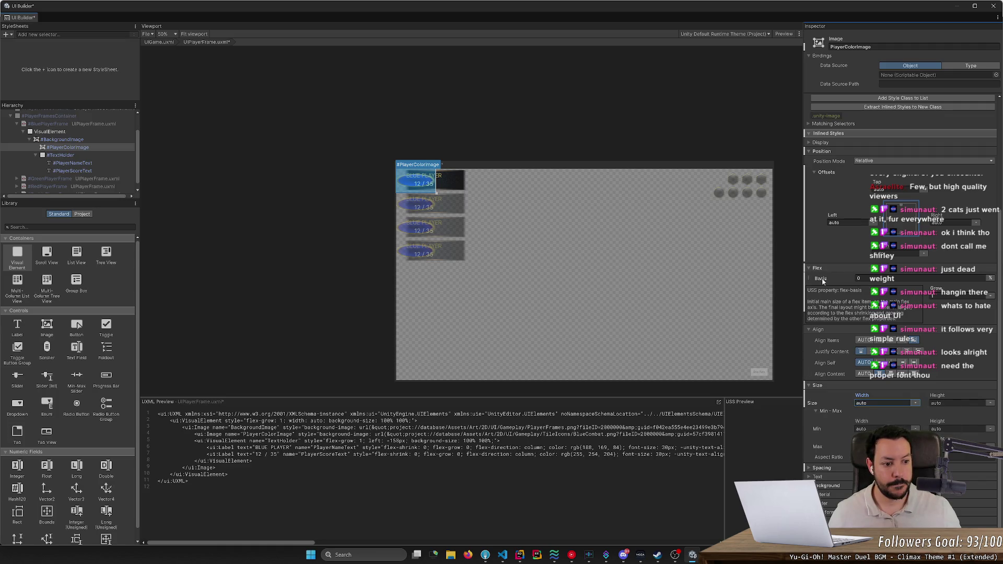
Set the colour image's Scale Mode to Stretch To Fill.
{"action": "scroll", "coordinate": [841, 305], "scroll_direction": "up", "scroll_amount": 2}
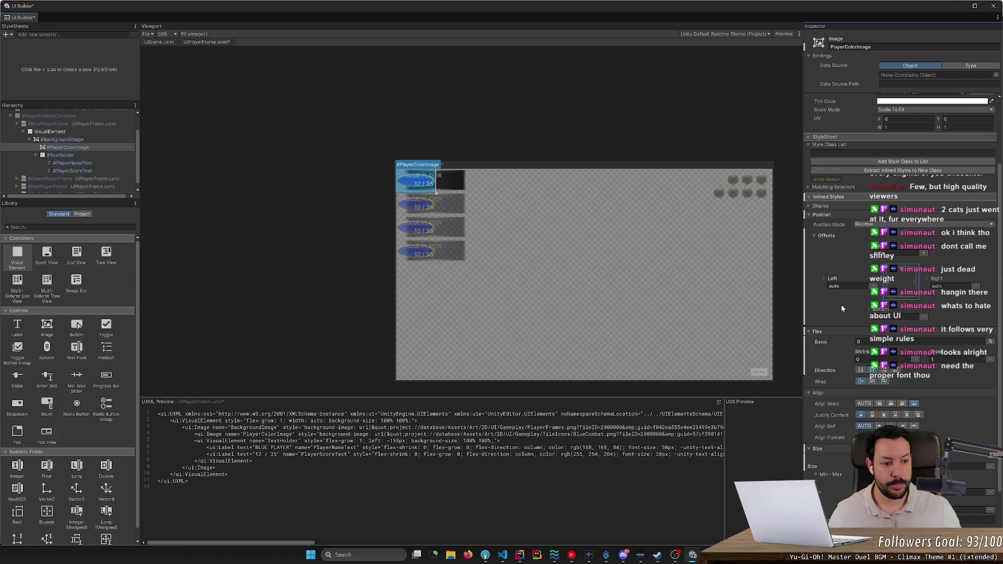
{"action": "scroll", "coordinate": [841, 305], "scroll_direction": "up", "scroll_amount": 1}
{"action": "scroll", "coordinate": [848, 283], "scroll_direction": "up", "scroll_amount": 1}
{"action": "left_click", "coordinate": [815, 259]}
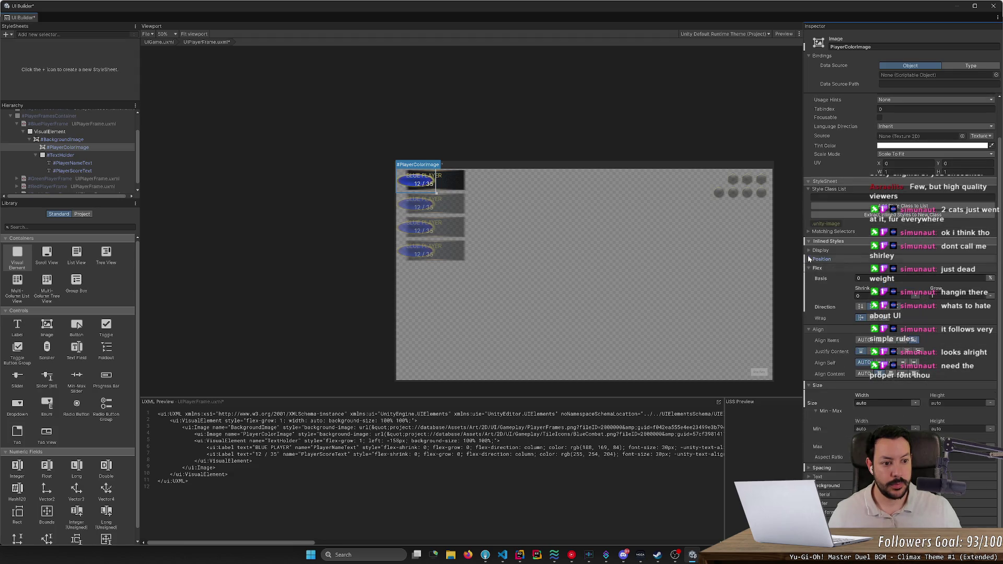
{"action": "left_click", "coordinate": [809, 252]}
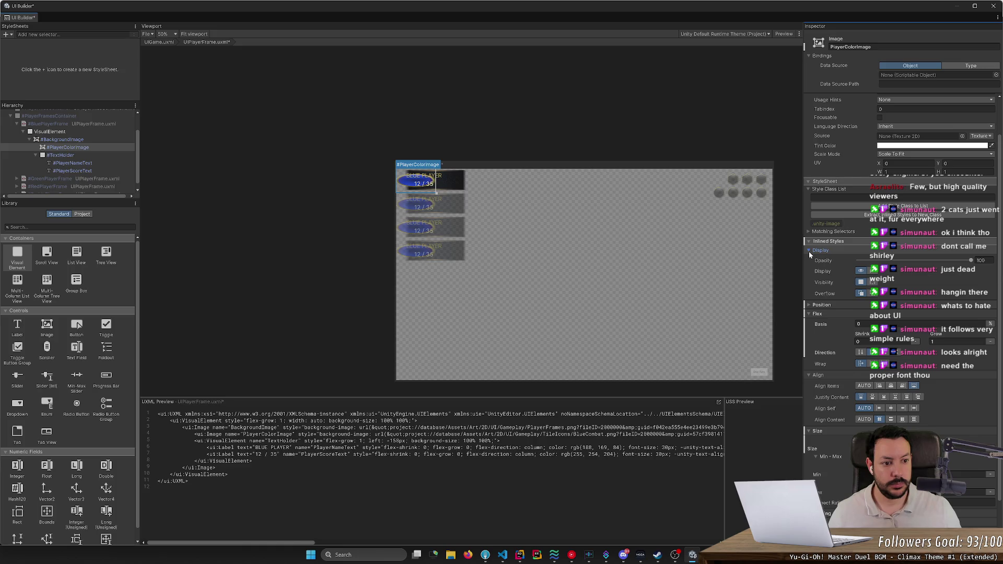
{"action": "left_click", "coordinate": [809, 252]}
{"action": "scroll", "coordinate": [812, 193], "scroll_direction": "up", "scroll_amount": 1}
{"action": "scroll", "coordinate": [813, 193], "scroll_direction": "up", "scroll_amount": 1}
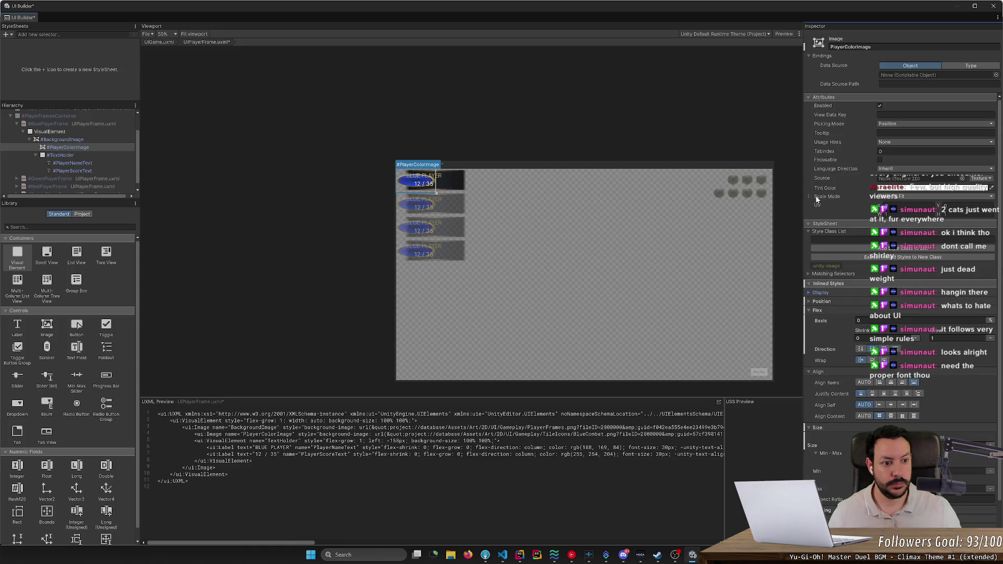
{"action": "left_click", "coordinate": [883, 197]}
{"action": "left_click", "coordinate": [904, 205]}
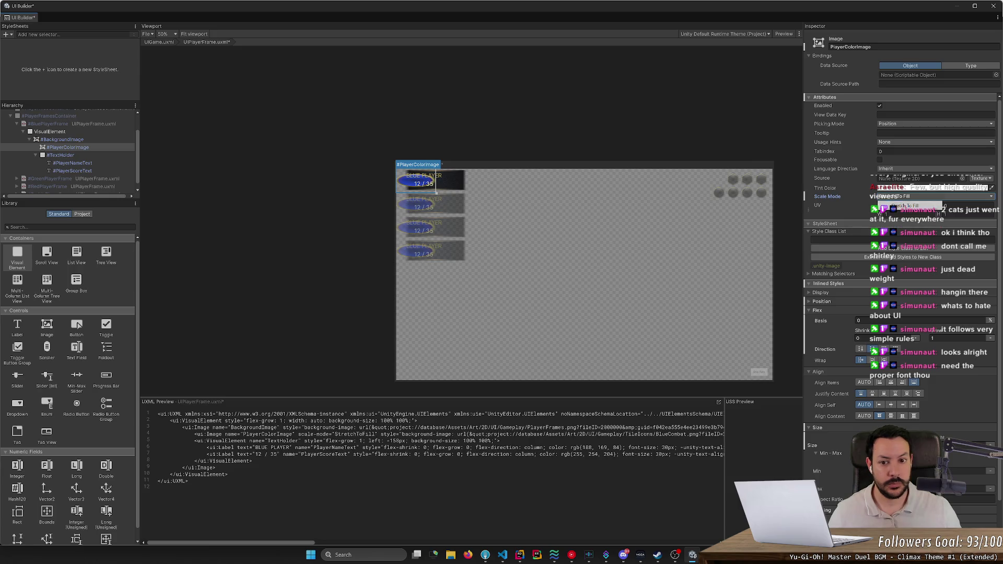
{"action": "left_click", "coordinate": [908, 215]}
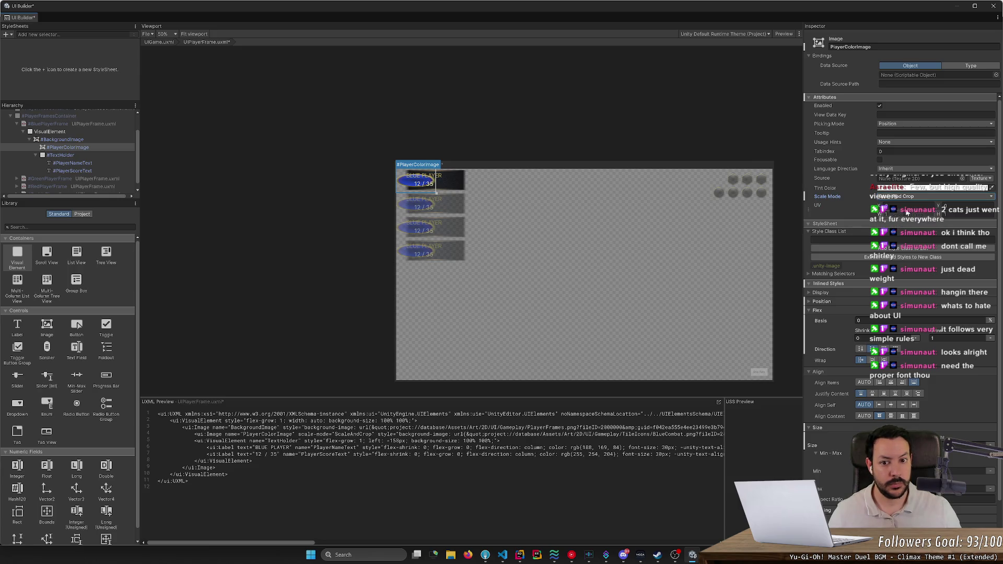
{"action": "left_click", "coordinate": [935, 196]}
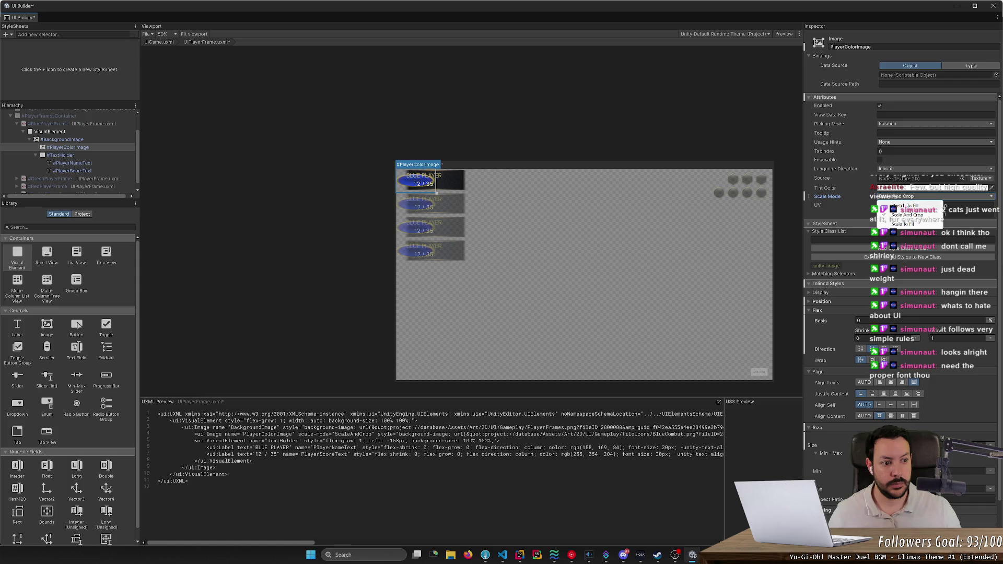
{"action": "left_click", "coordinate": [905, 206]}
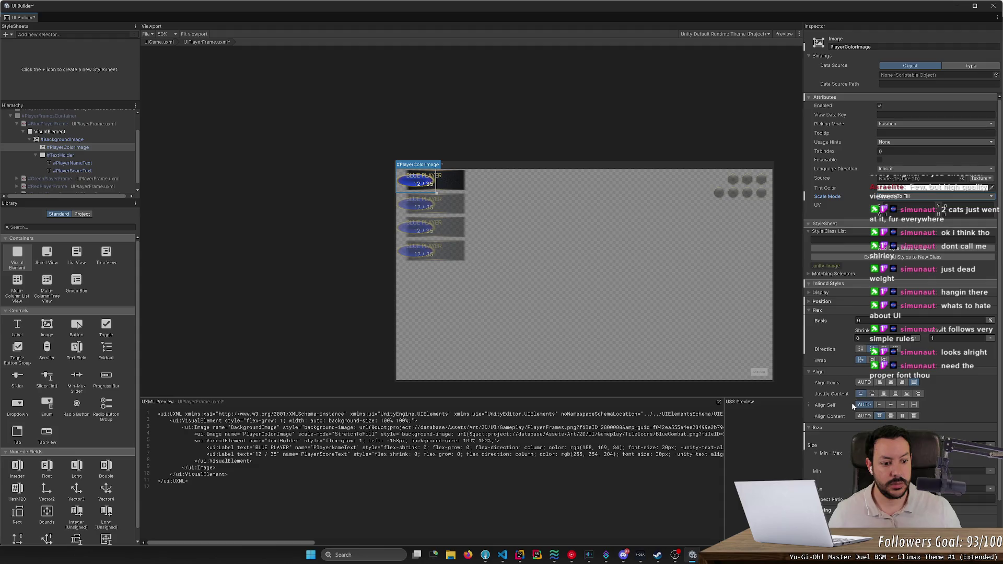
Set the colour image's Flex Grow to 0.
{"action": "scroll", "coordinate": [852, 405], "scroll_direction": "down", "scroll_amount": 2}
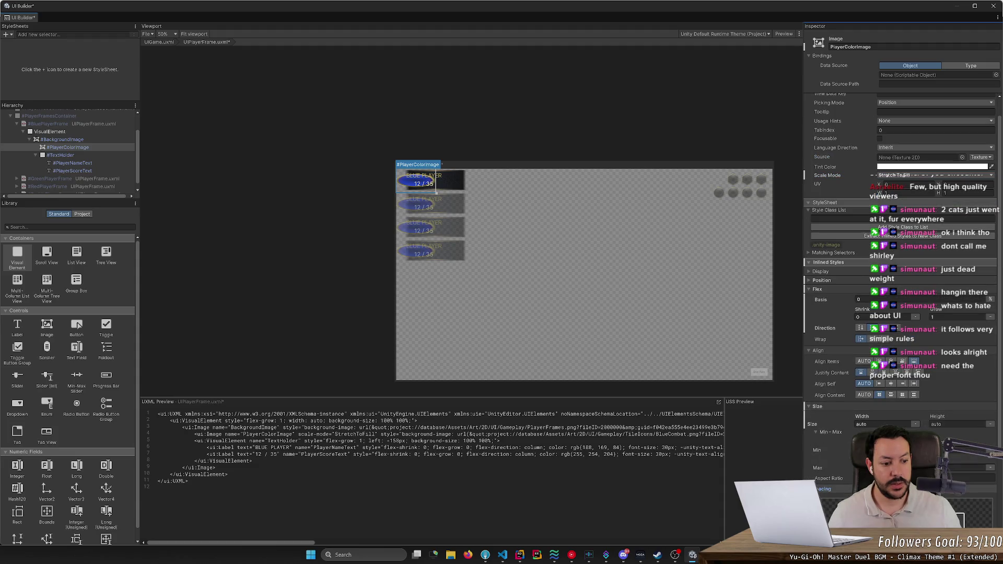
{"action": "scroll", "coordinate": [898, 262], "scroll_direction": "down", "scroll_amount": 2}
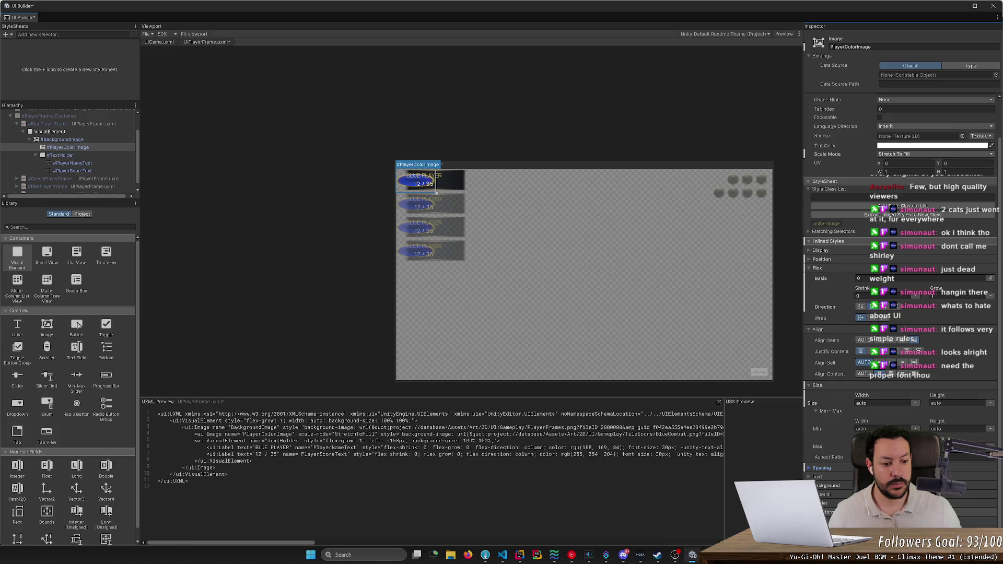
{"action": "scroll", "coordinate": [817, 367], "scroll_direction": "up", "scroll_amount": 4}
{"action": "left_click", "coordinate": [961, 338]}
{"action": "type", "text": "0"}
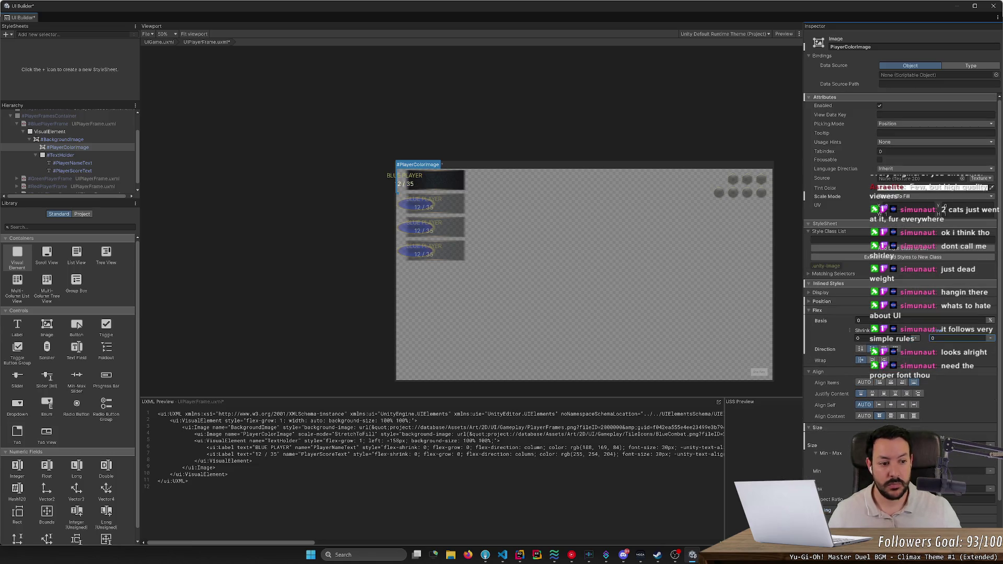
{"action": "left_click", "coordinate": [990, 339]}
{"action": "left_click", "coordinate": [980, 355]}
{"action": "left_click", "coordinate": [974, 352]}
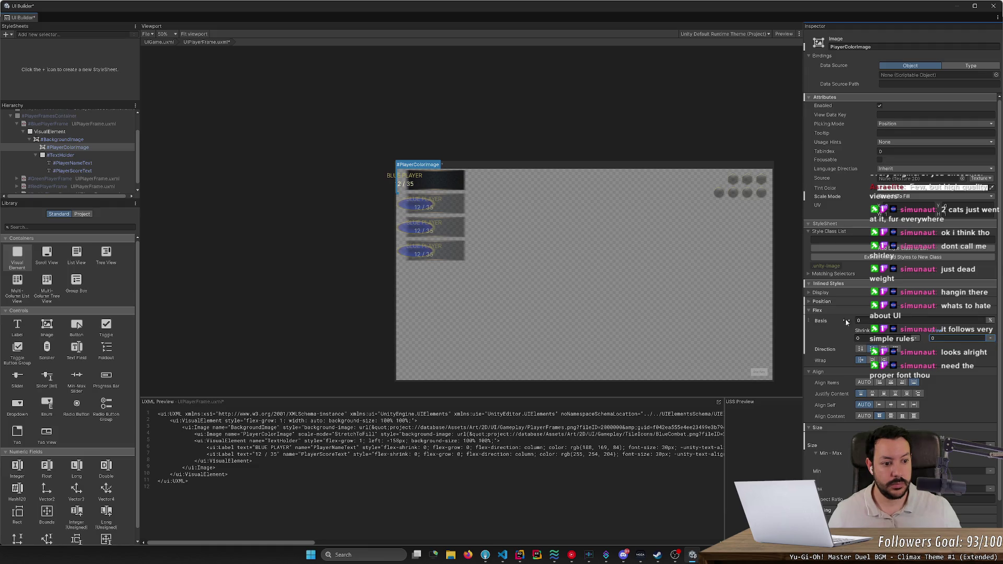
Switch the flex basis to pixels and adjust it to 80 px.
{"action": "mouse_move", "coordinate": [823, 321]}
{"action": "left_mouse_down"}
{"action": "mouse_move", "coordinate": [860, 324]}
{"action": "mouse_move", "coordinate": [832, 324]}
{"action": "left_mouse_up"}
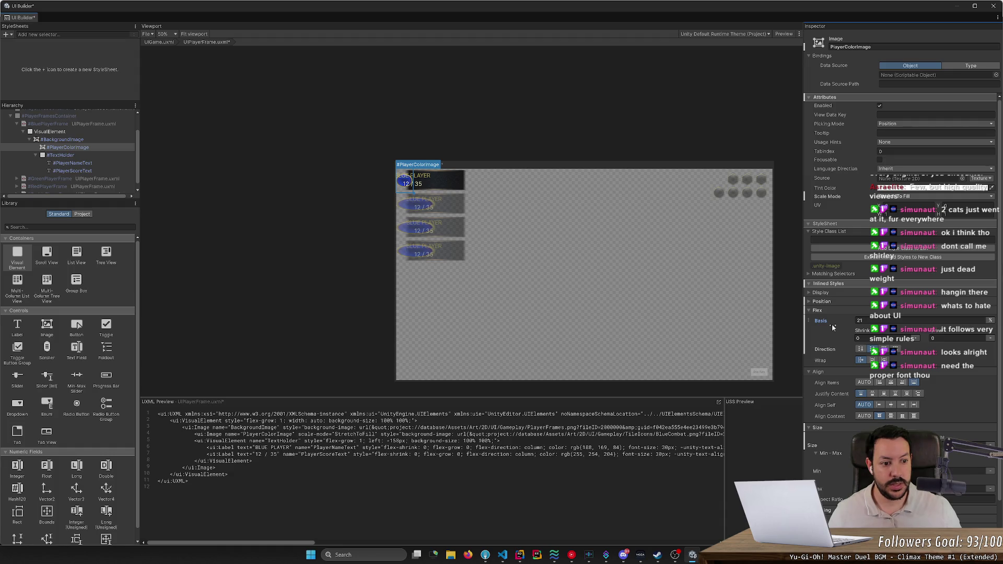
{"action": "left_click_drag", "start_coordinate": [831, 325], "coordinate": [831, 325]}
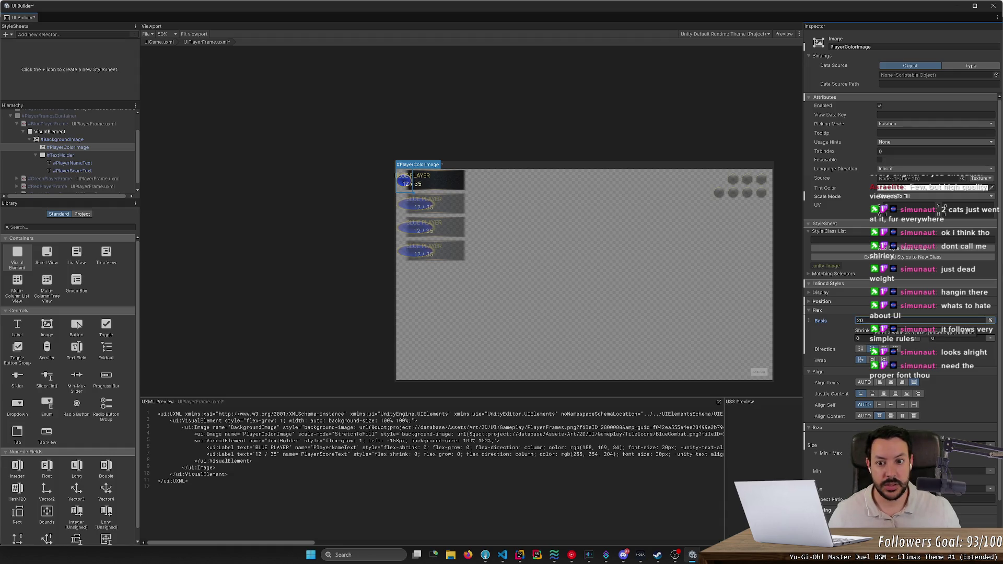
{"action": "left_click", "coordinate": [859, 320]}
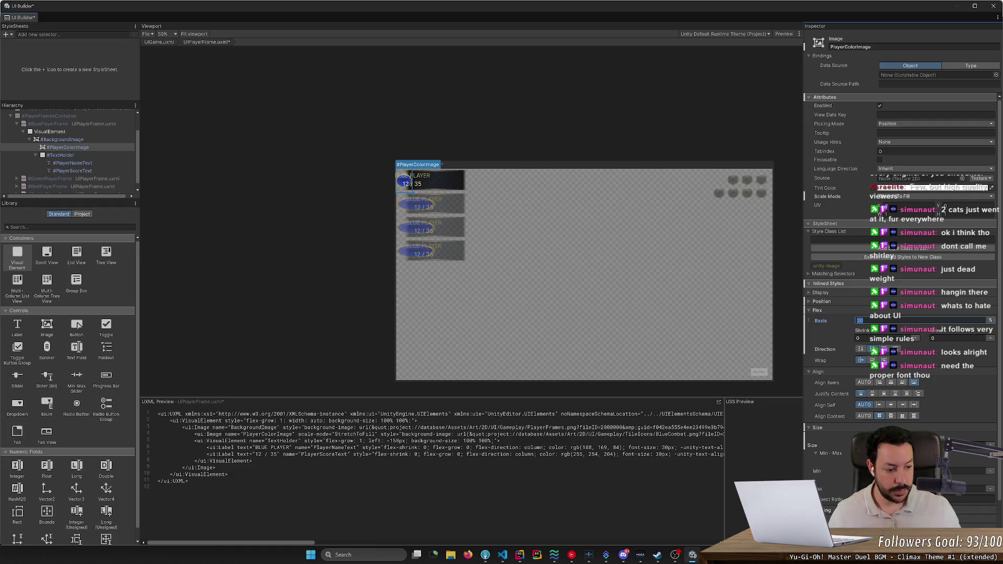
{"action": "type", "text": "18"}
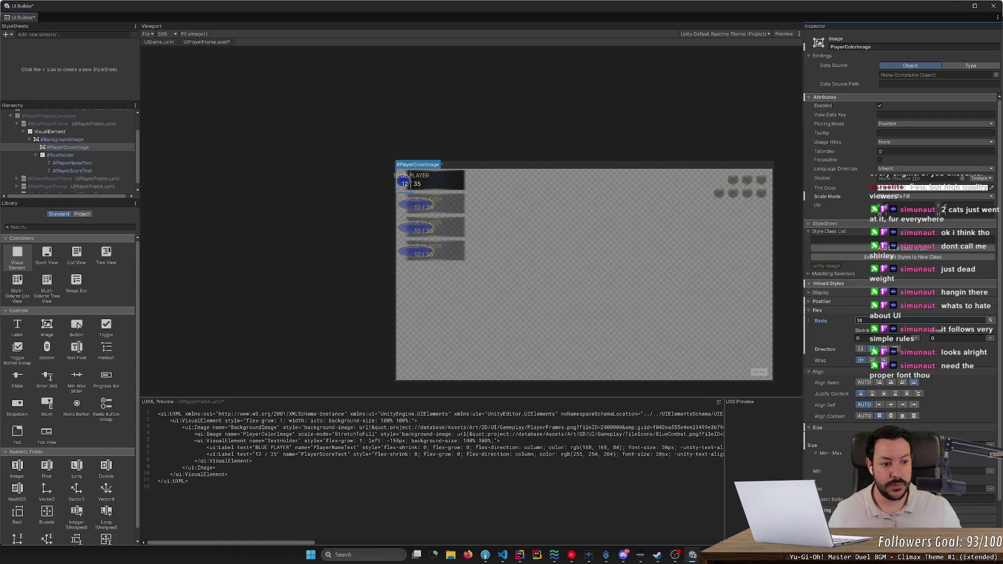
{"action": "left_click", "coordinate": [990, 320]}
{"action": "left_click", "coordinate": [986, 328]}
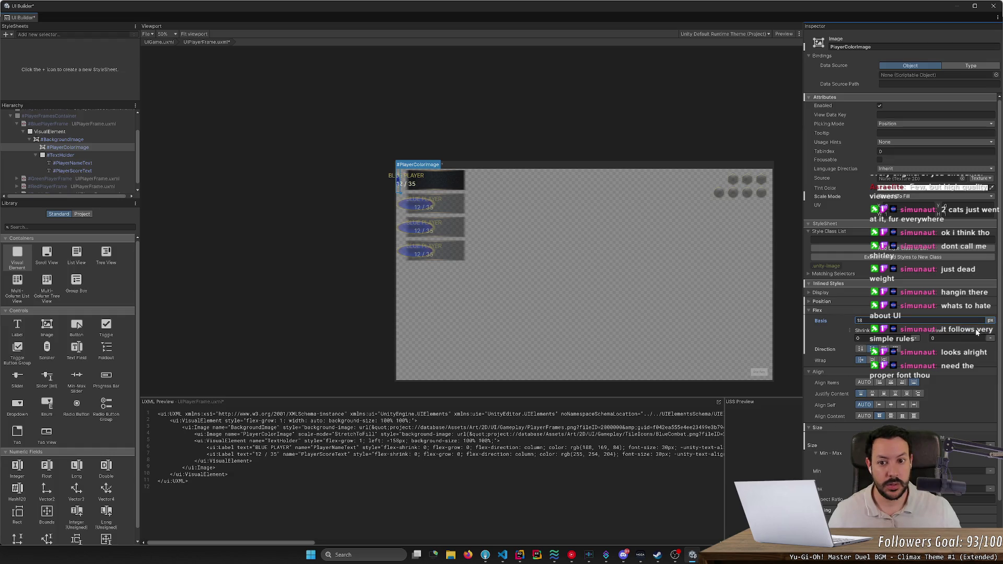
{"action": "left_click_drag", "start_coordinate": [828, 323], "coordinate": [850, 330]}
{"action": "left_click", "coordinate": [849, 327]}
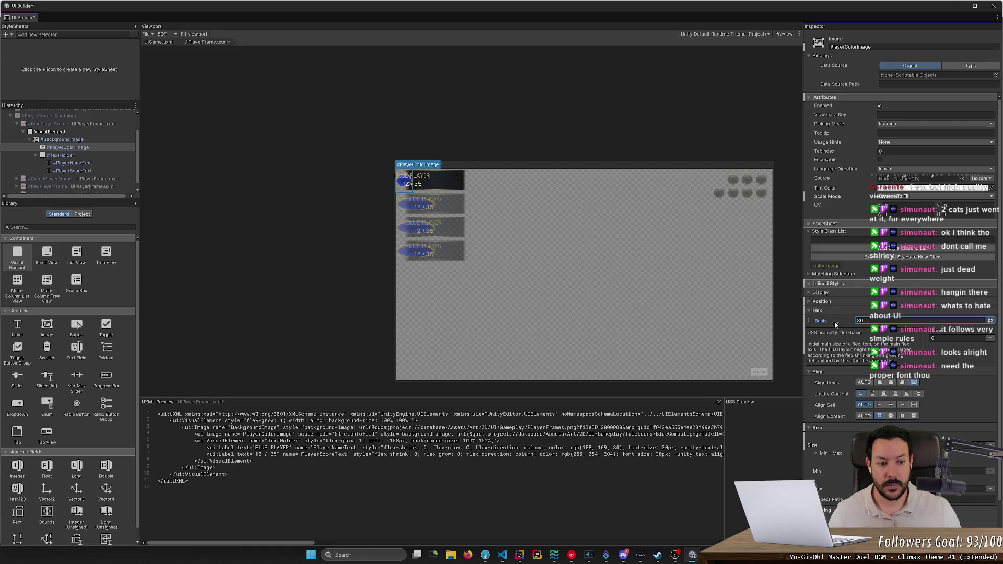
Shift the colour image right with a Position left offset of 26.
{"action": "left_click", "coordinate": [811, 302]}
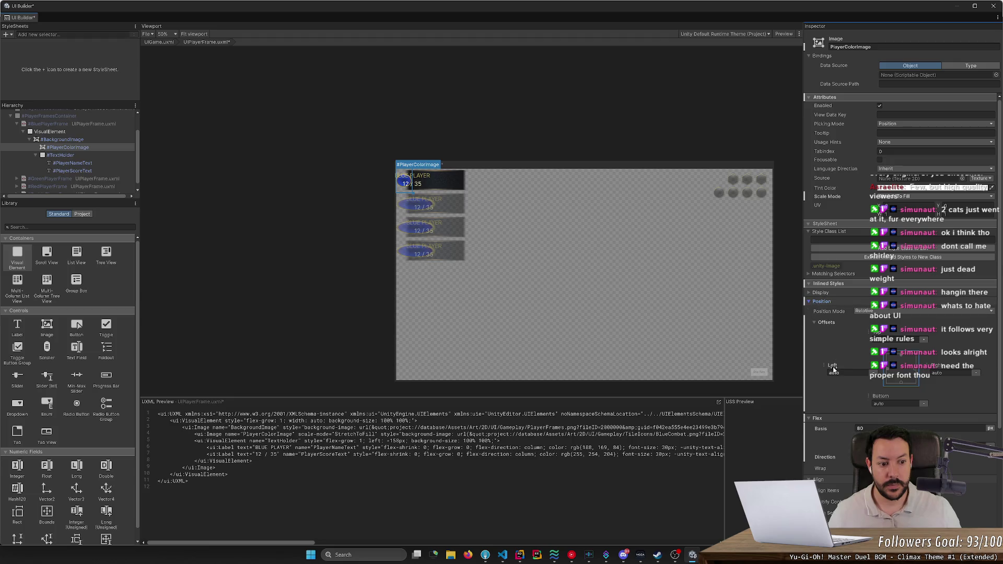
{"action": "left_click_drag", "start_coordinate": [833, 368], "coordinate": [890, 369]}
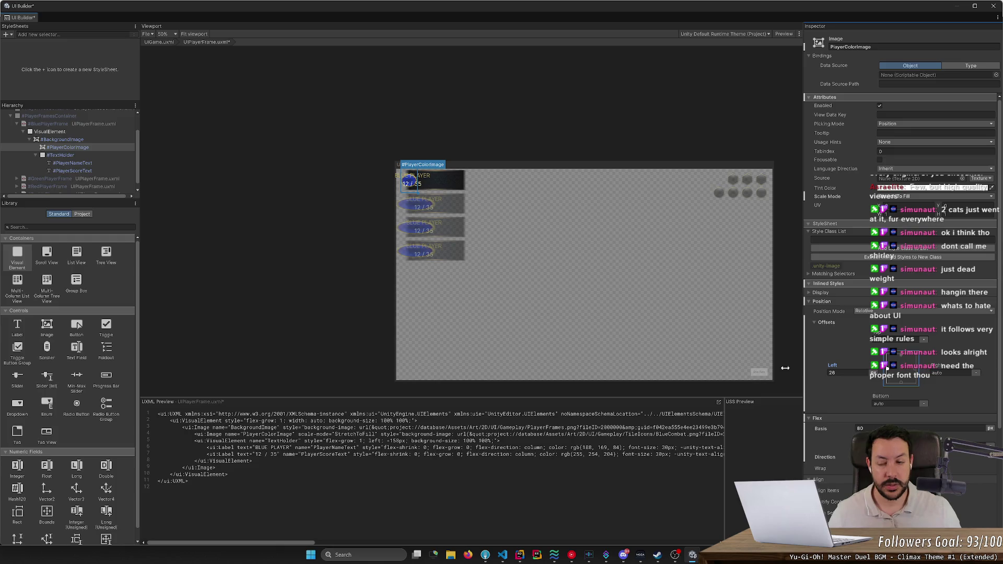
{"action": "left_click", "coordinate": [80, 155]}
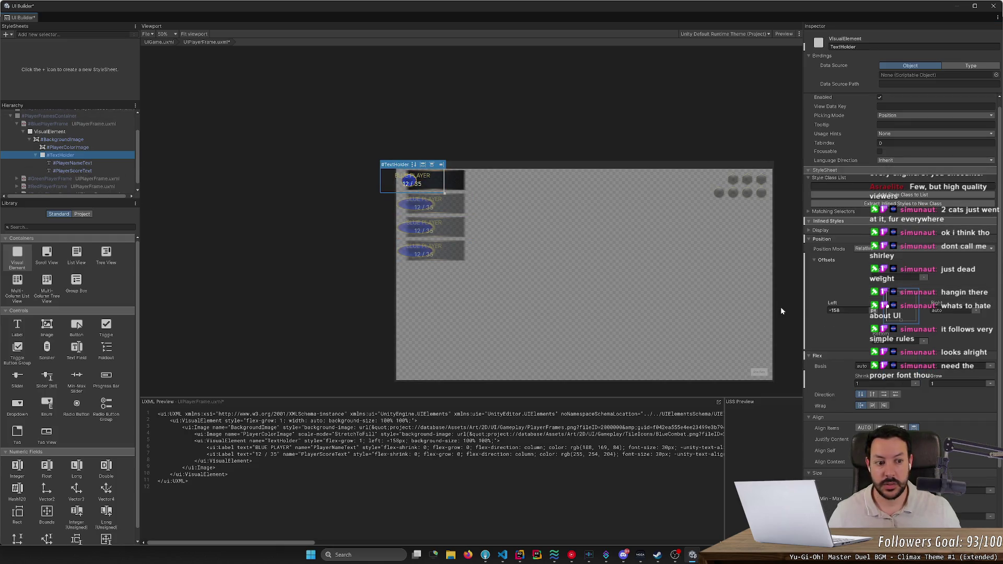
Try TextHolder left offsets of 0 and -24, then reselect TextHolder.
{"action": "left_click", "coordinate": [841, 310]}
{"action": "type", "text": "0"}
{"action": "key", "text": "Return"}
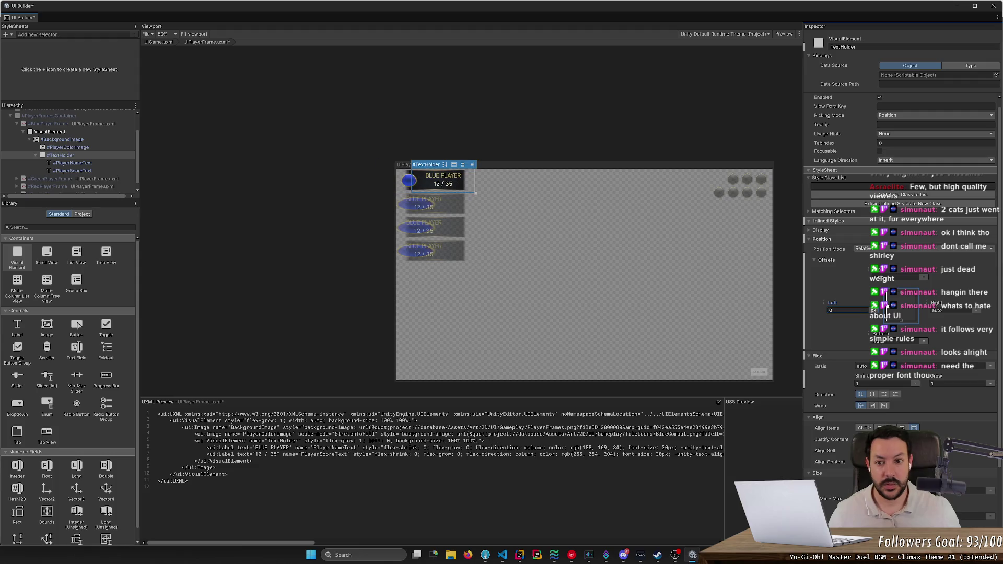
{"action": "left_click_drag", "start_coordinate": [833, 307], "coordinate": [821, 307]}
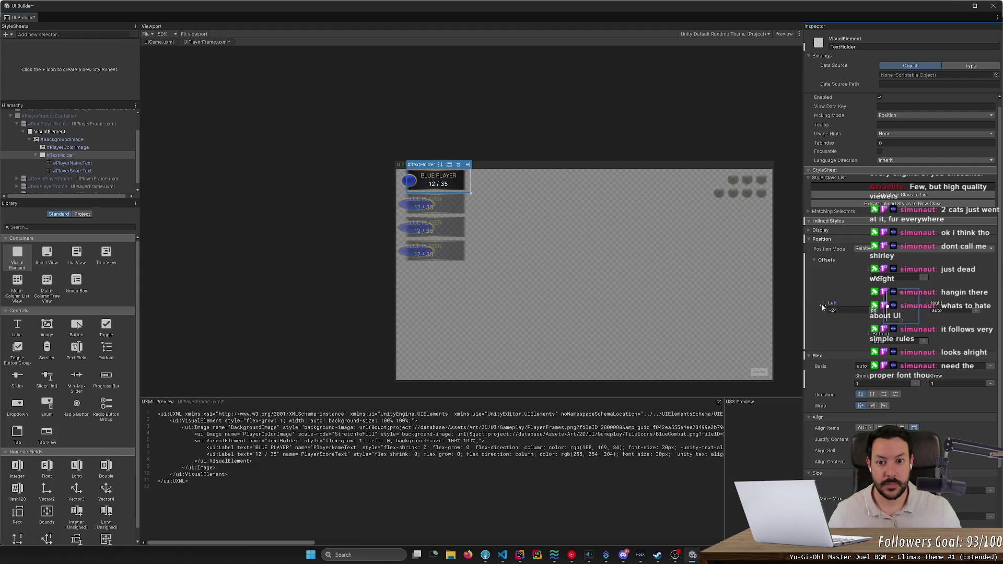
{"action": "left_click", "coordinate": [289, 227]}
{"action": "left_click", "coordinate": [71, 168]}
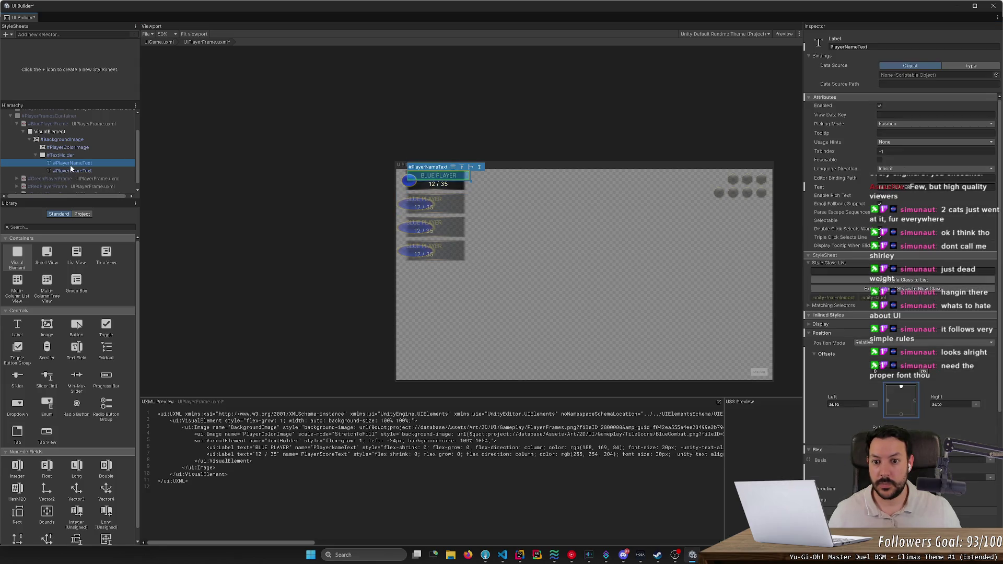
{"action": "left_click", "coordinate": [73, 157]}
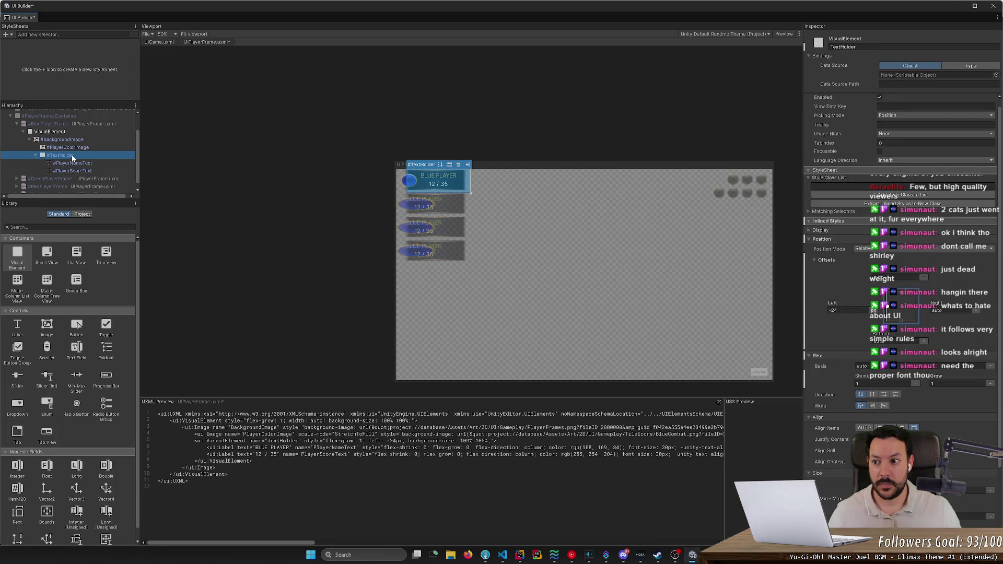
Experiment with TextHolder's flex grow (0, then 1) and left offsets 38 and -36.
{"action": "scroll", "coordinate": [864, 408], "scroll_direction": "down", "scroll_amount": 3}
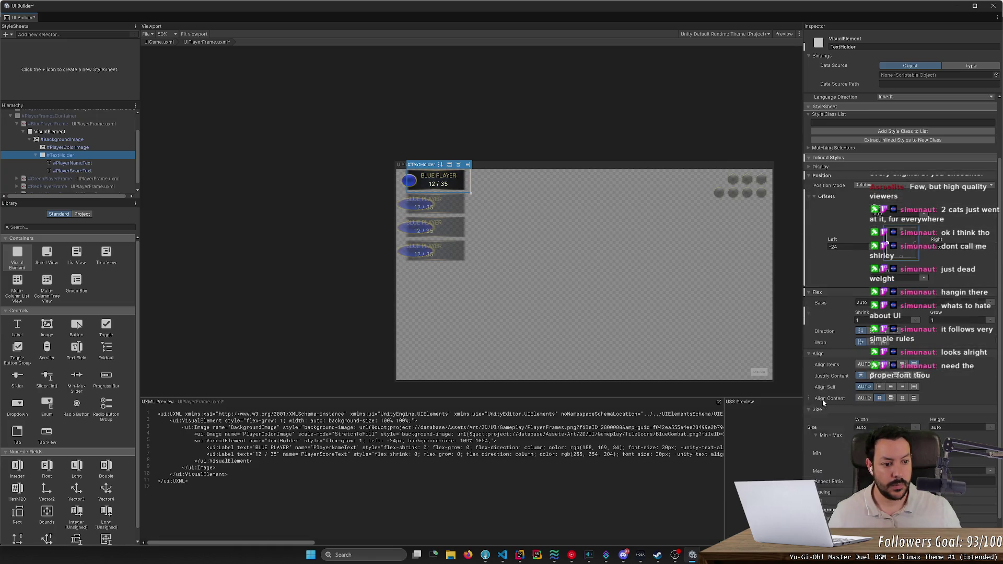
{"action": "left_click", "coordinate": [960, 320]}
{"action": "type", "text": "0"}
{"action": "key", "text": "Return"}
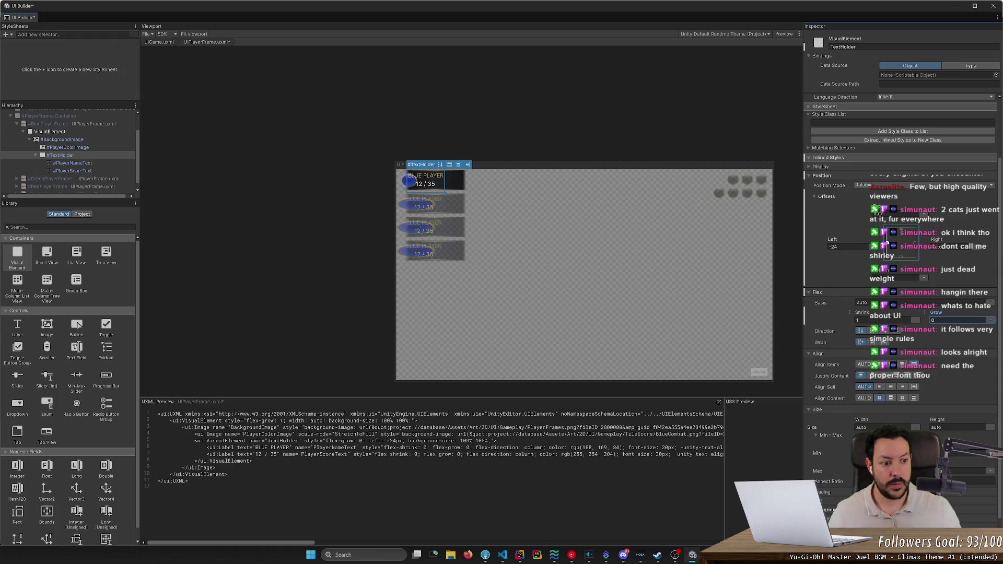
{"action": "left_click_drag", "start_coordinate": [851, 251], "coordinate": [859, 245]}
{"action": "left_click", "coordinate": [960, 320]}
{"action": "type", "text": "1"}
{"action": "key", "text": "Return"}
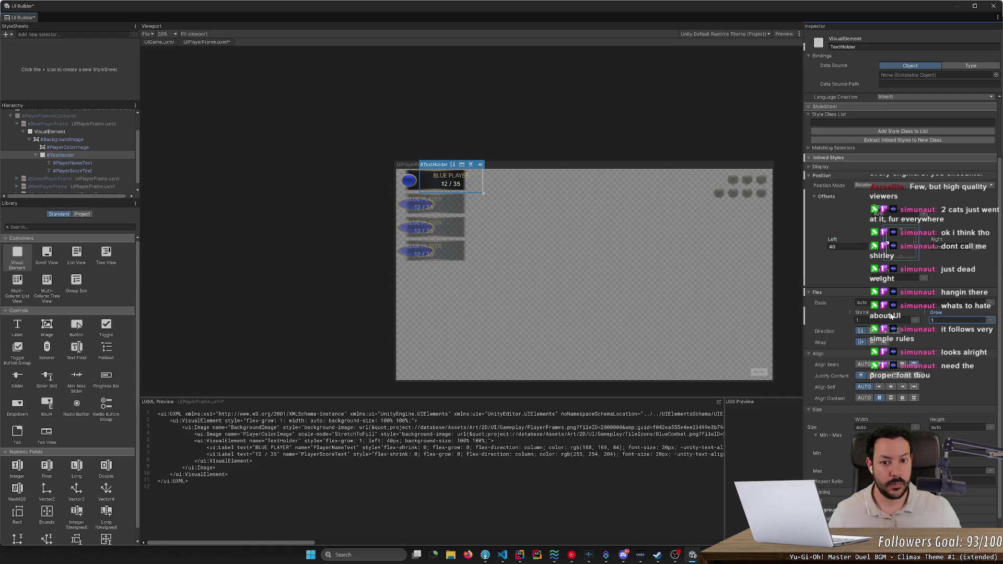
{"action": "left_click_drag", "start_coordinate": [834, 240], "coordinate": [803, 239]}
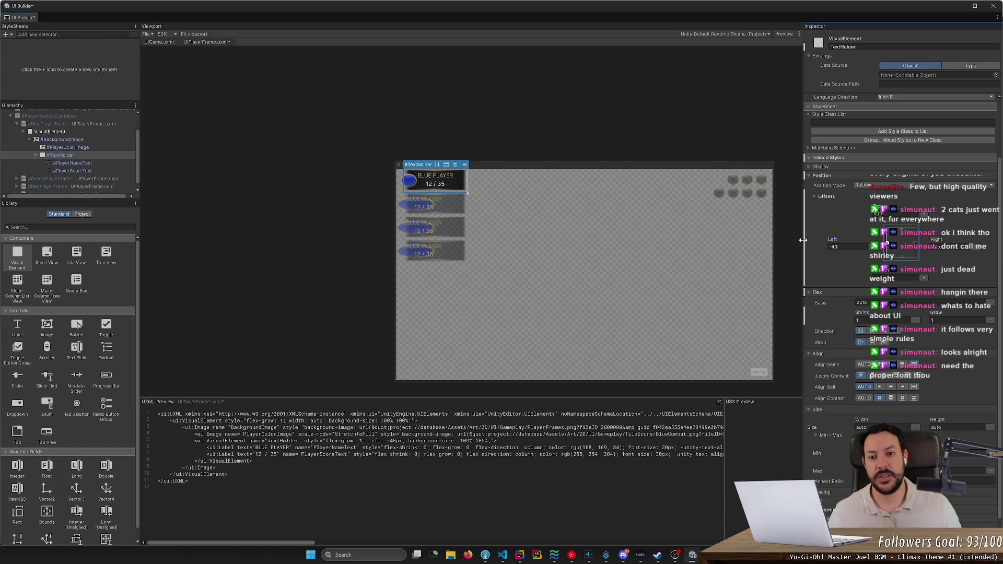
Set TextHolder's flex grow to 0 and left offset to 40 px, then save the template.
{"action": "left_click", "coordinate": [945, 319]}
{"action": "type", "text": "0"}
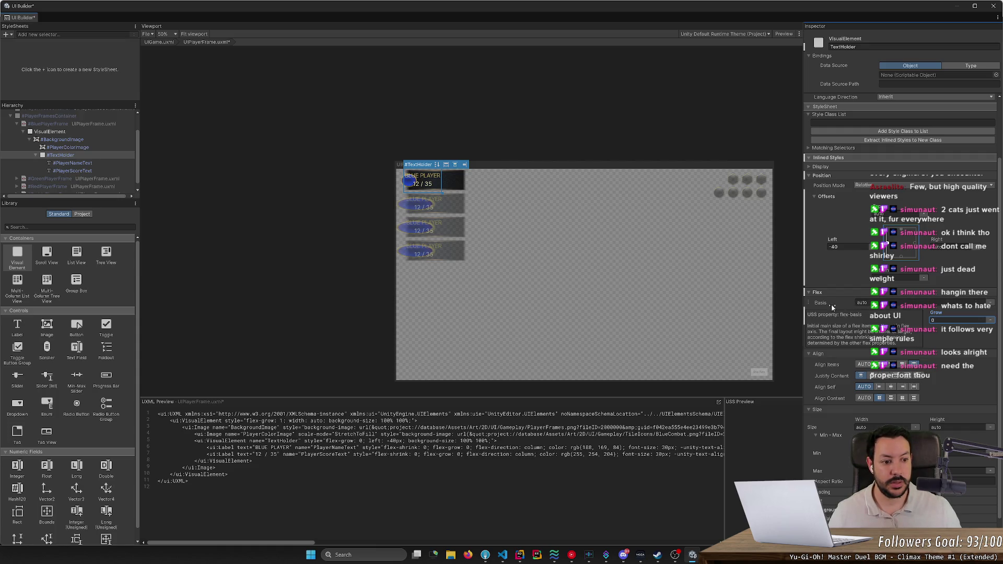
{"action": "left_click", "coordinate": [846, 247]}
{"action": "type", "text": "0"}
{"action": "key", "text": "Return"}
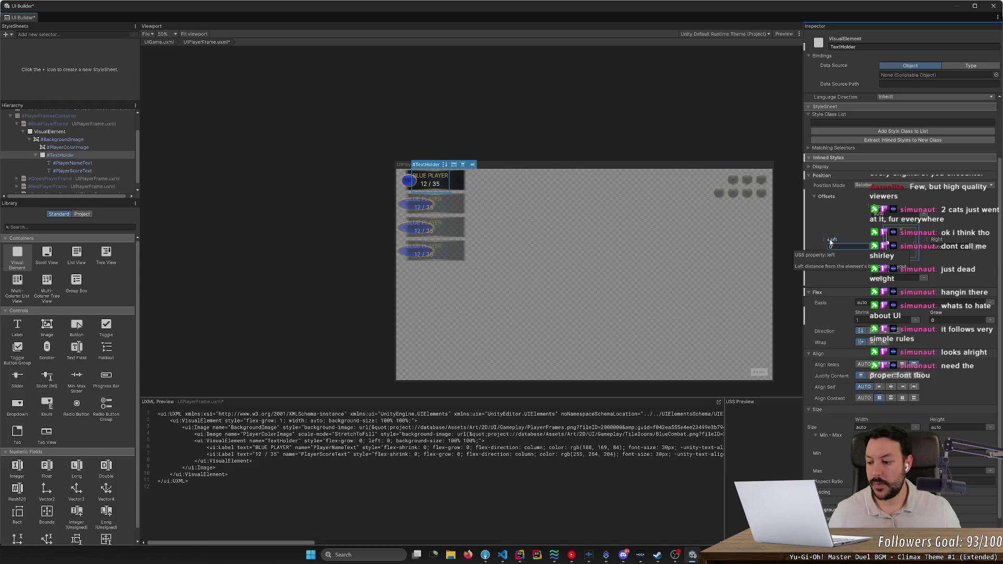
{"action": "left_click_drag", "start_coordinate": [831, 241], "coordinate": [843, 247]}
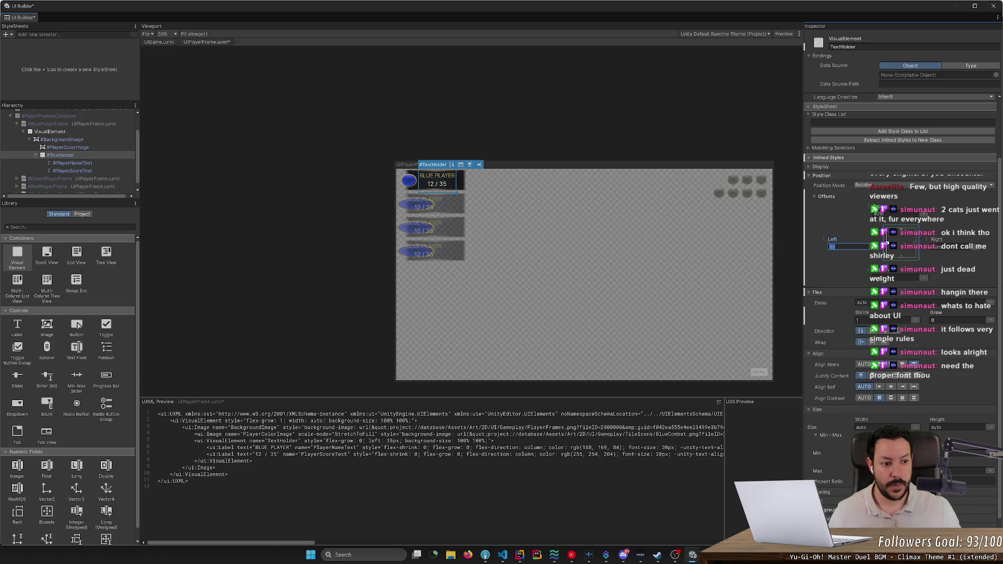
{"action": "type", "text": "40"}
{"action": "key", "text": "Return"}
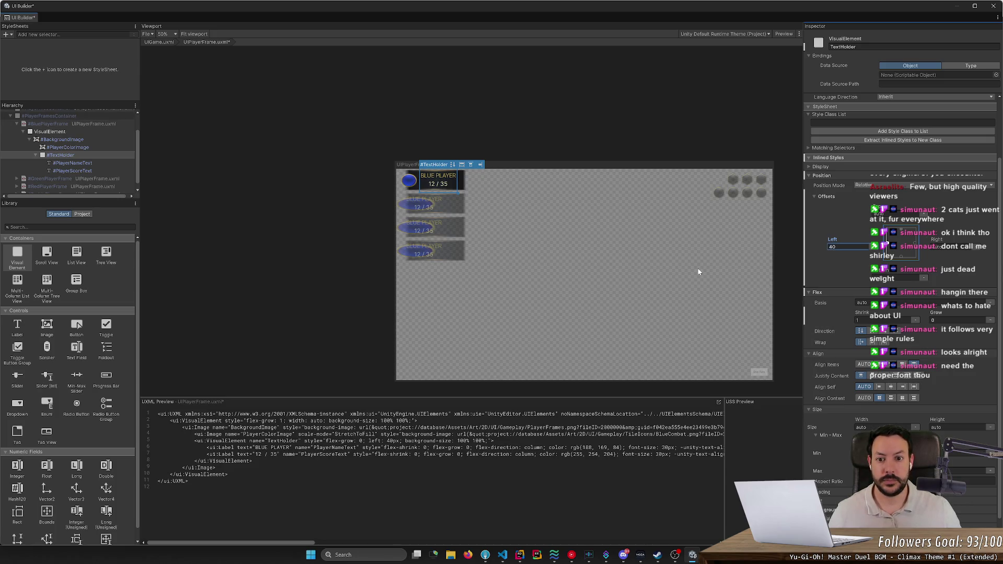
{"action": "key", "text": "ctrl+s"}
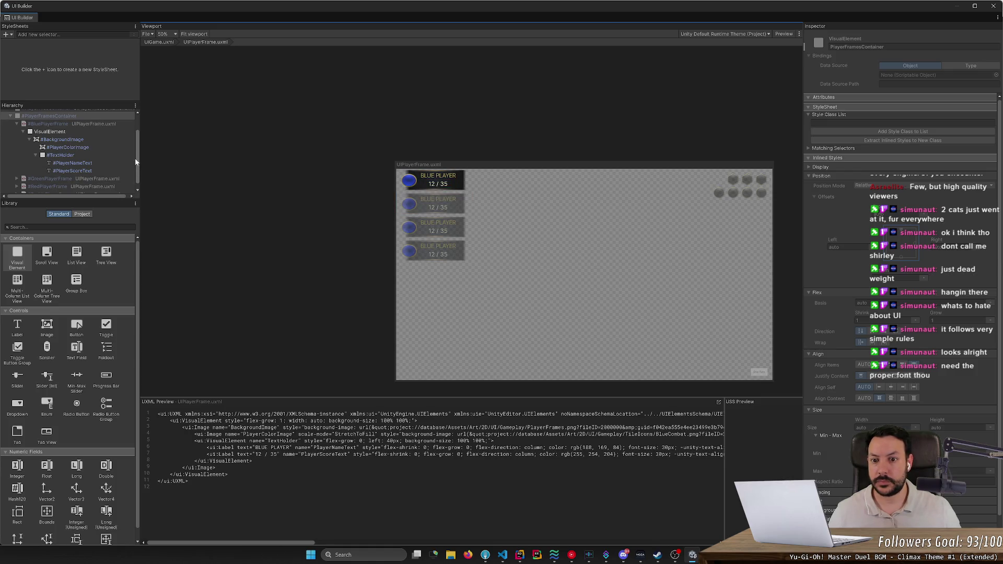
Change PlayerColorImage's flex basis from 80 to 75 and save the template.
{"action": "left_click", "coordinate": [110, 148]}
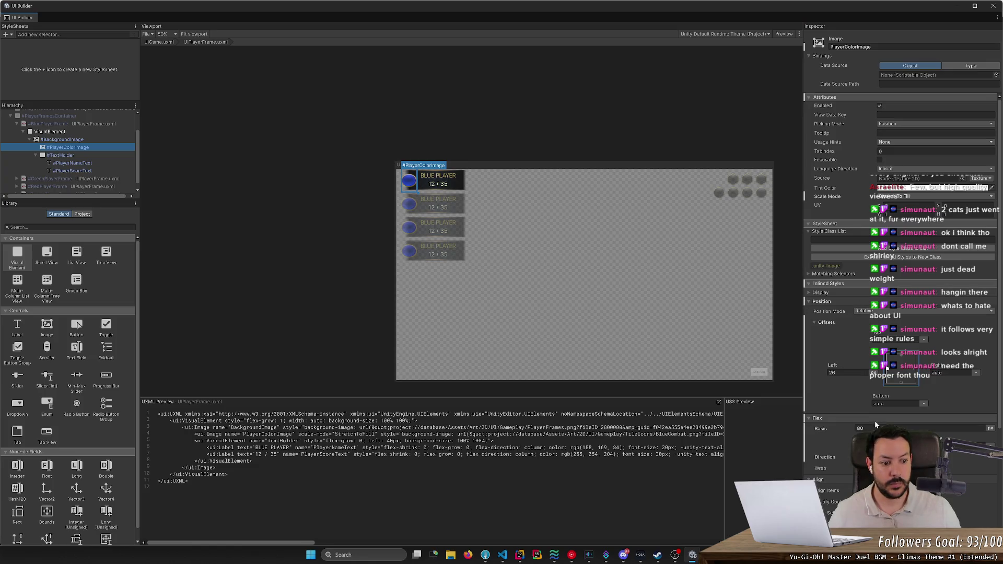
{"action": "left_click_drag", "start_coordinate": [831, 429], "coordinate": [824, 429]}
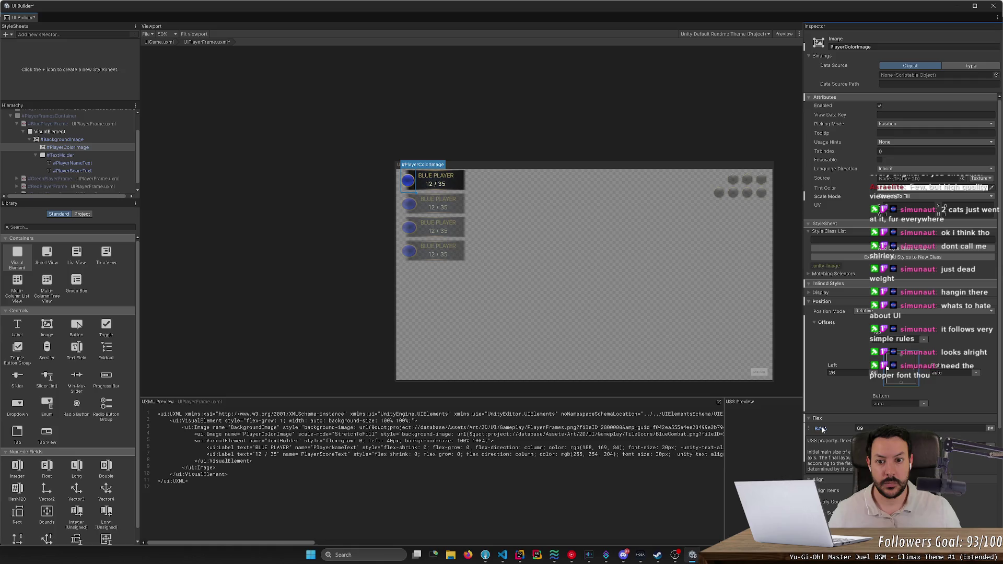
{"action": "left_click", "coordinate": [867, 428]}
{"action": "type", "text": "75"}
{"action": "key", "text": "Return"}
{"action": "key", "text": "ctrl+s"}
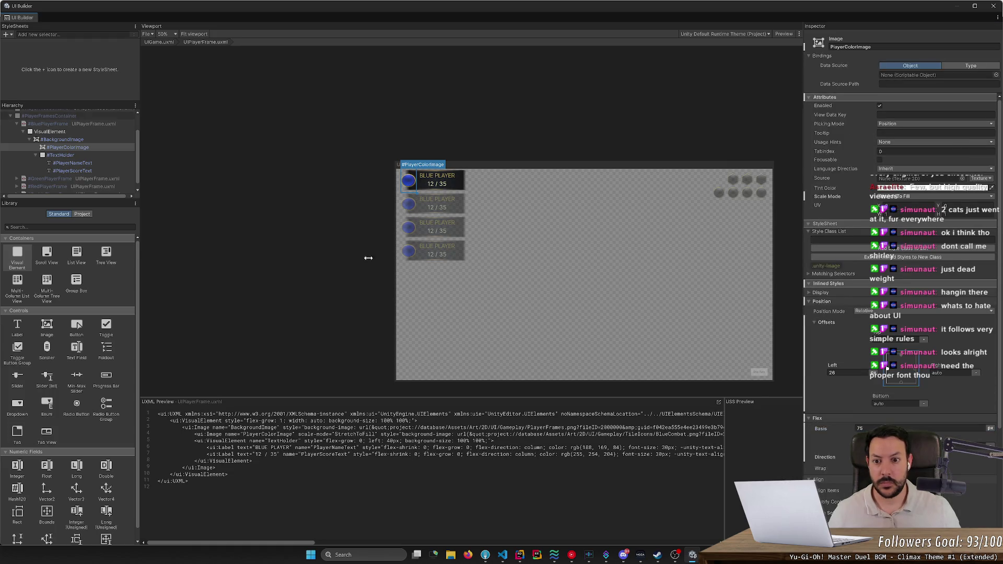
{"action": "left_click", "coordinate": [78, 140]}
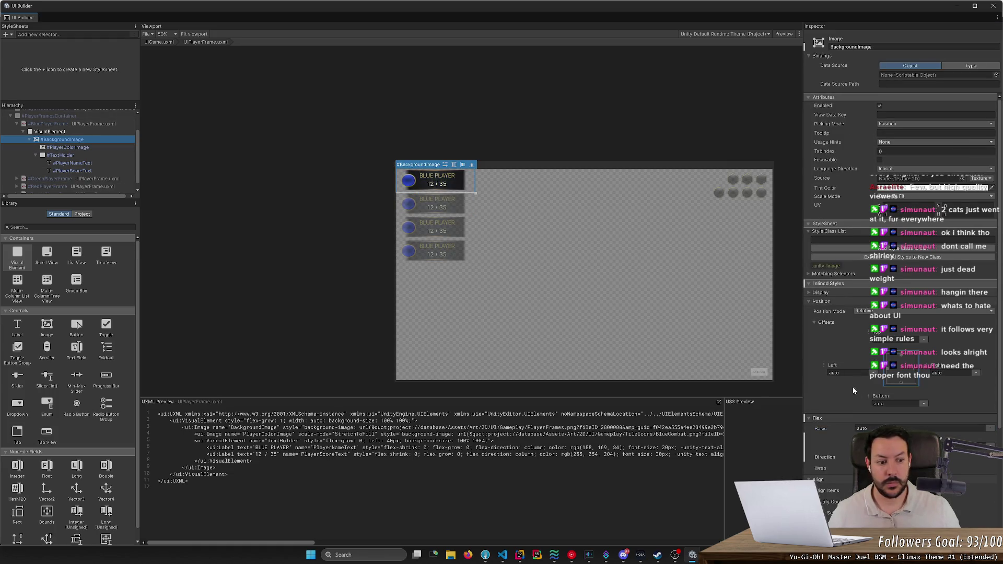
Resize the #BackgroundImage background image to fill the frame and save the template.
{"action": "left_click", "coordinate": [827, 485]}
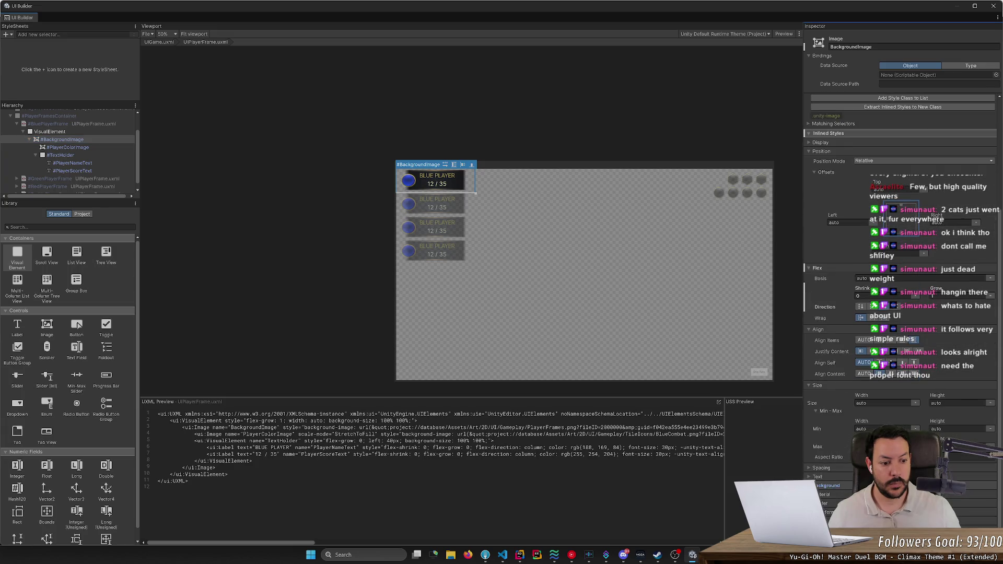
{"action": "scroll", "coordinate": [826, 485], "scroll_direction": "down", "scroll_amount": 3}
{"action": "left_click", "coordinate": [952, 454]}
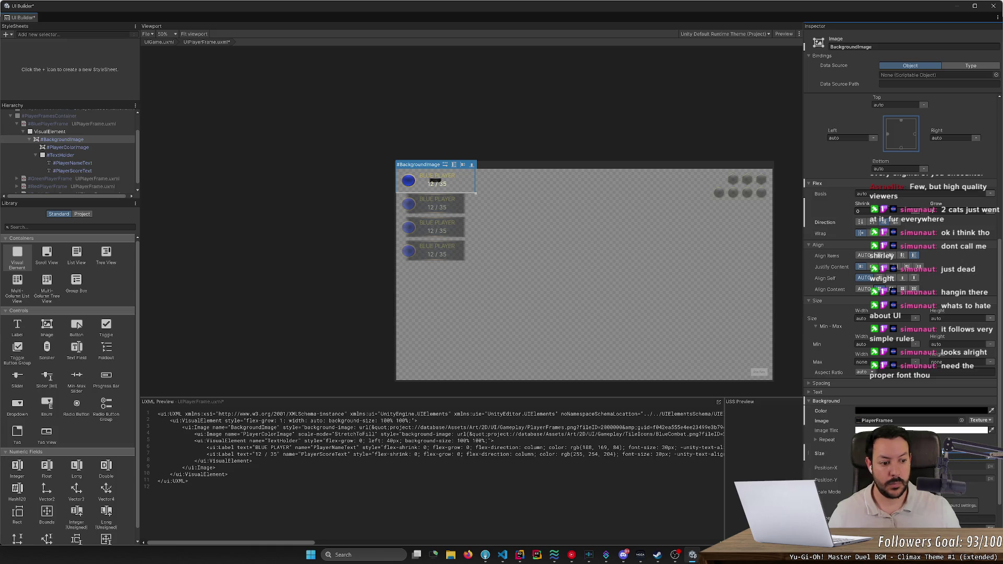
{"action": "left_click_drag", "start_coordinate": [947, 453], "coordinate": [971, 458]}
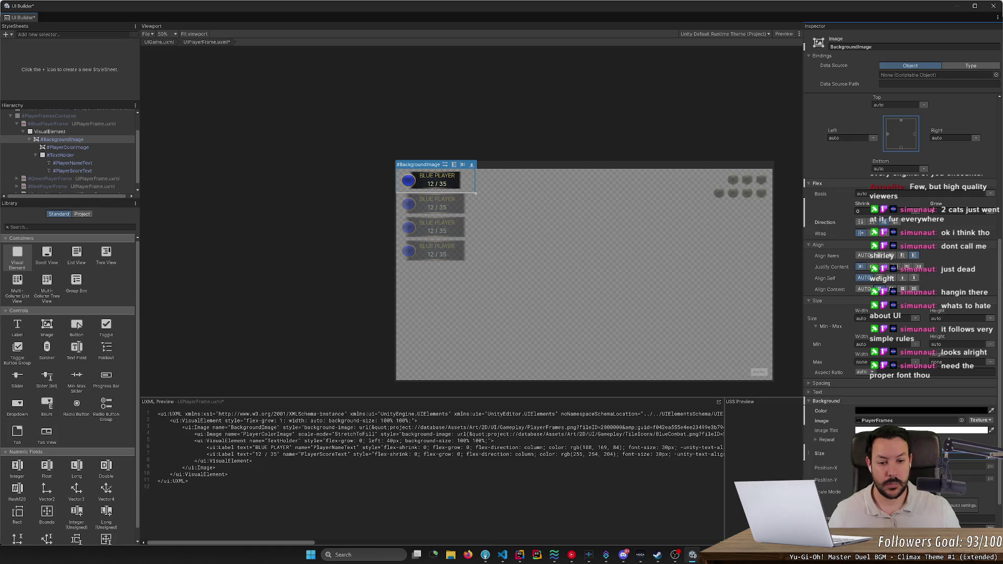
{"action": "key", "text": "ctrl+s"}
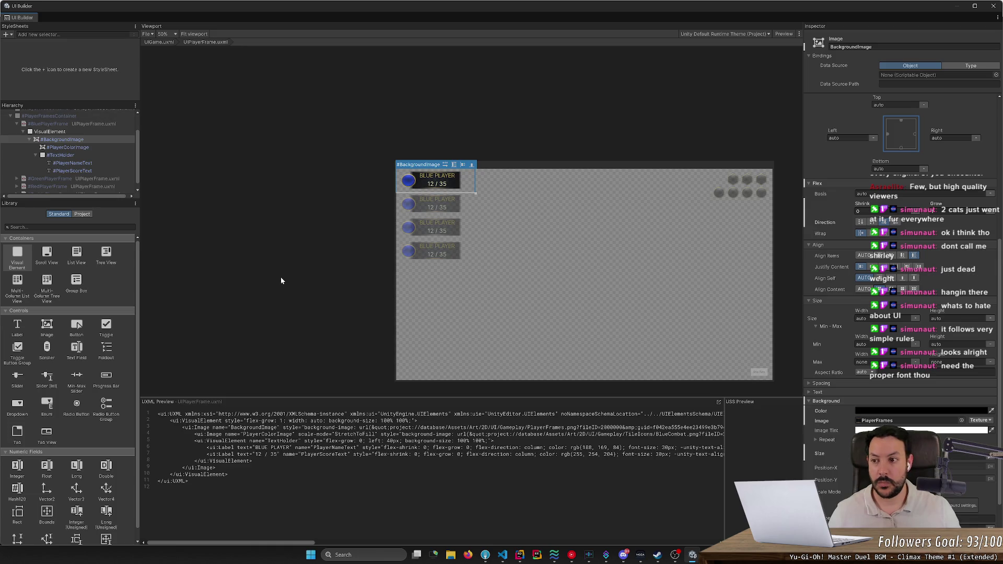
{"action": "left_click", "coordinate": [70, 147]}
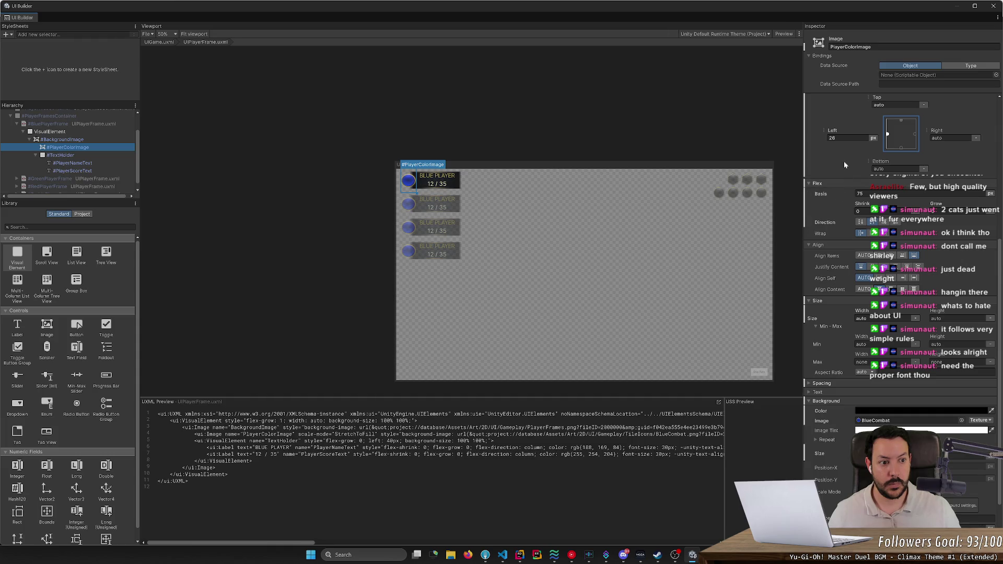
Set #PlayerColorImage's left offset to 42 and flex basis to 70, then save.
{"action": "left_click_drag", "start_coordinate": [834, 134], "coordinate": [842, 134]}
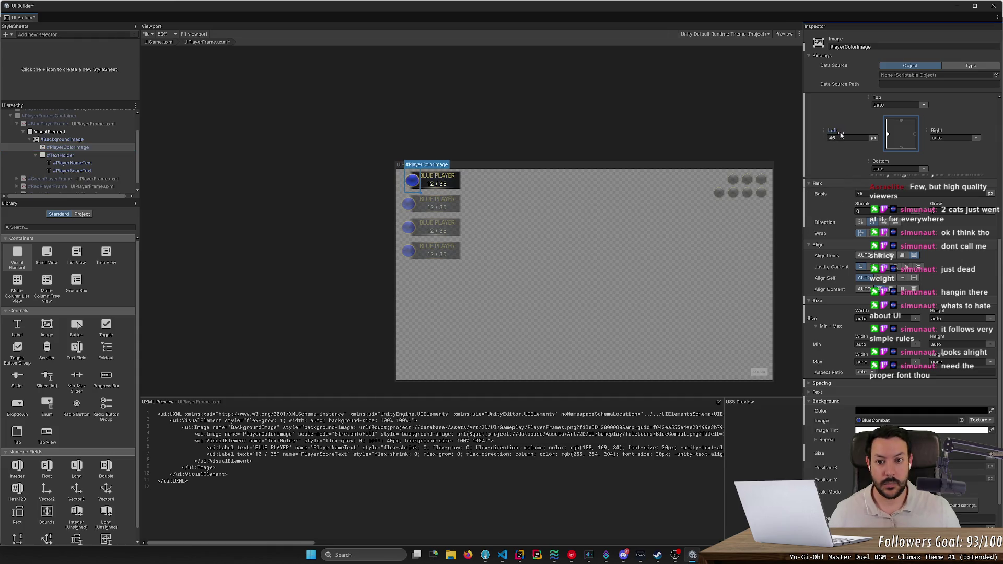
{"action": "left_click_drag", "start_coordinate": [831, 194], "coordinate": [829, 195]}
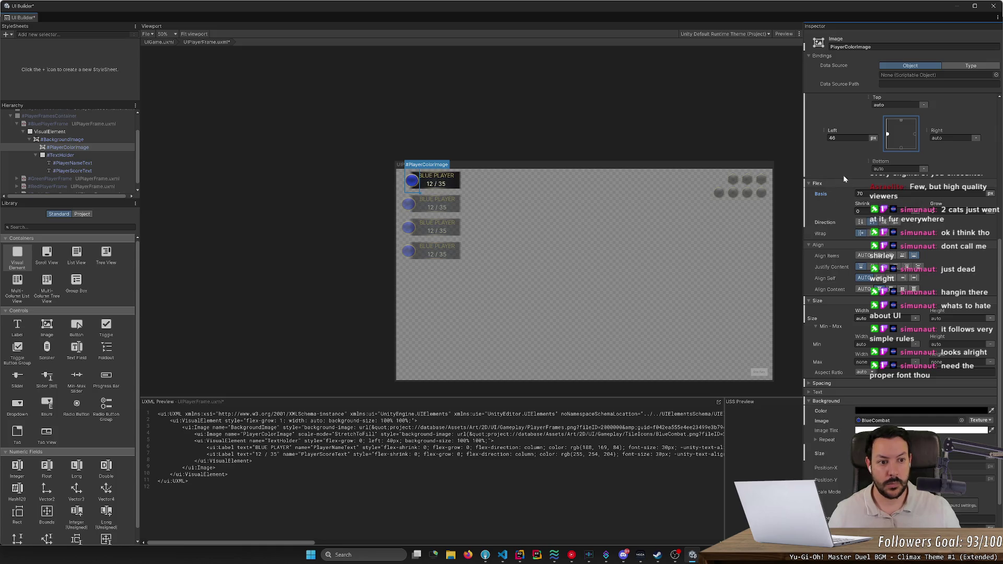
{"action": "left_click_drag", "start_coordinate": [836, 131], "coordinate": [835, 131]}
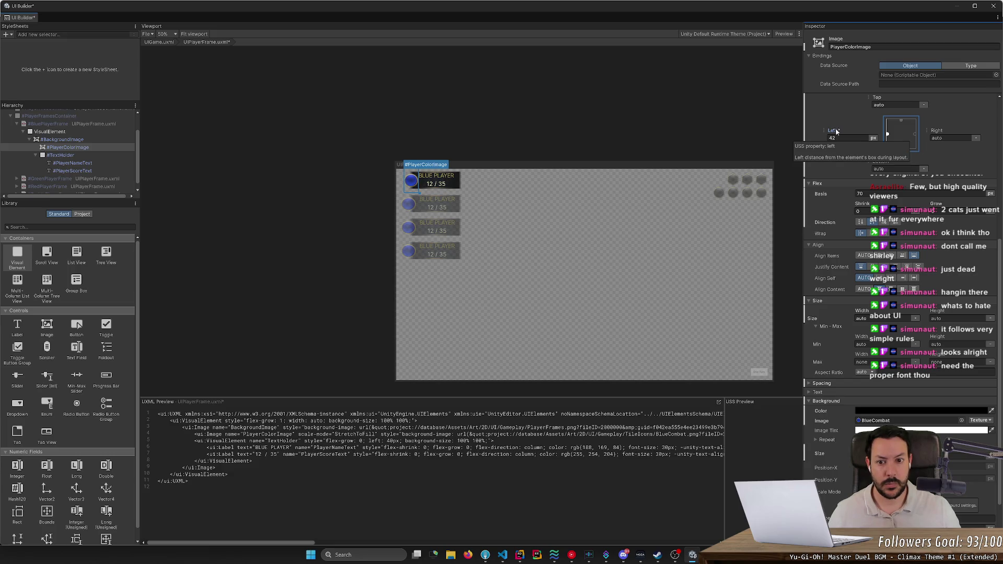
{"action": "key", "text": "ctrl+s"}
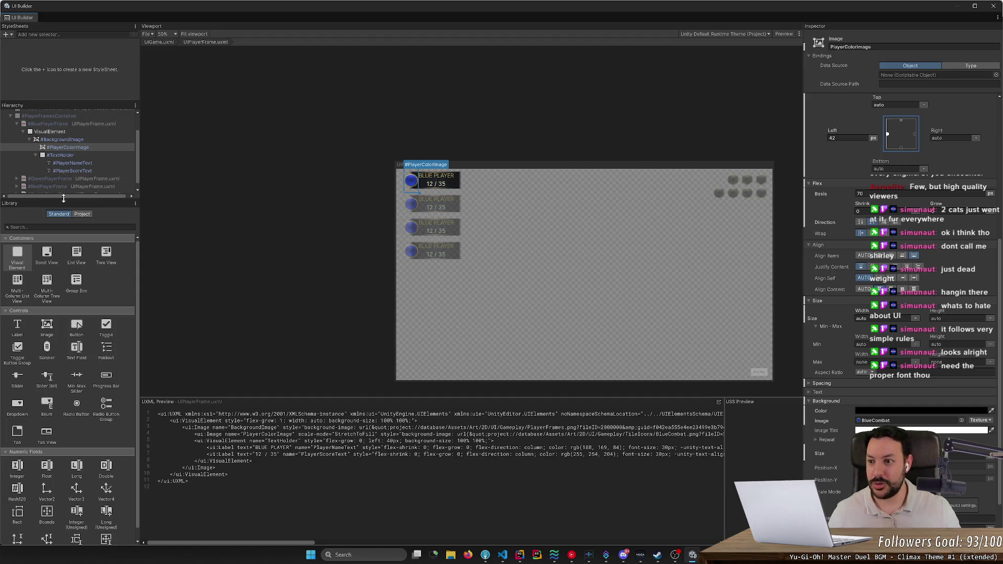
{"action": "left_click", "coordinate": [436, 176]}
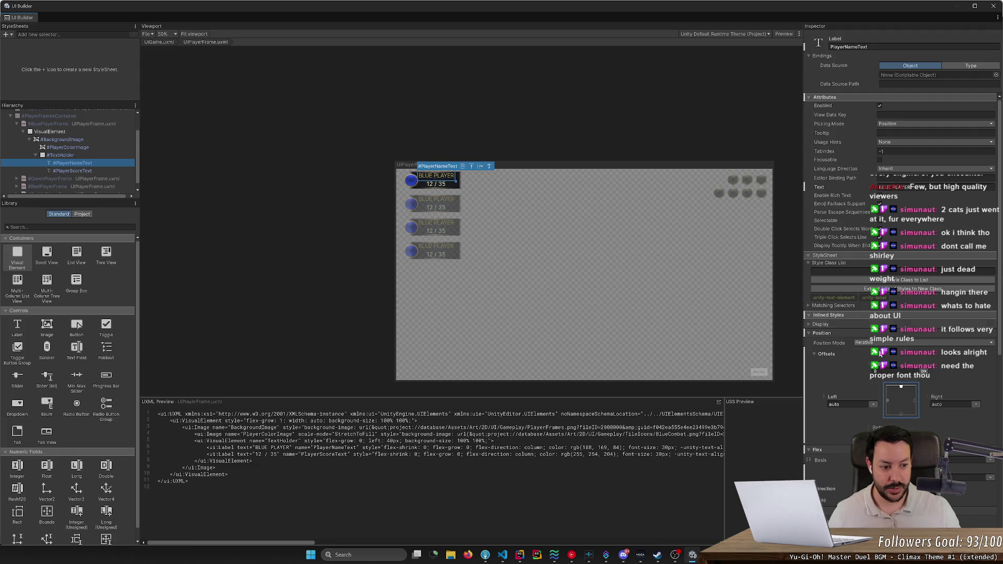
Move the BLUE PLAYER name label down and set its text size to 26px.
{"action": "mouse_move", "coordinate": [878, 361]}
{"action": "left_mouse_down"}
{"action": "mouse_move", "coordinate": [891, 370]}
{"action": "mouse_move", "coordinate": [875, 370]}
{"action": "left_mouse_up"}
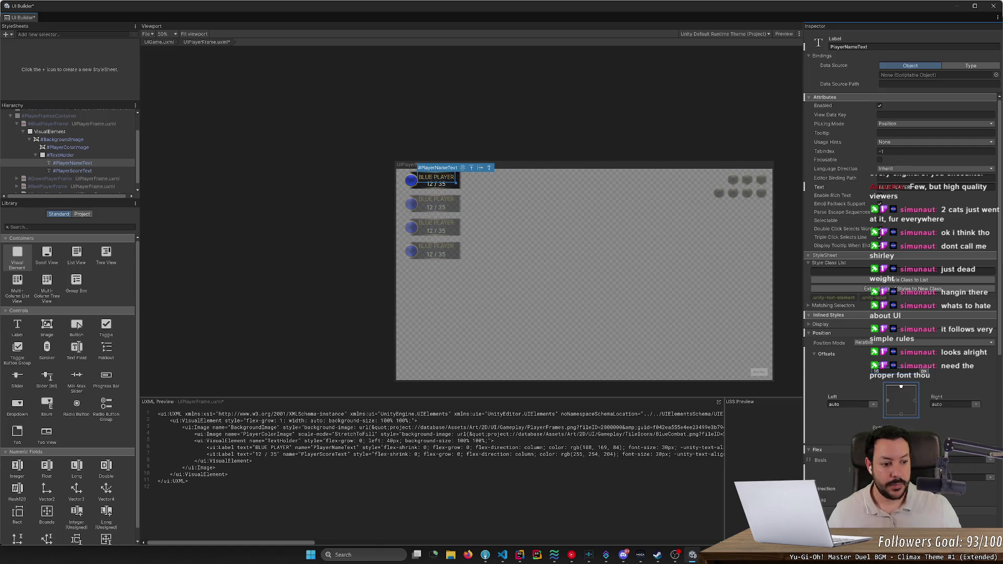
{"action": "scroll", "coordinate": [820, 465], "scroll_direction": "down", "scroll_amount": 10}
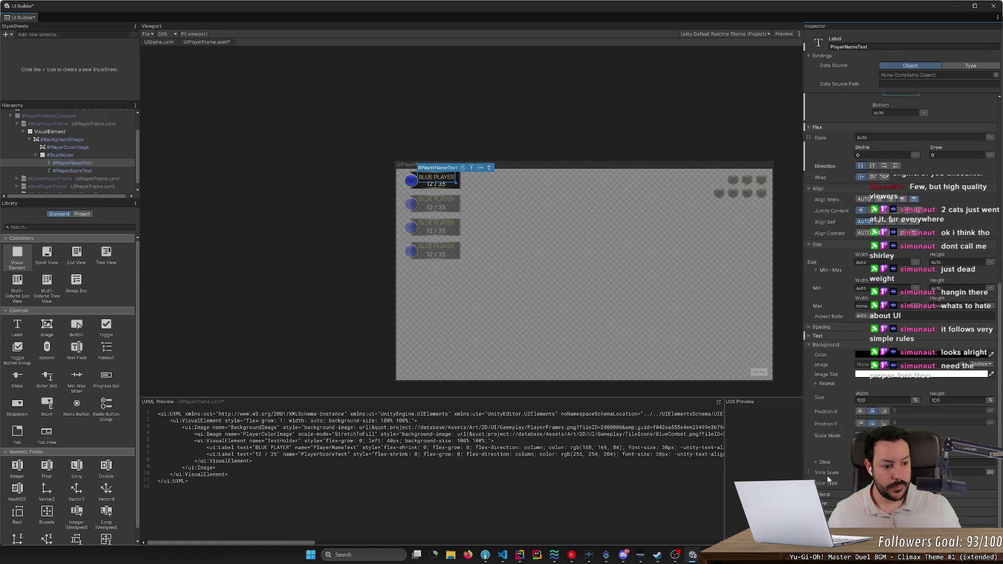
{"action": "scroll", "coordinate": [810, 344], "scroll_direction": "up", "scroll_amount": 3}
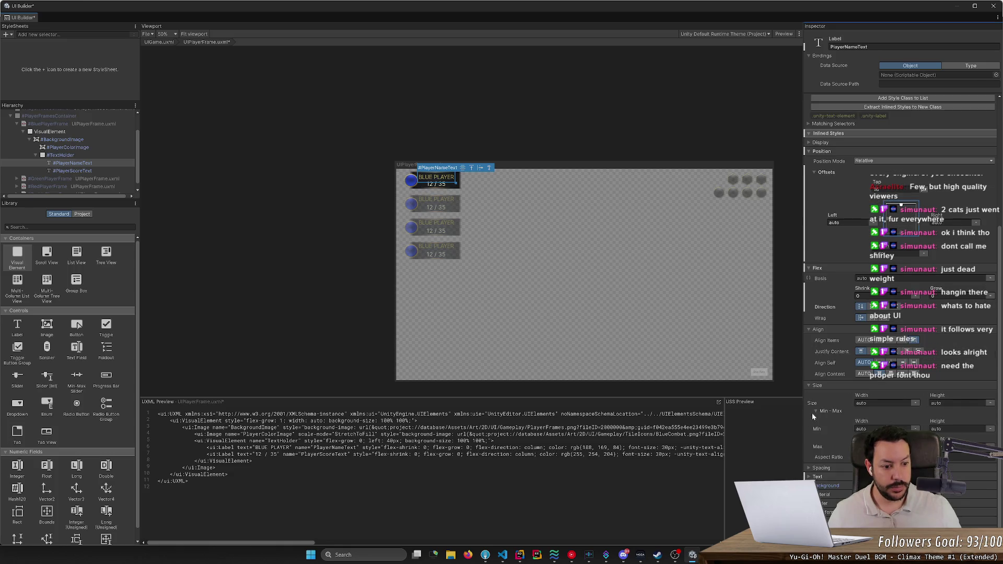
{"action": "scroll", "coordinate": [814, 477], "scroll_direction": "down", "scroll_amount": 2}
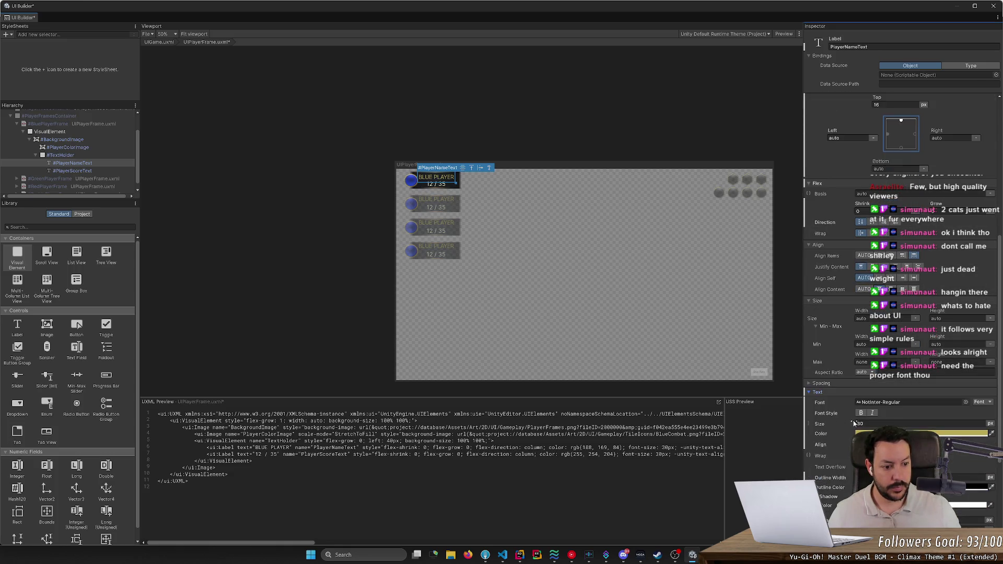
{"action": "left_click_drag", "start_coordinate": [829, 426], "coordinate": [823, 433]}
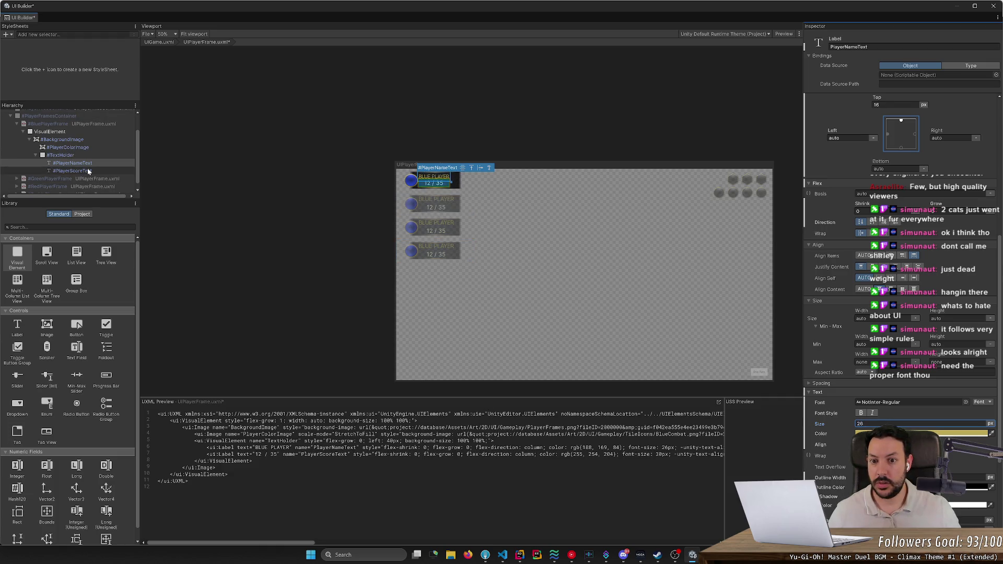
{"action": "left_click", "coordinate": [435, 183]}
{"action": "left_click", "coordinate": [922, 424]}
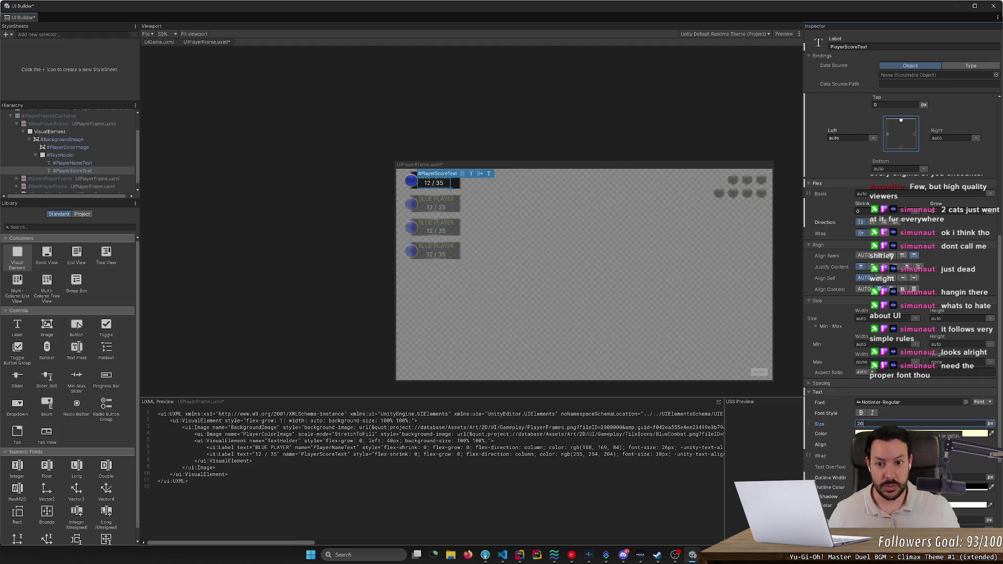
Give the 12 / 35 score label a 26 text size and compare it with #PlayerNameText.
{"action": "double_click", "coordinate": [79, 162]}
{"action": "left_click", "coordinate": [84, 171]}
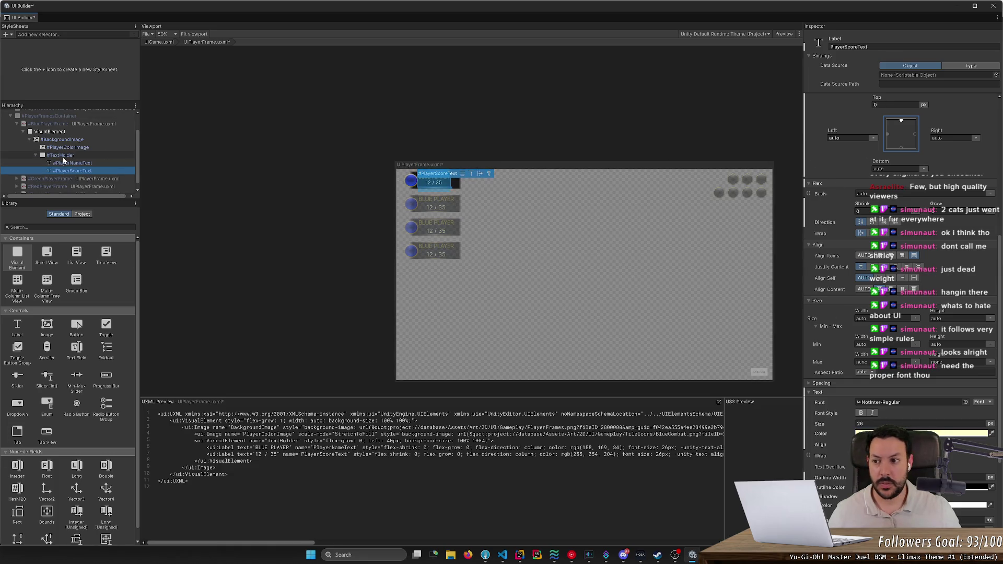
{"action": "left_click", "coordinate": [72, 163]}
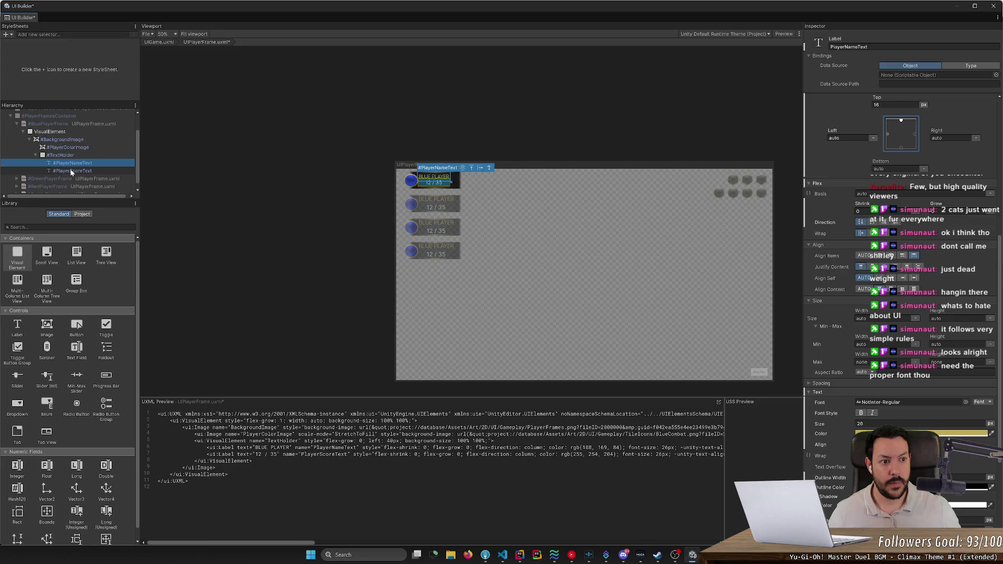
Reselect the score label, then the player name label alone, confirming its name.
{"action": "left_click", "coordinate": [71, 170]}
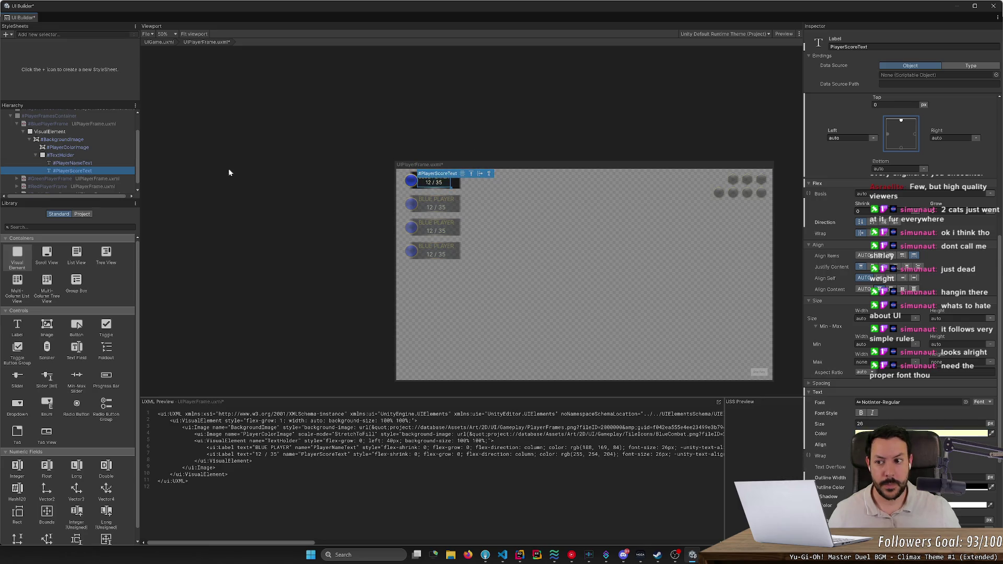
{"action": "left_click", "coordinate": [95, 163], "text": "ctrl"}
{"action": "double_click", "coordinate": [95, 164]}
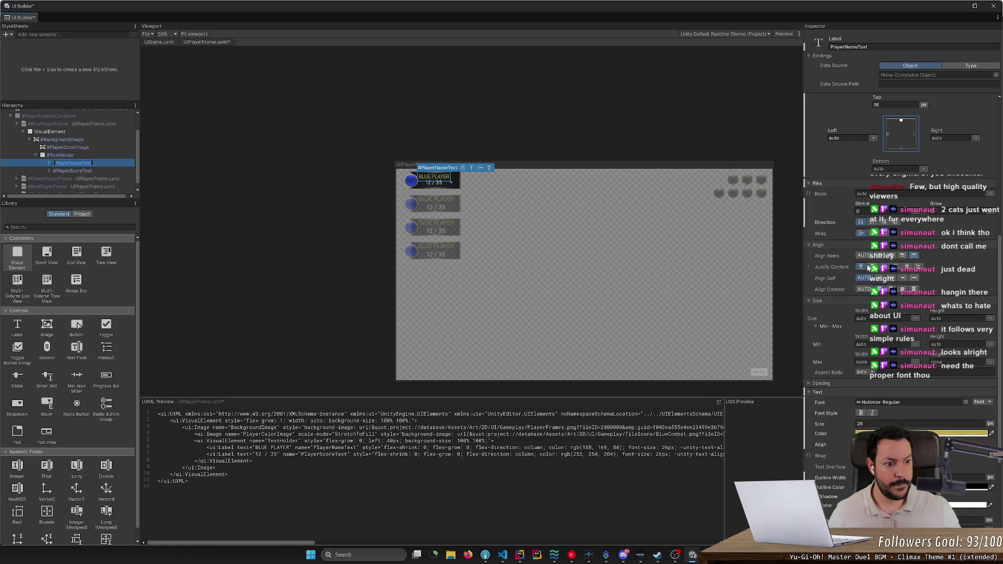
{"action": "left_click", "coordinate": [892, 260]}
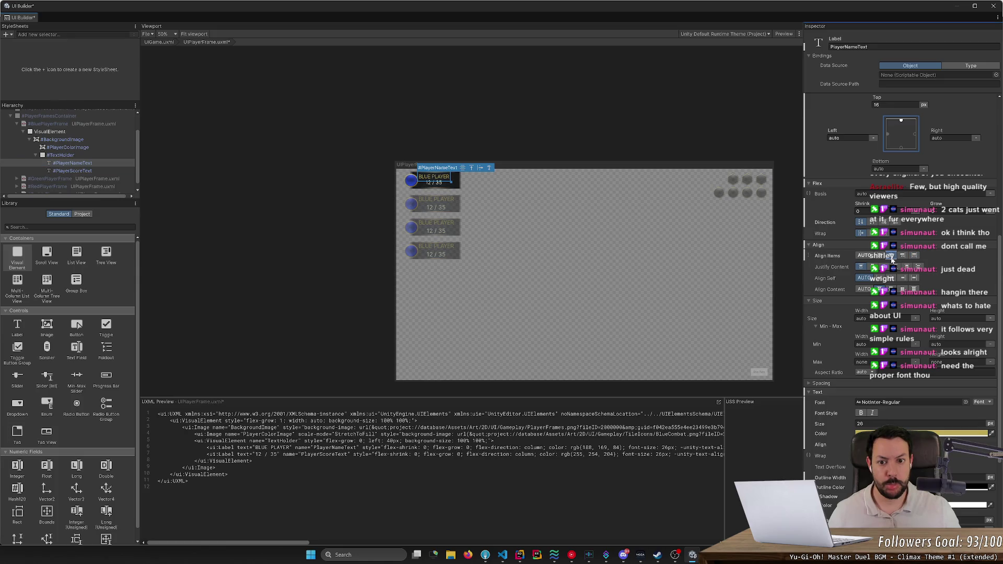
Set #TextHolder's Align Items to Center and check the name label's alignment.
{"action": "left_click", "coordinate": [98, 156]}
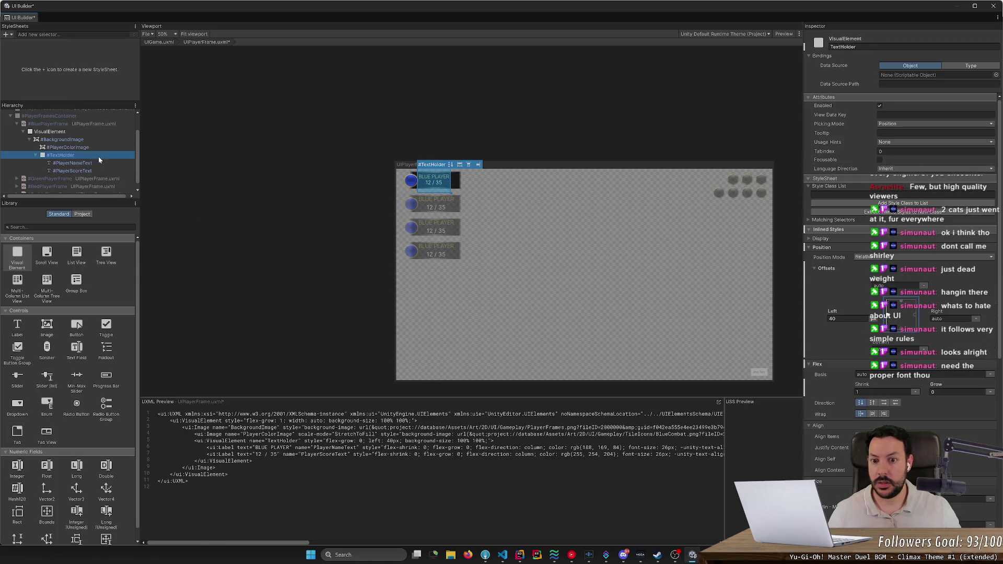
{"action": "left_click", "coordinate": [810, 239]}
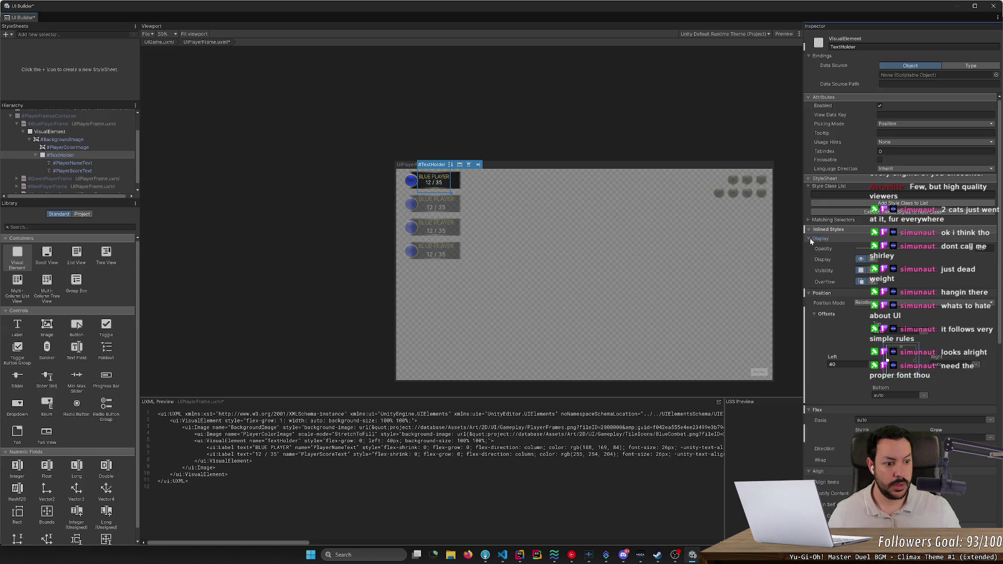
{"action": "left_click", "coordinate": [810, 239]}
{"action": "left_click", "coordinate": [73, 163]}
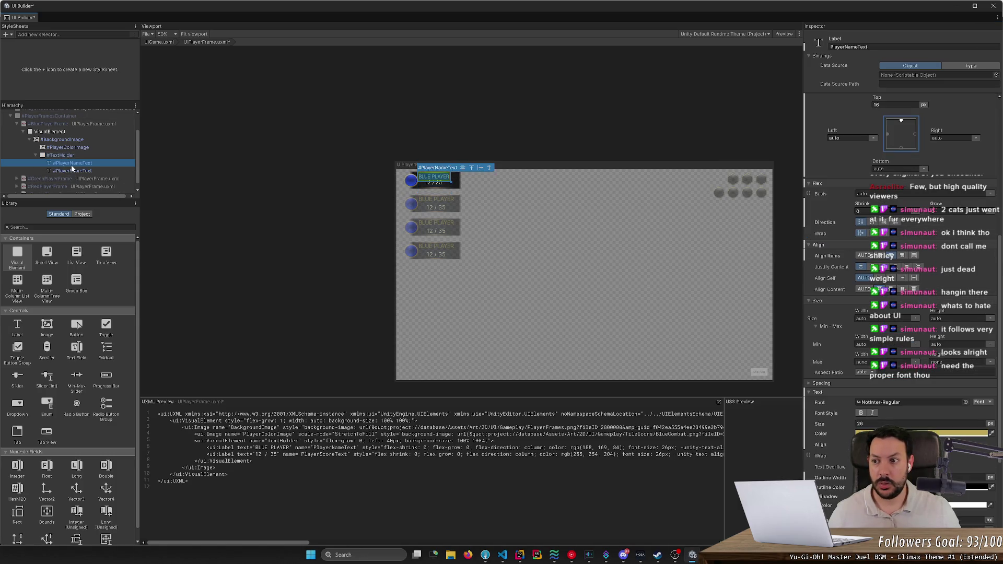
{"action": "left_click", "coordinate": [73, 155]}
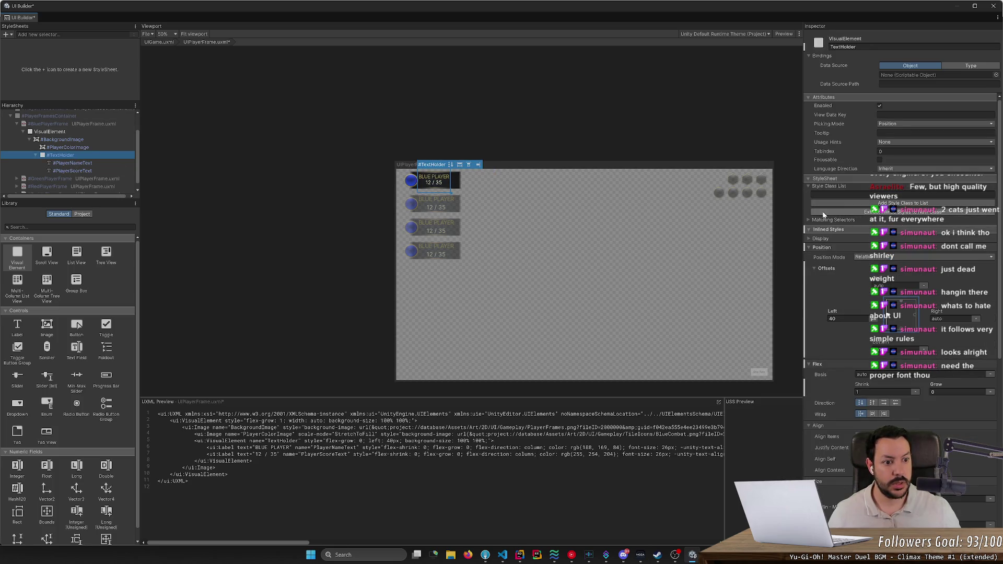
{"action": "left_click", "coordinate": [810, 238]}
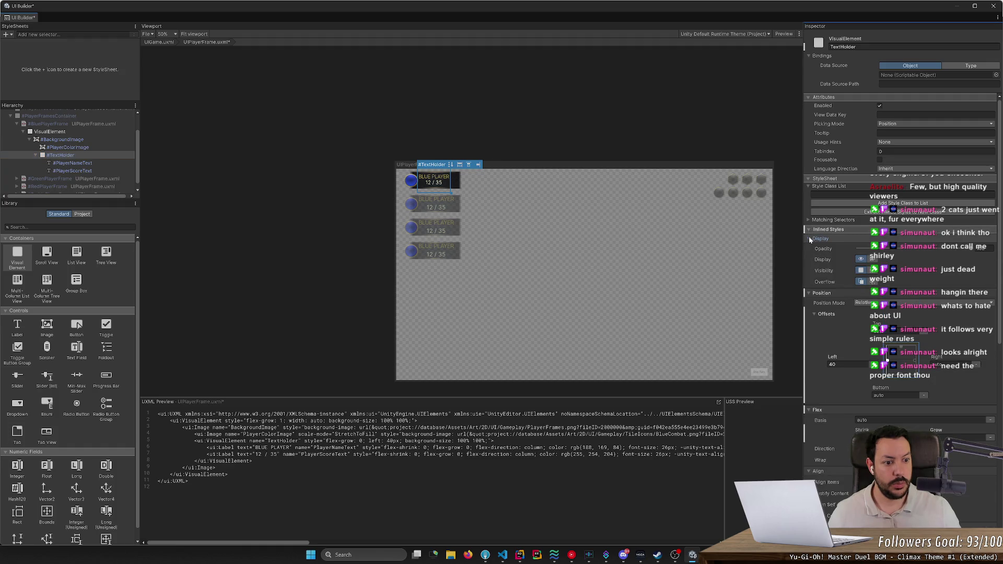
{"action": "left_click", "coordinate": [810, 240]}
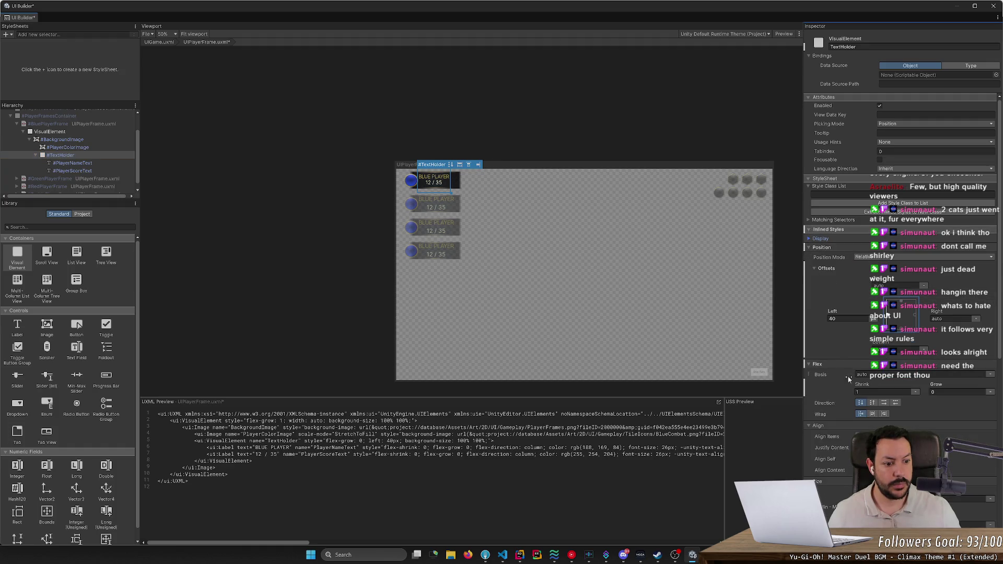
{"action": "left_click", "coordinate": [884, 437]}
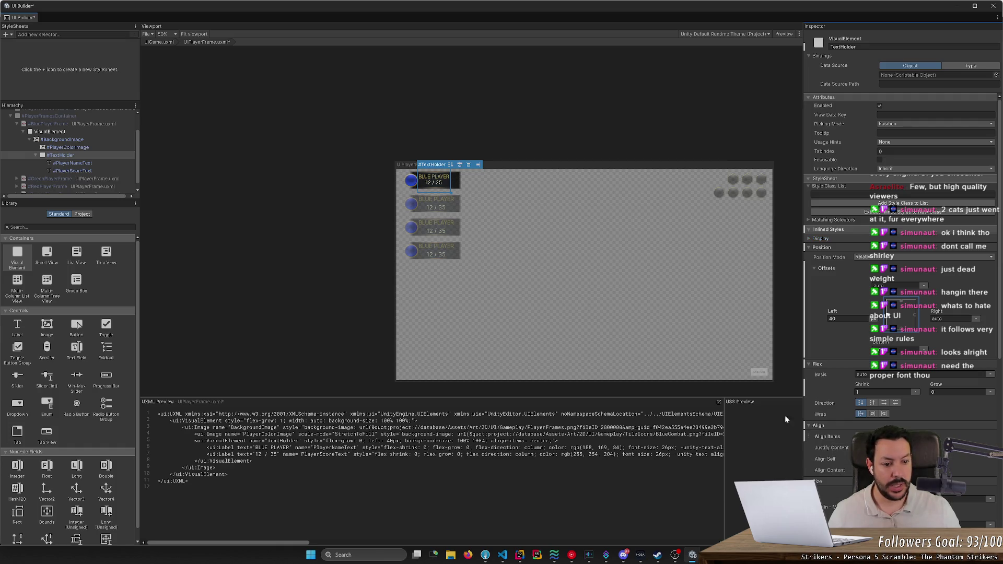
{"action": "left_click", "coordinate": [100, 164]}
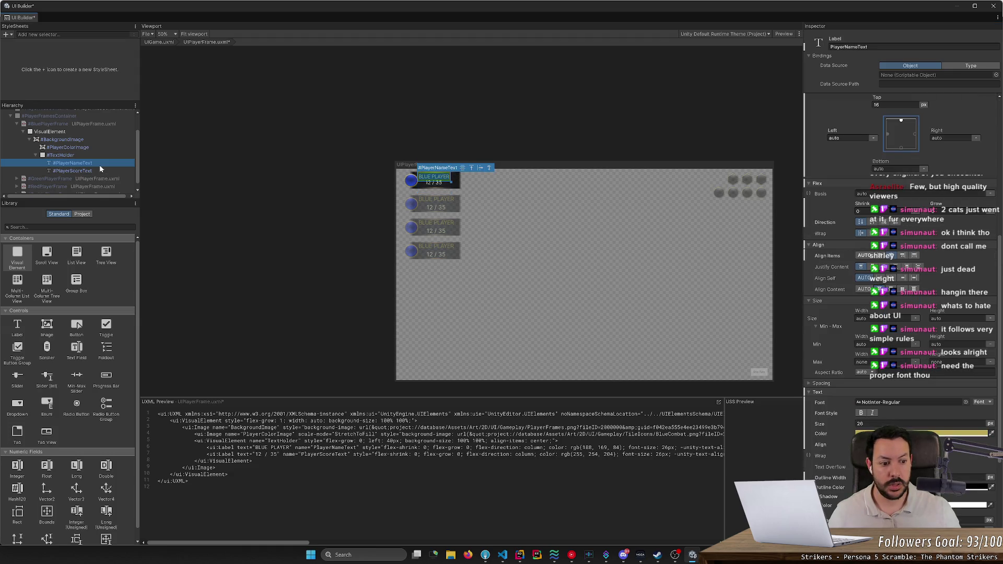
{"action": "left_click", "coordinate": [864, 257]}
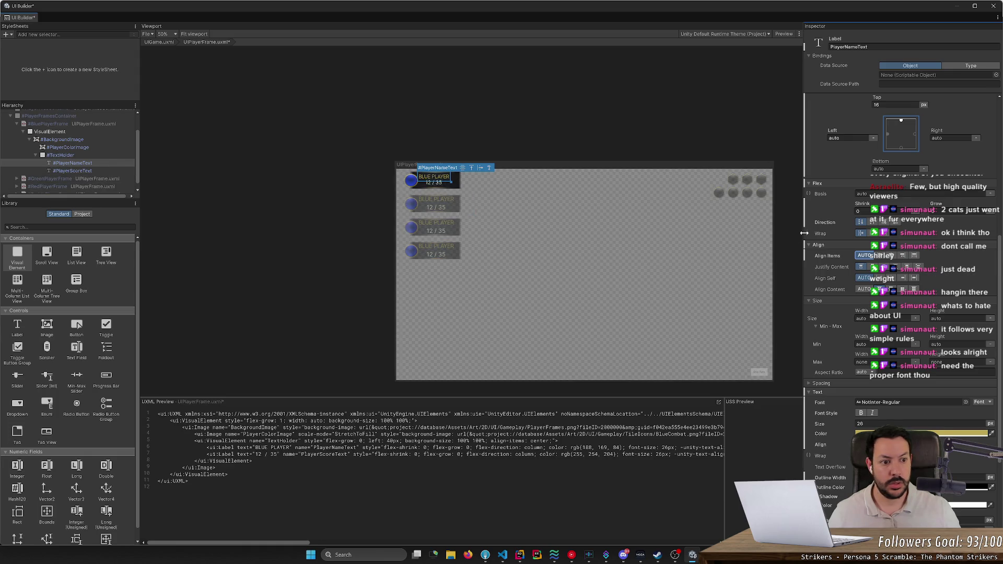
{"action": "scroll", "coordinate": [825, 337], "scroll_direction": "up", "scroll_amount": 5}
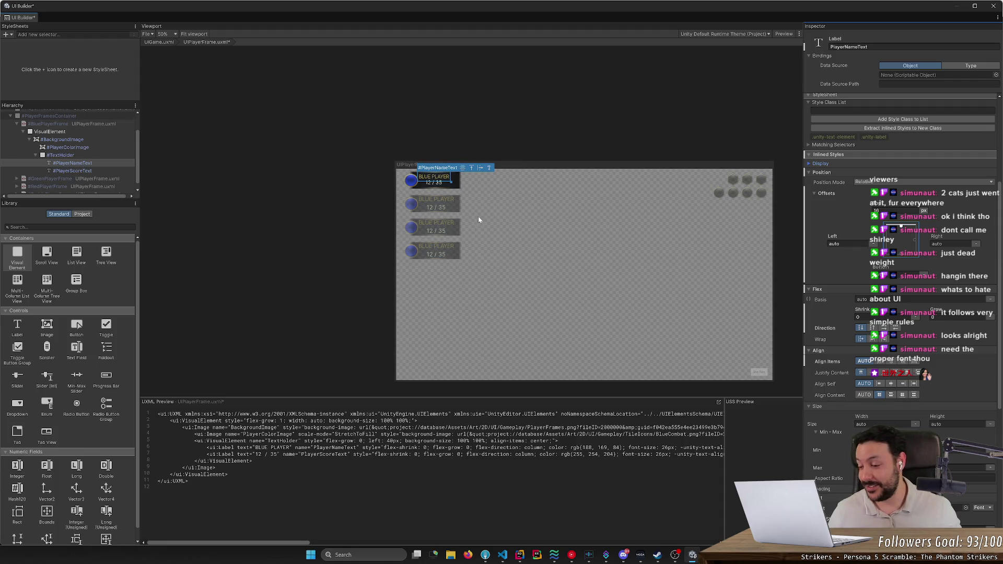
Select only #PlayerNameText in the viewport and save UIPlayerFrame.uxml.
{"action": "scroll", "coordinate": [405, 227], "scroll_direction": "up", "scroll_amount": 2}
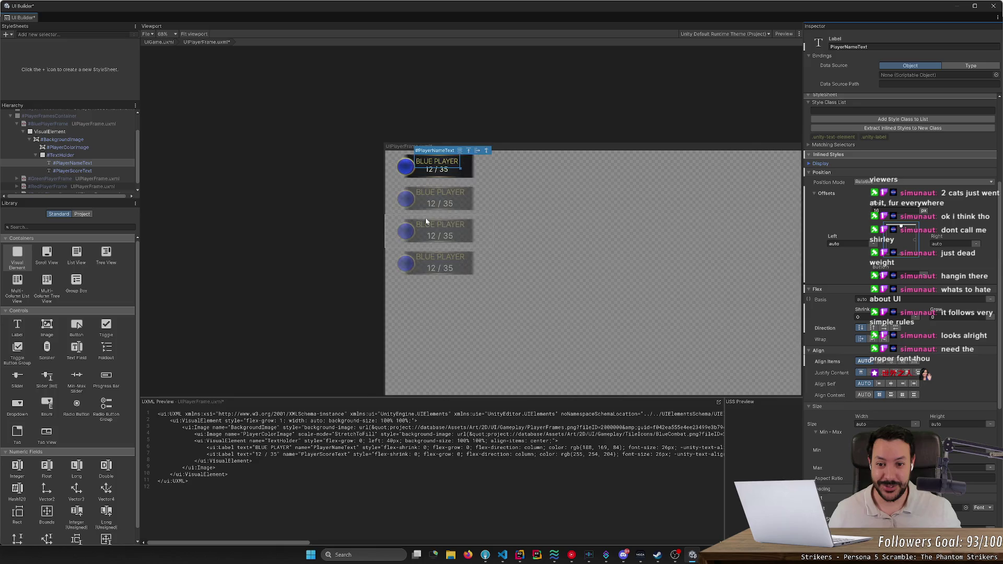
{"action": "scroll", "coordinate": [408, 226], "scroll_direction": "down", "scroll_amount": 2}
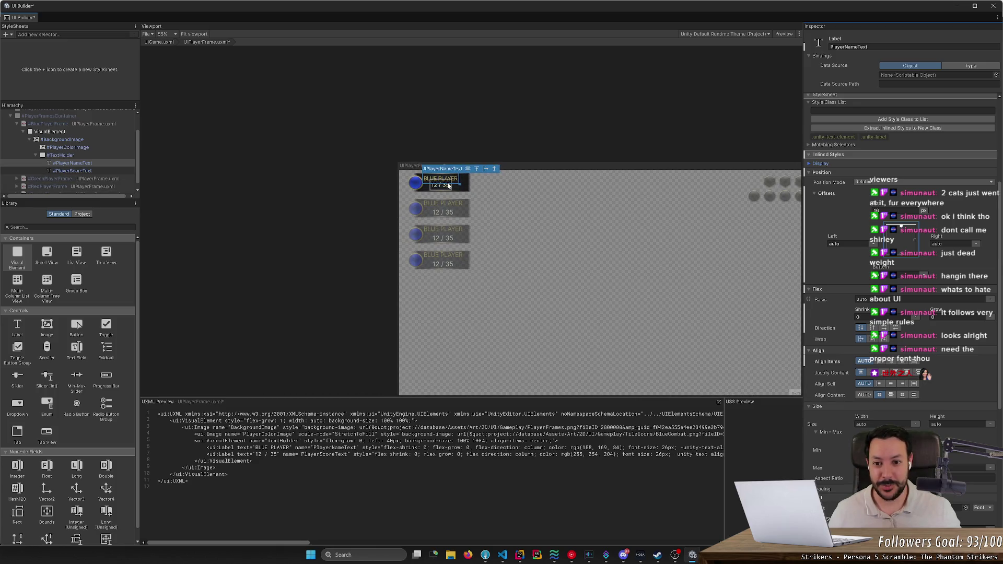
{"action": "left_click", "coordinate": [587, 208], "text": "ctrl"}
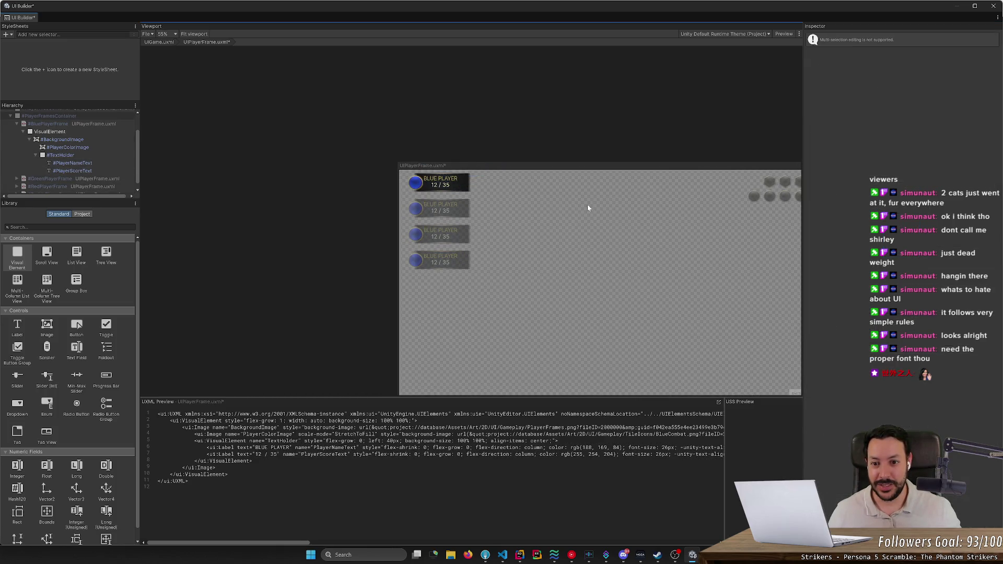
{"action": "left_click", "coordinate": [443, 183]}
{"action": "key", "text": "ctrl+s"}
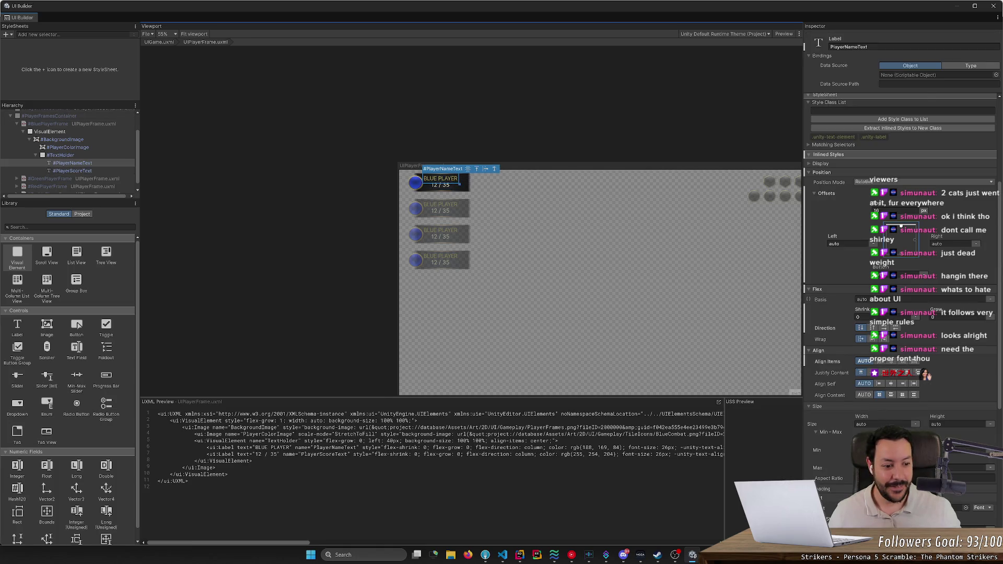
Change BLUE PLAYER's letter spacing from -6 to -4 and save the template.
{"action": "scroll", "coordinate": [838, 429], "scroll_direction": "down", "scroll_amount": 2}
{"action": "scroll", "coordinate": [839, 430], "scroll_direction": "down", "scroll_amount": 2}
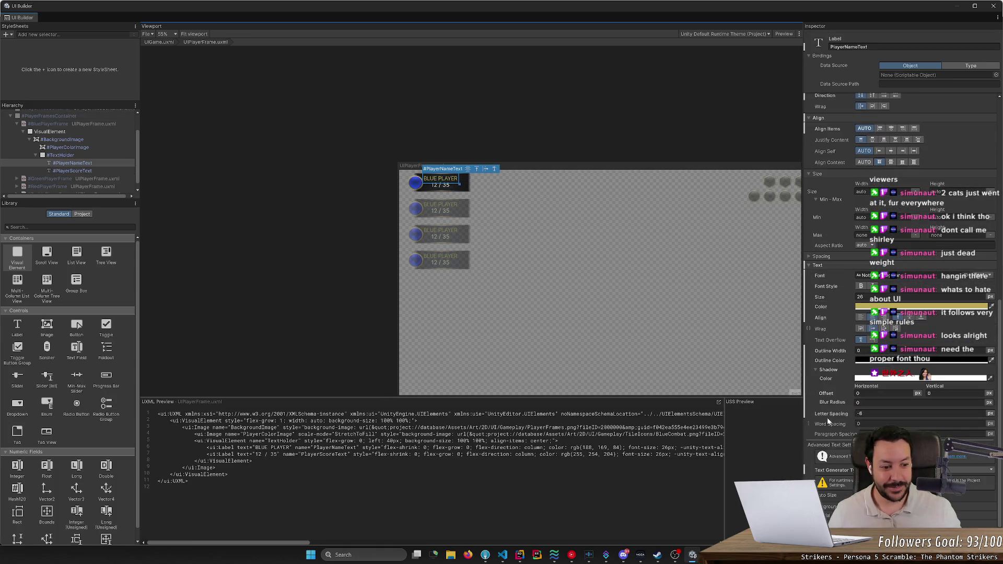
{"action": "mouse_move", "coordinate": [842, 413]}
{"action": "left_mouse_down"}
{"action": "mouse_move", "coordinate": [858, 416]}
{"action": "mouse_move", "coordinate": [848, 417]}
{"action": "left_mouse_up"}
{"action": "left_click", "coordinate": [889, 417]}
{"action": "type", "text": "-4"}
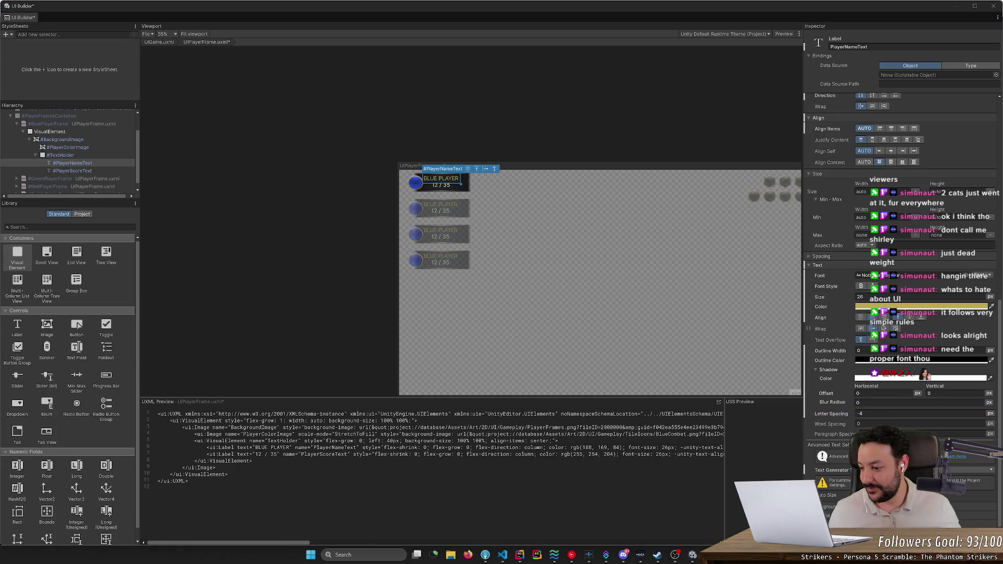
{"action": "left_click", "coordinate": [409, 145]}
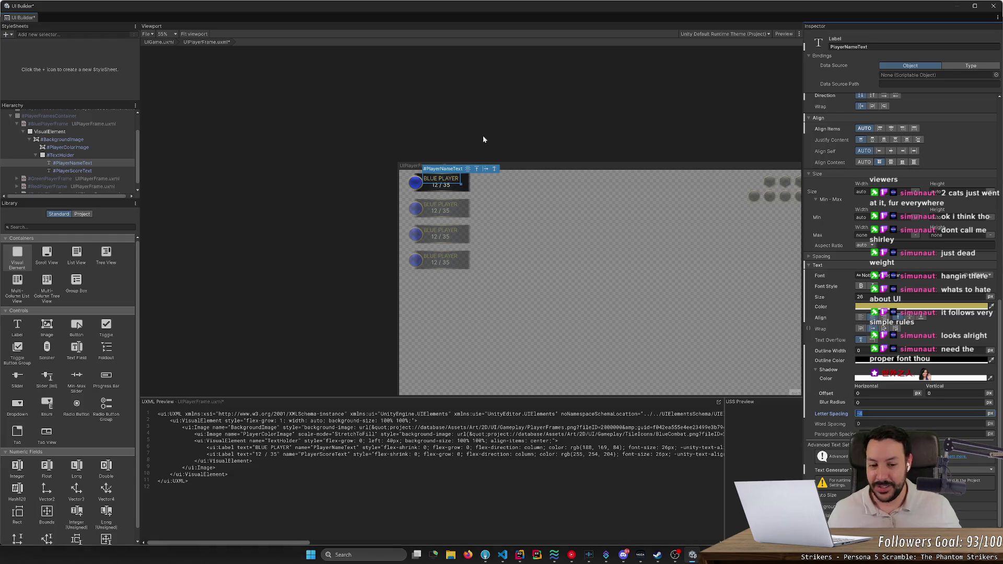
{"action": "key", "text": "ctrl+s"}
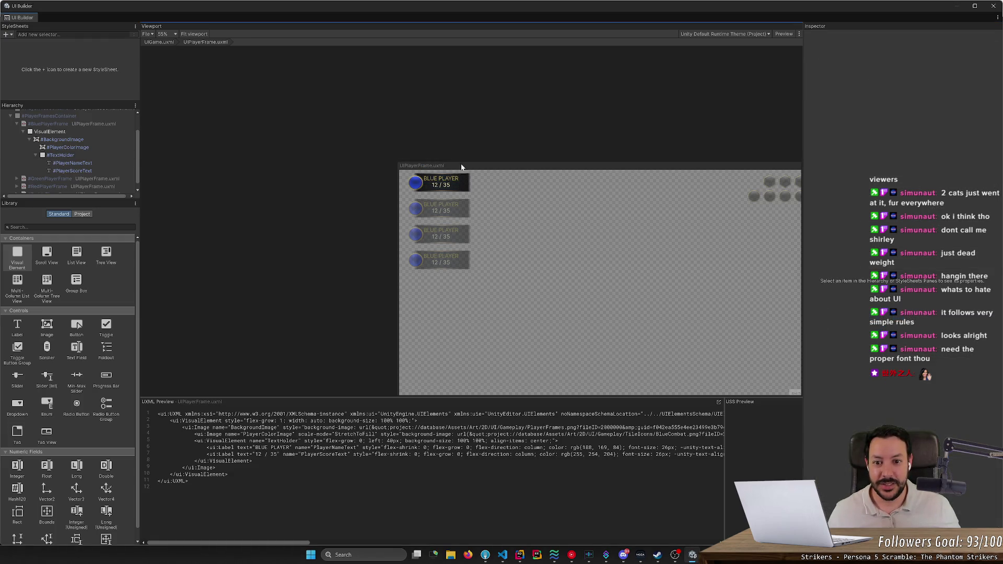
Raise #TextHolder's left offset from 40 to 60 px and save the template.
{"action": "scroll", "coordinate": [365, 205], "scroll_direction": "up", "scroll_amount": 5}
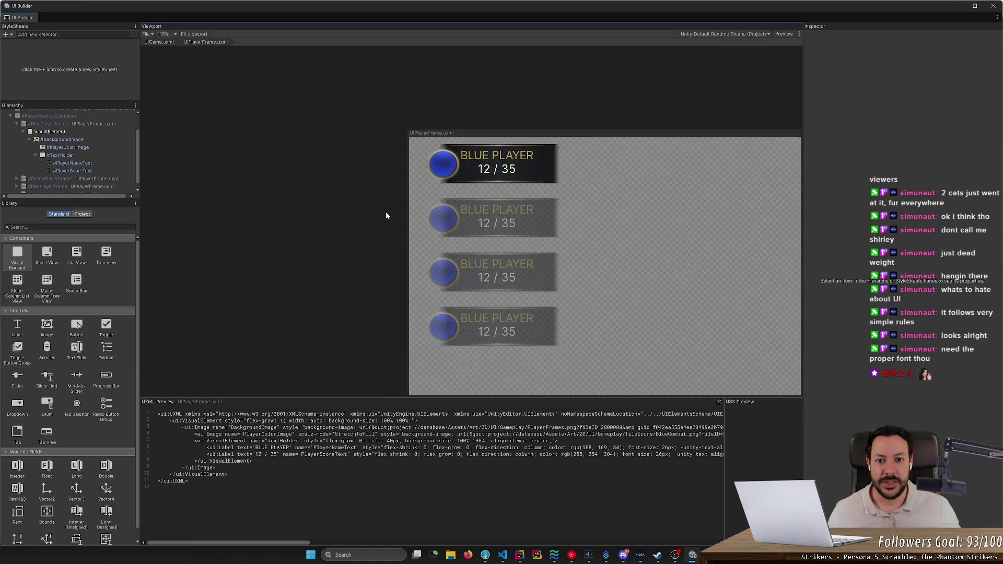
{"action": "scroll", "coordinate": [438, 154], "scroll_direction": "up", "scroll_amount": 2}
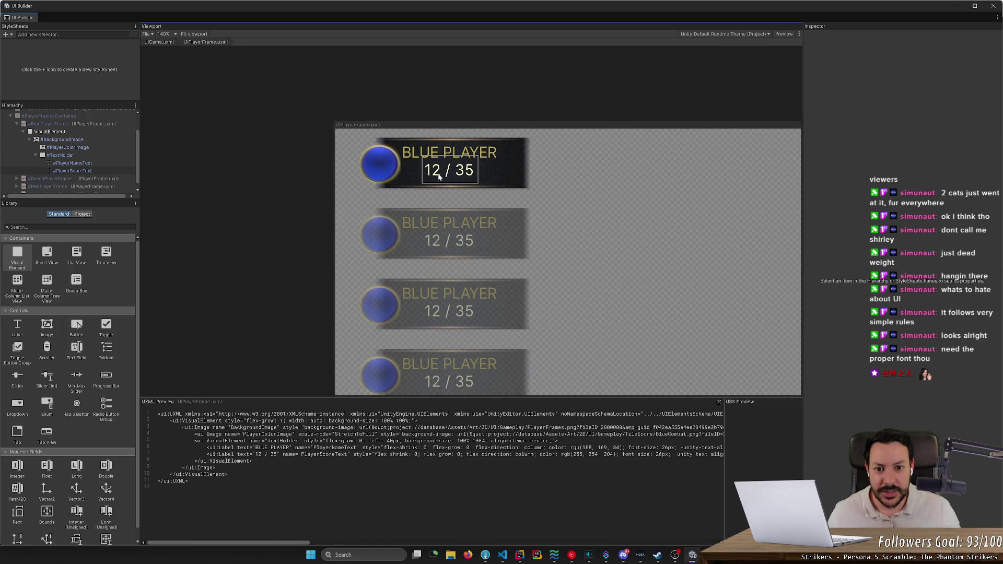
{"action": "left_click", "coordinate": [90, 154]}
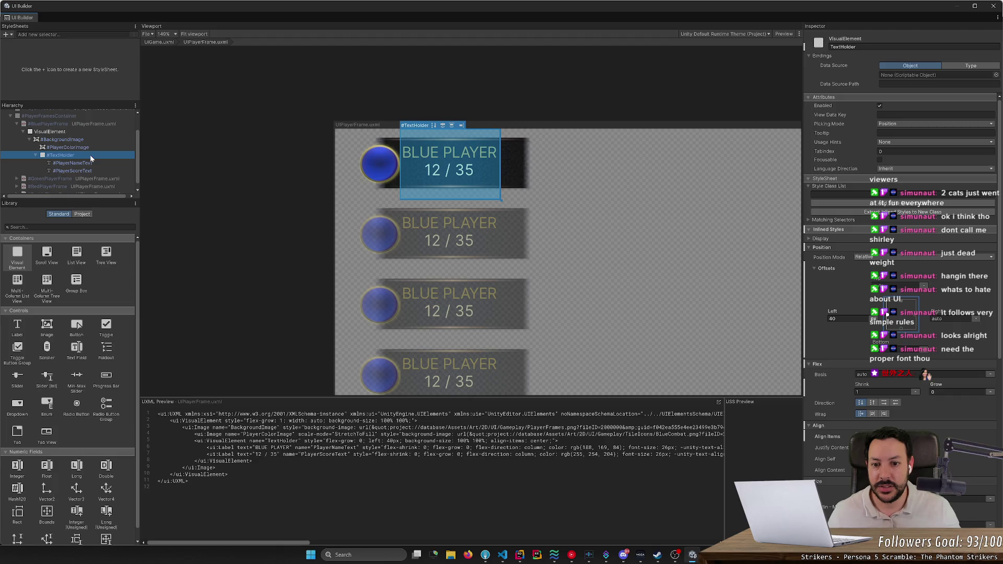
{"action": "scroll", "coordinate": [668, 304], "scroll_direction": "down", "scroll_amount": 4}
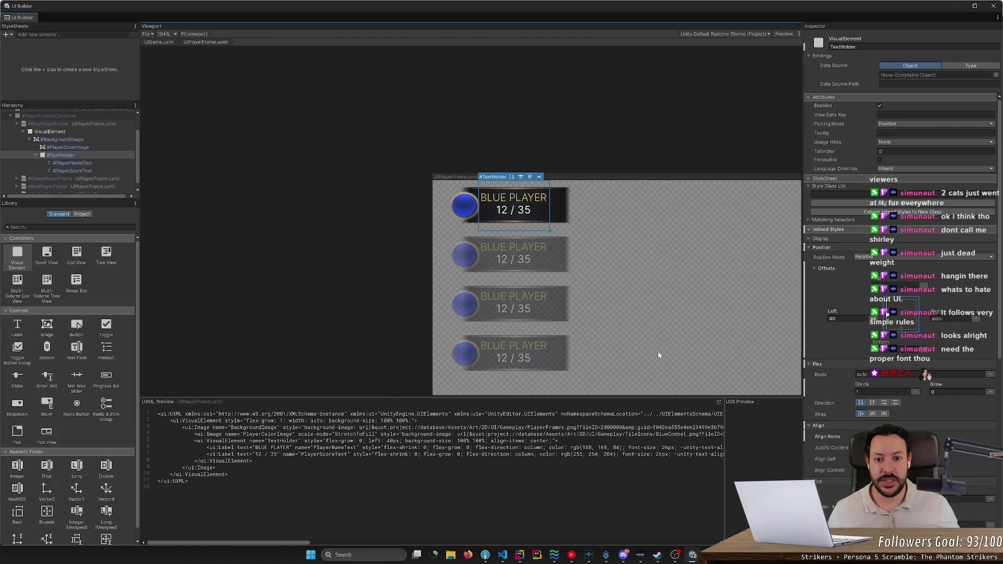
{"action": "scroll", "coordinate": [660, 356], "scroll_direction": "down", "scroll_amount": 3}
{"action": "left_click_drag", "start_coordinate": [837, 312], "coordinate": [844, 317]}
{"action": "left_click_drag", "start_coordinate": [860, 319], "coordinate": [847, 326]}
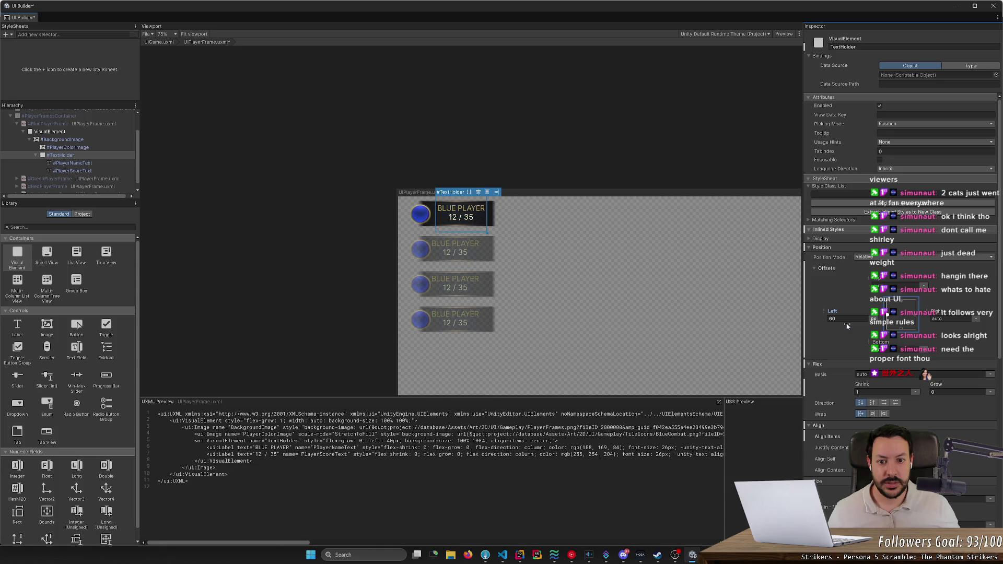
{"action": "left_click", "coordinate": [572, 167]}
{"action": "key", "text": "ctrl+s"}
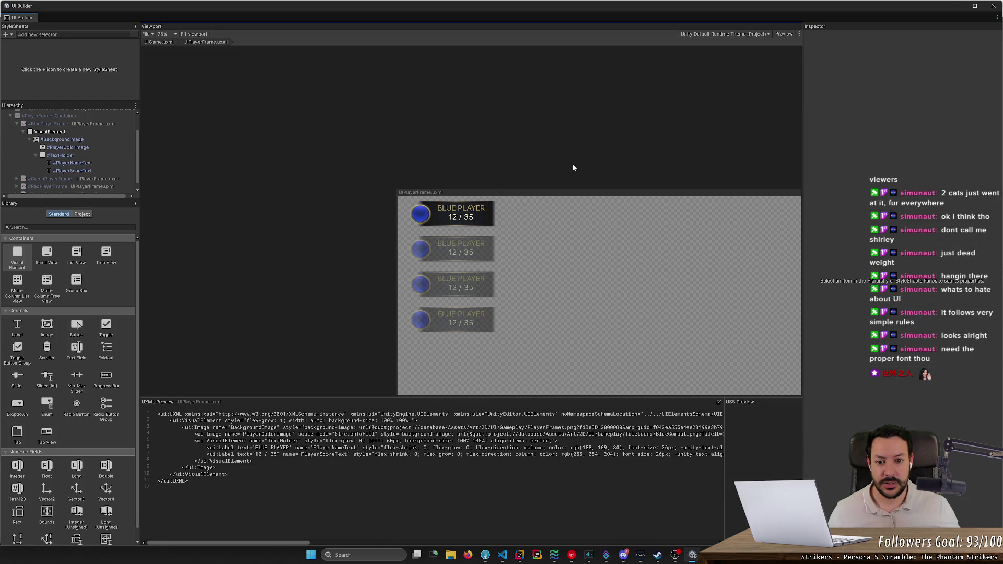
{"action": "left_click", "coordinate": [105, 132]}
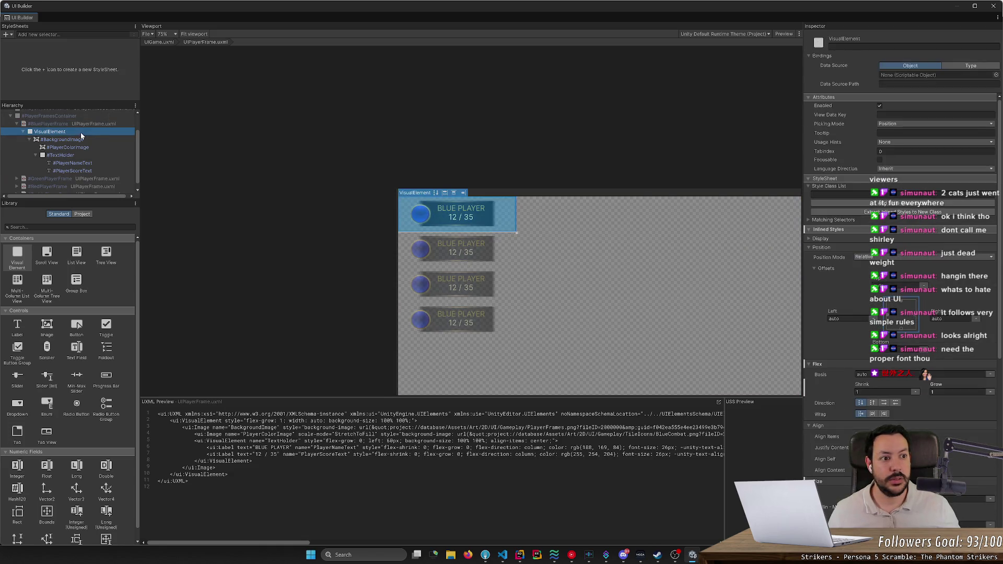
Try Flex Grow 0 on #BluePlayerFrame's inner VisualElement, undo back to 1, and save.
{"action": "scroll", "coordinate": [830, 398], "scroll_direction": "down", "scroll_amount": 10}
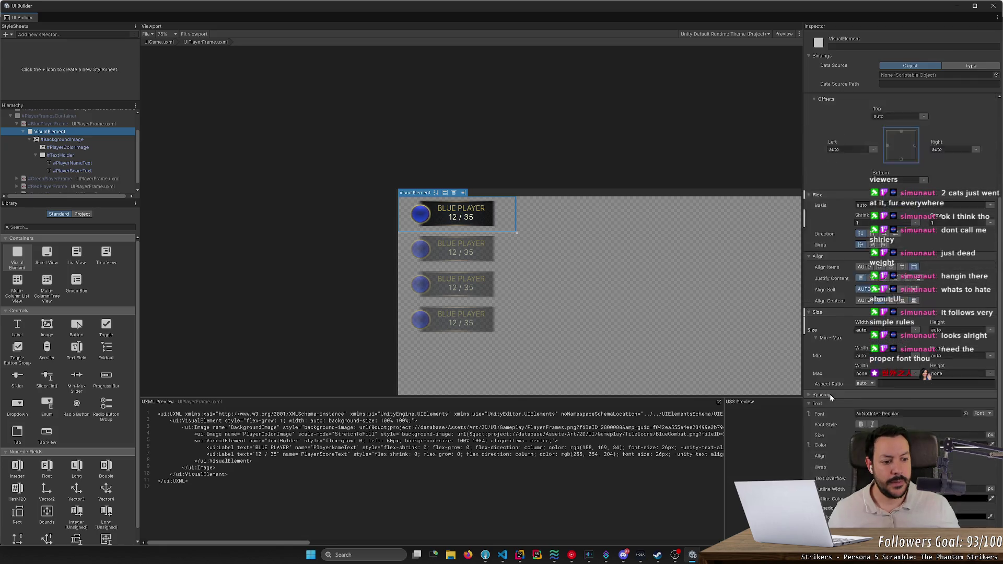
{"action": "scroll", "coordinate": [829, 395], "scroll_direction": "down", "scroll_amount": 3}
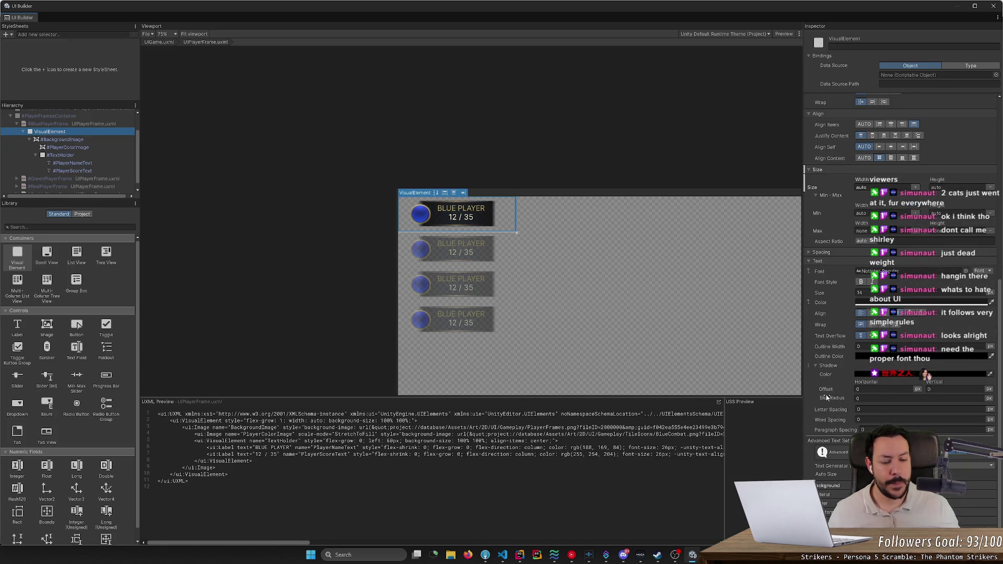
{"action": "left_click", "coordinate": [86, 125]}
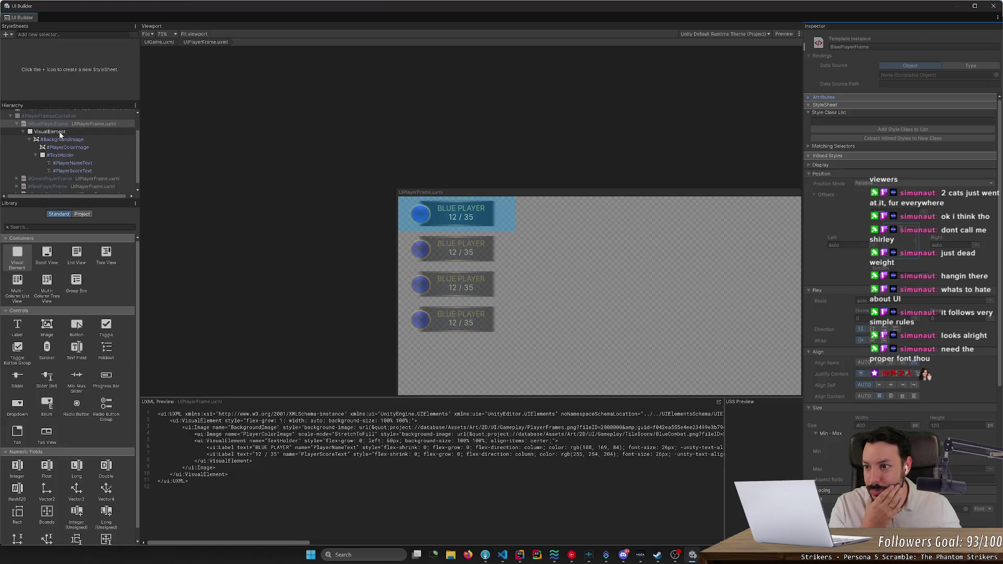
{"action": "left_click", "coordinate": [82, 132]}
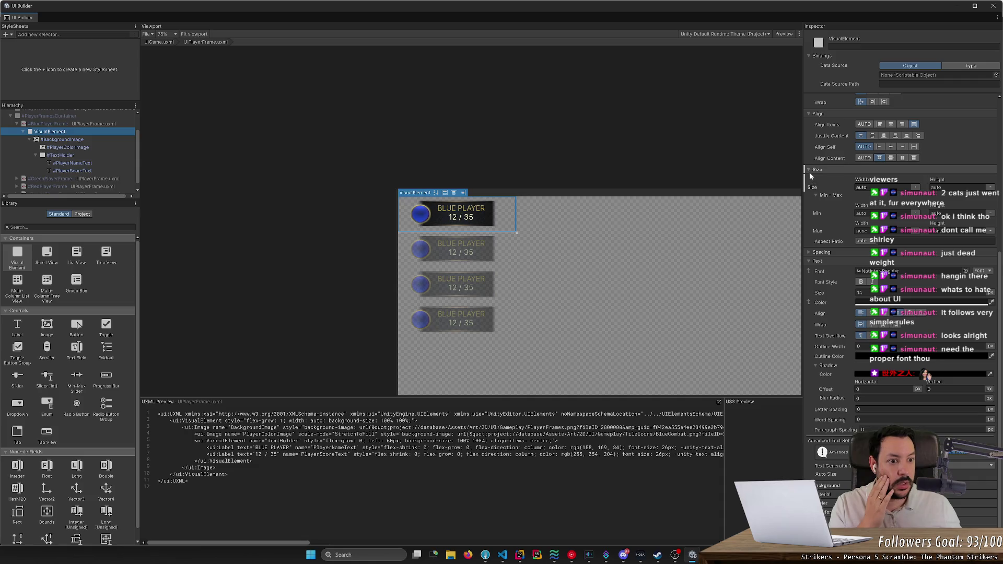
{"action": "scroll", "coordinate": [817, 174], "scroll_direction": "up", "scroll_amount": 3}
{"action": "scroll", "coordinate": [861, 212], "scroll_direction": "up", "scroll_amount": 3}
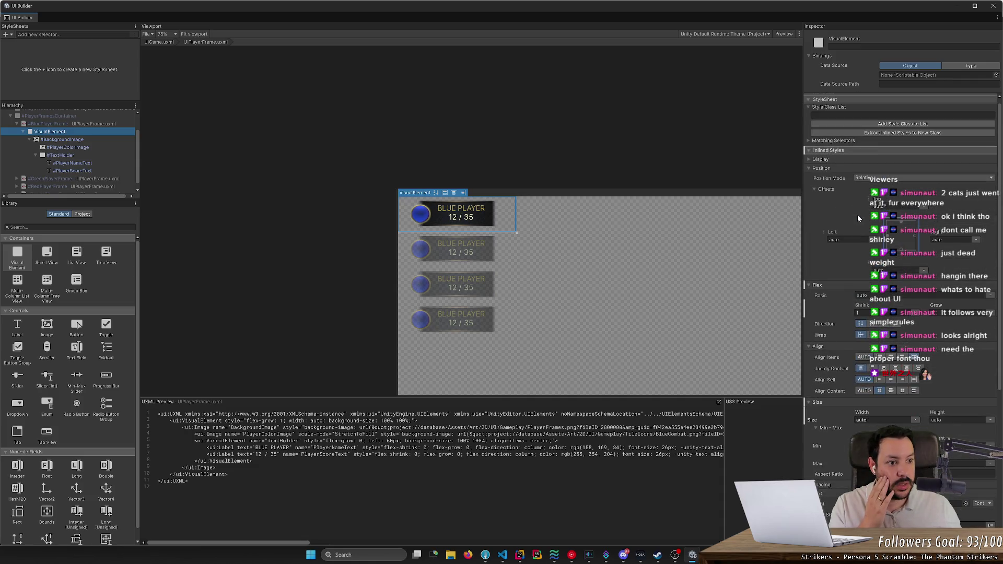
{"action": "left_click", "coordinate": [940, 312]}
{"action": "type", "text": "0"}
{"action": "key", "text": "Return"}
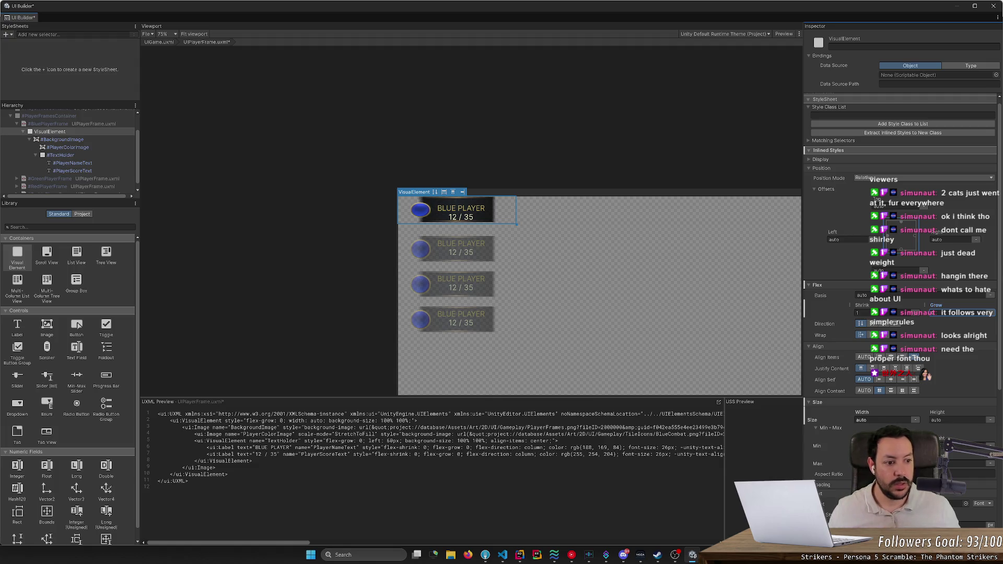
{"action": "key", "text": "ctrl+z"}
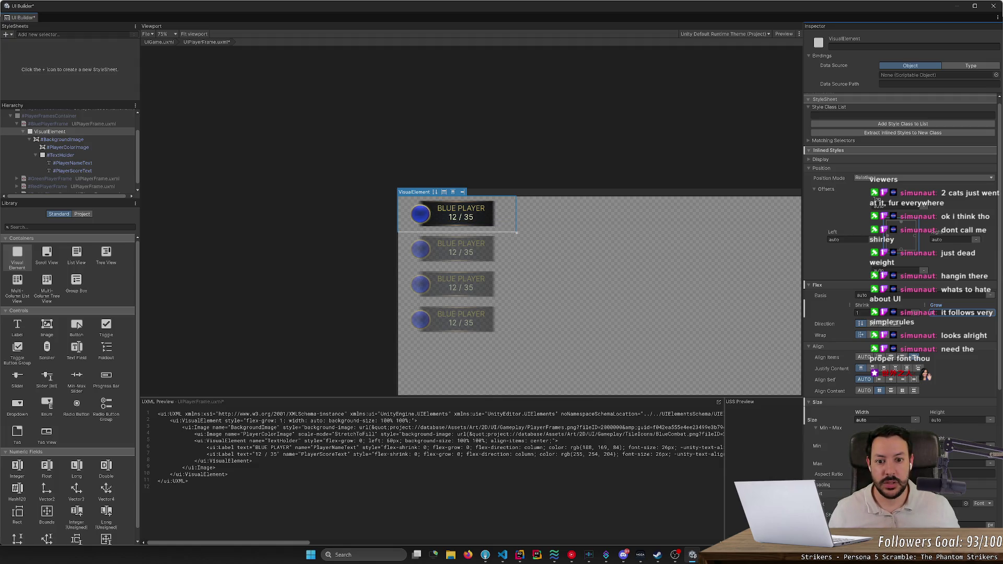
{"action": "key", "text": "ctrl+s"}
{"action": "left_click", "coordinate": [992, 9]}
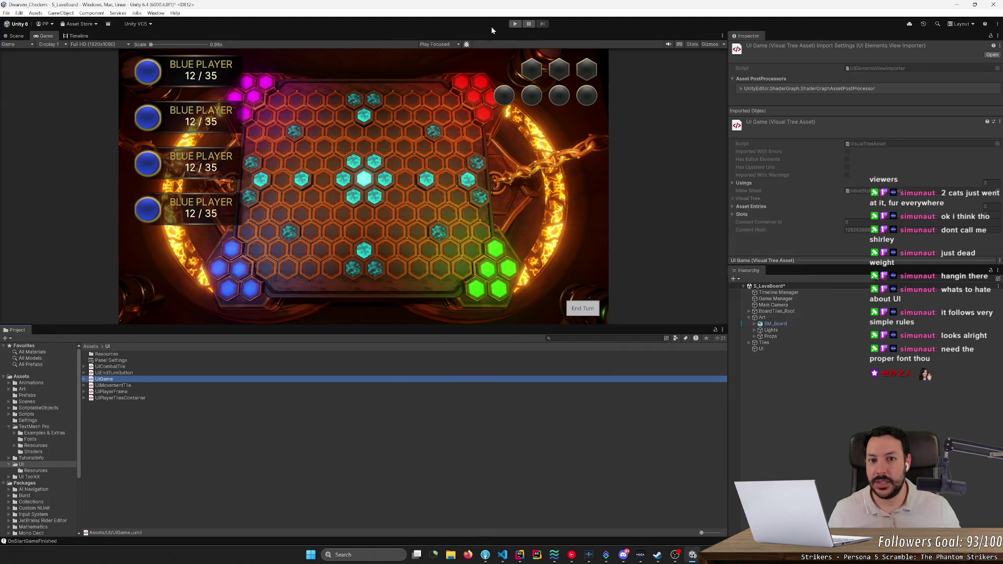
Play and stop the game to check the four frames, then reopen UIPlayerFrame.
{"action": "left_click", "coordinate": [50, 144]}
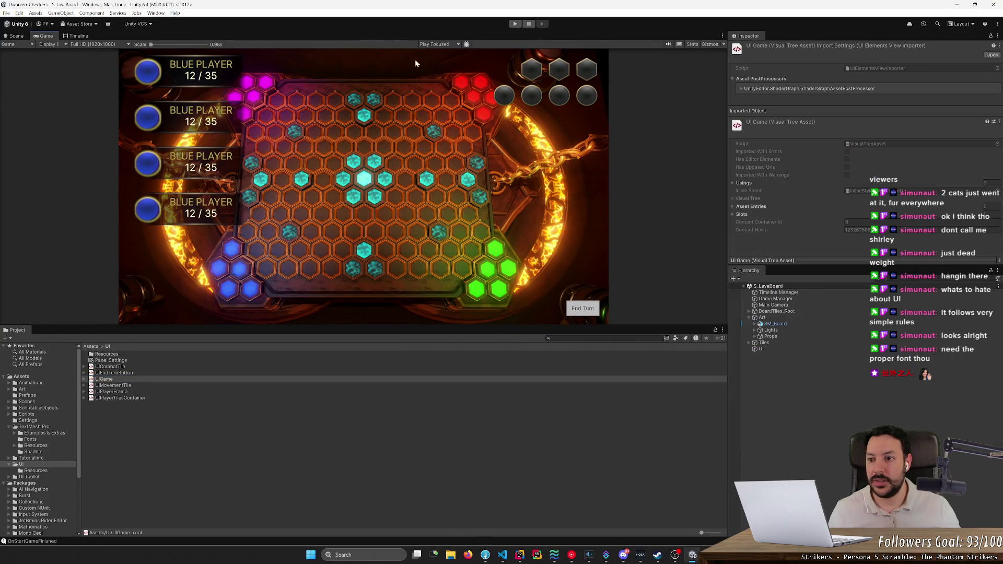
{"action": "left_click", "coordinate": [514, 24]}
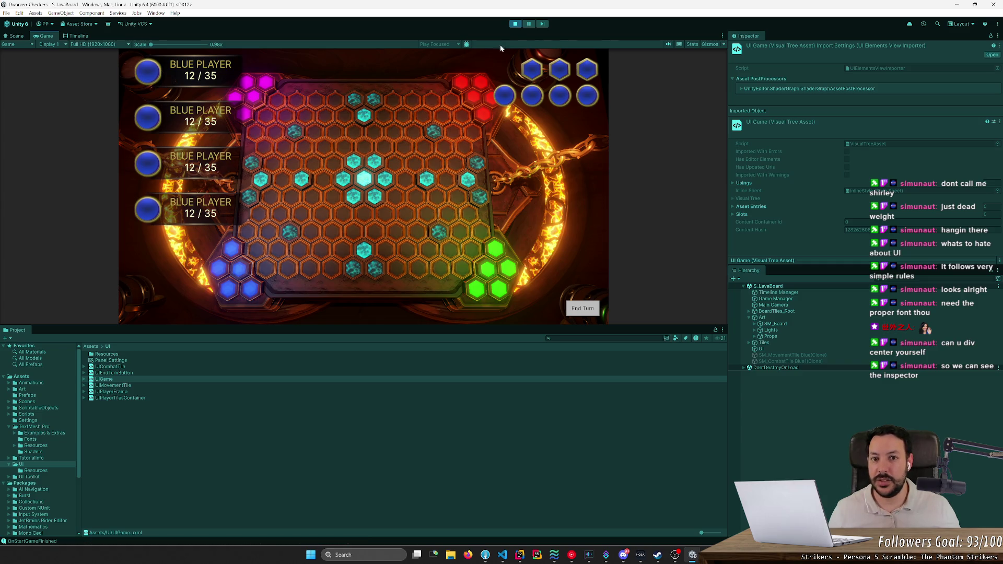
{"action": "left_click", "coordinate": [516, 24]}
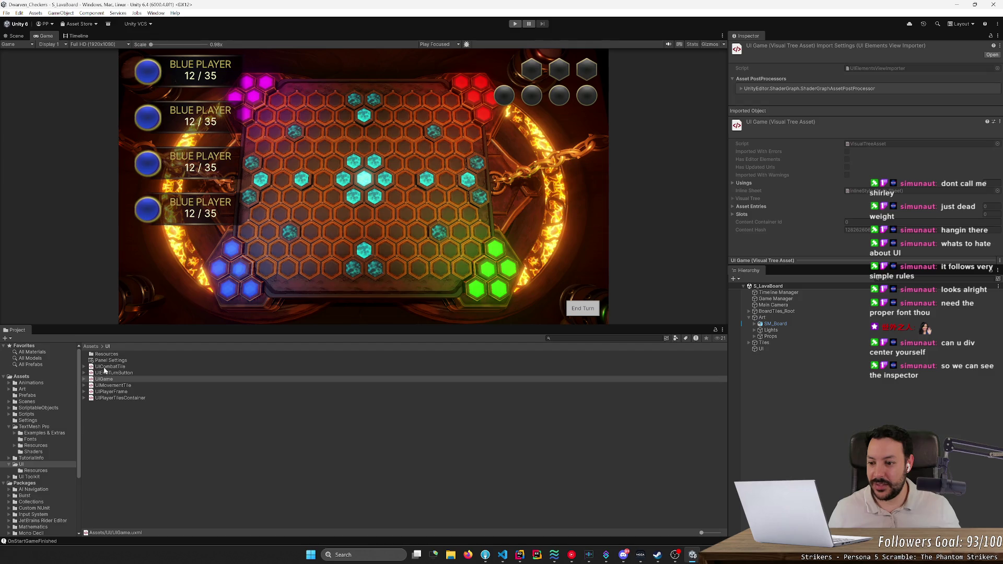
{"action": "double_click", "coordinate": [107, 392]}
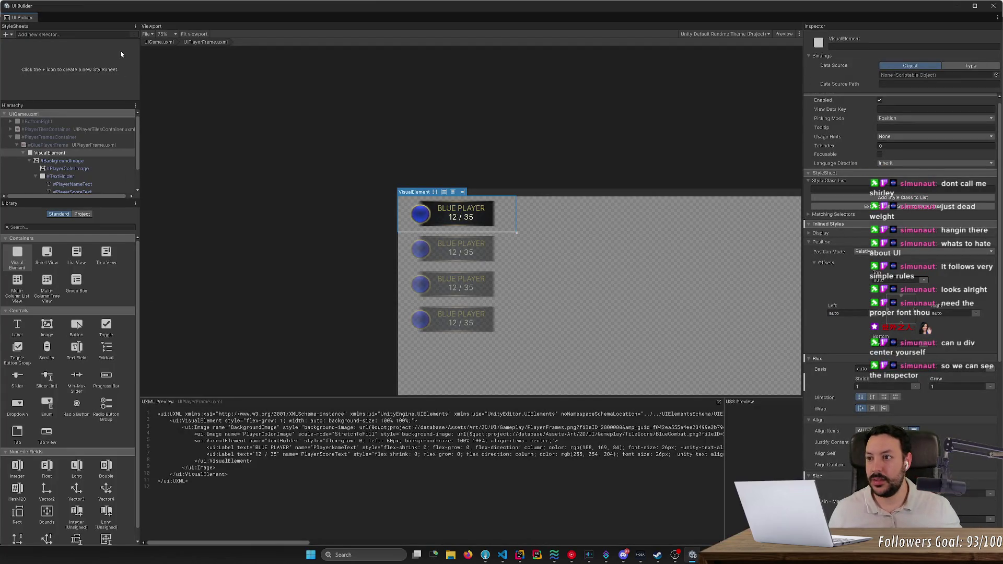
Close UI Builder and reopen the UIPlayerFrame template from the Project panel.
{"action": "left_click", "coordinate": [994, 7]}
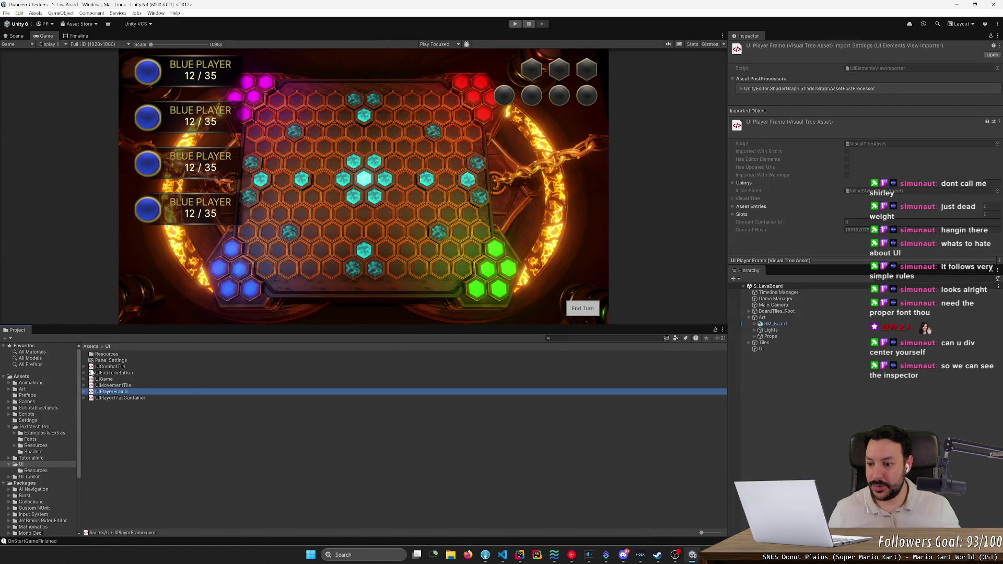
{"action": "double_click", "coordinate": [120, 393]}
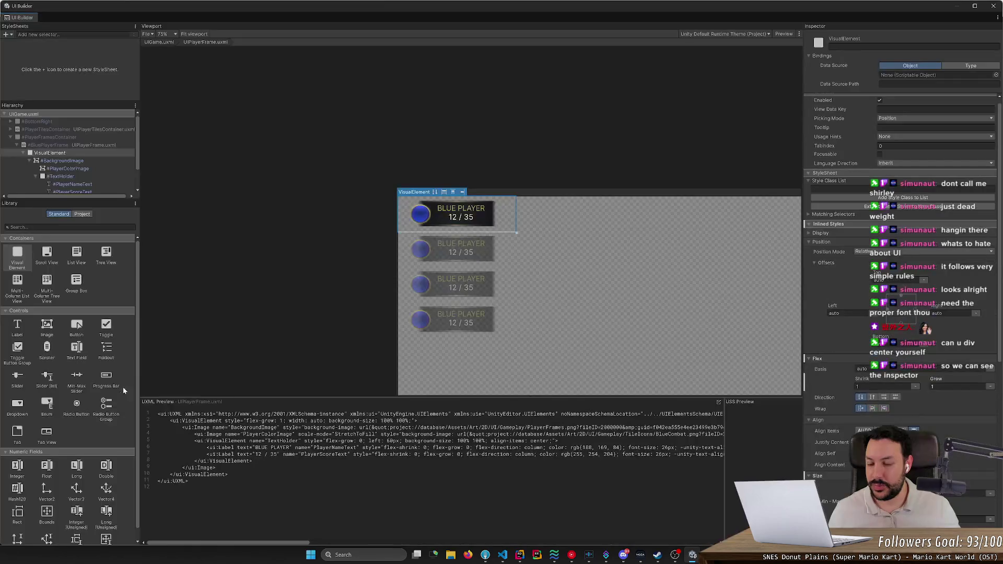
{"action": "scroll", "coordinate": [348, 277], "scroll_direction": "down", "scroll_amount": 5}
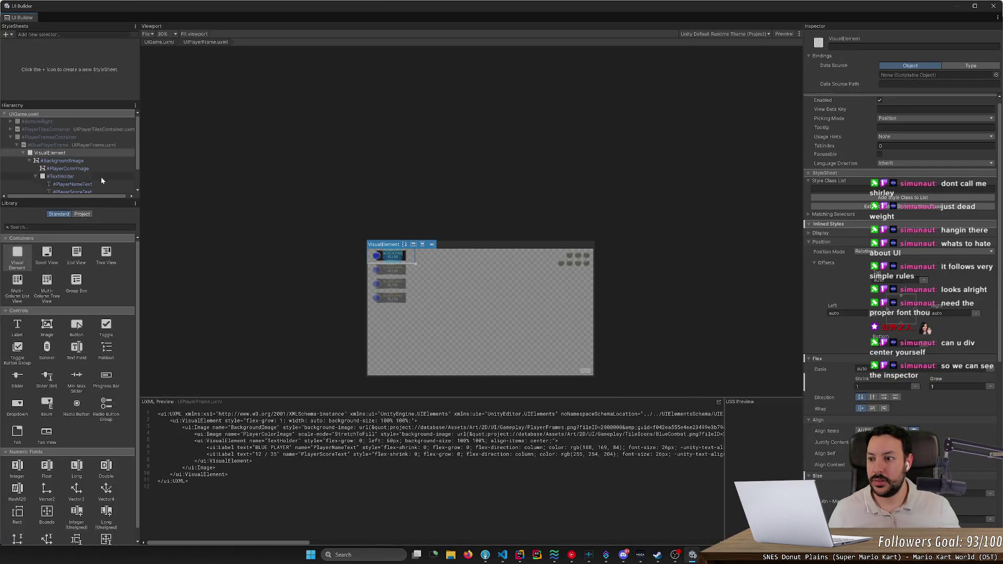
From #BluePlayerFrame's context menu, return to the parent UIGame document.
{"action": "left_click", "coordinate": [96, 153]}
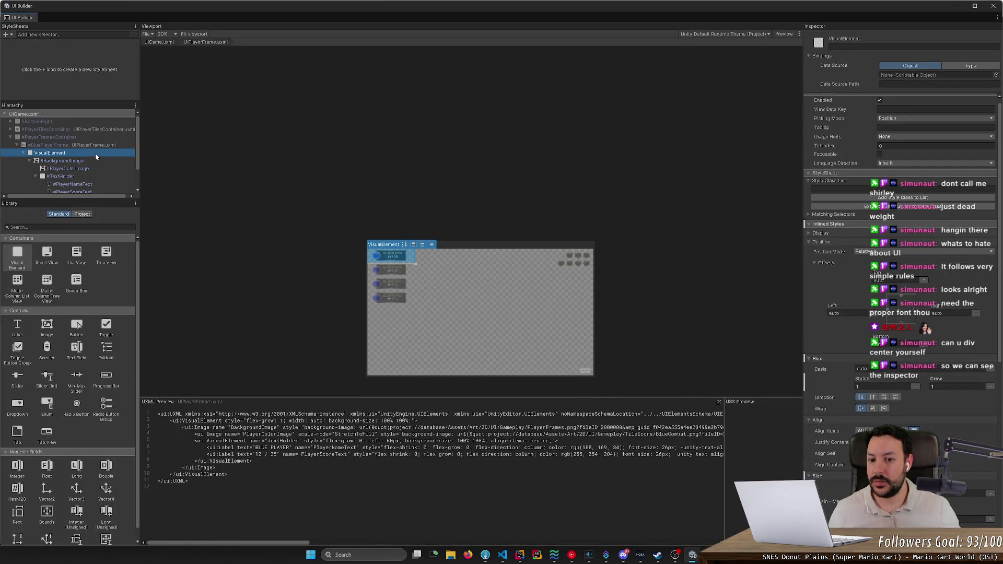
{"action": "right_click", "coordinate": [96, 155]}
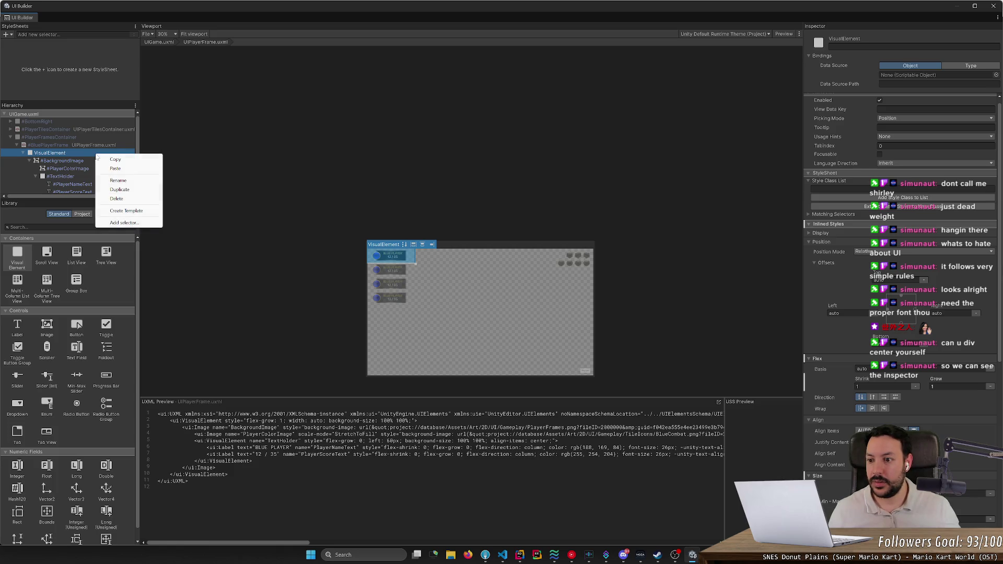
{"action": "left_click", "coordinate": [84, 146]}
{"action": "right_click", "coordinate": [80, 147]}
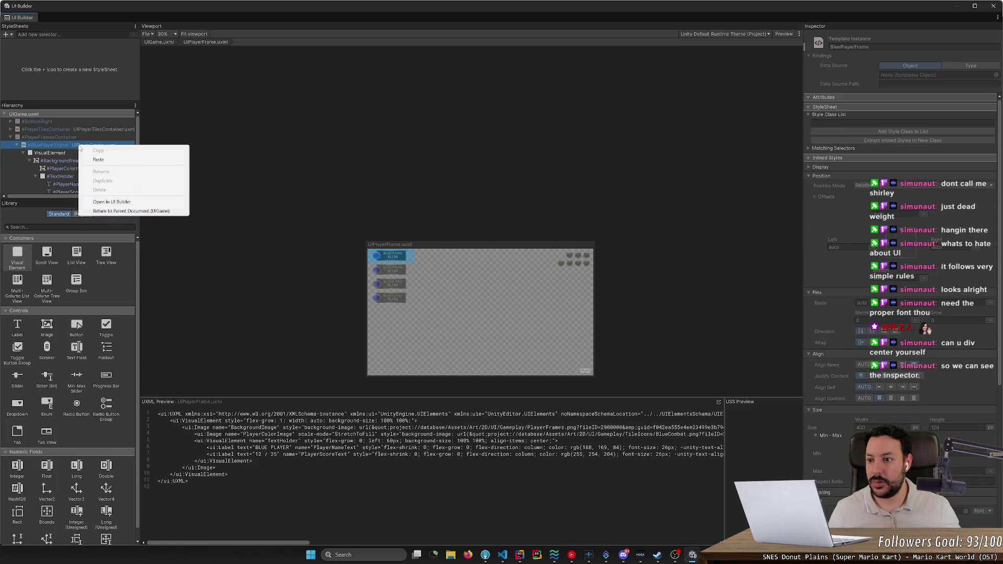
{"action": "left_click", "coordinate": [111, 211]}
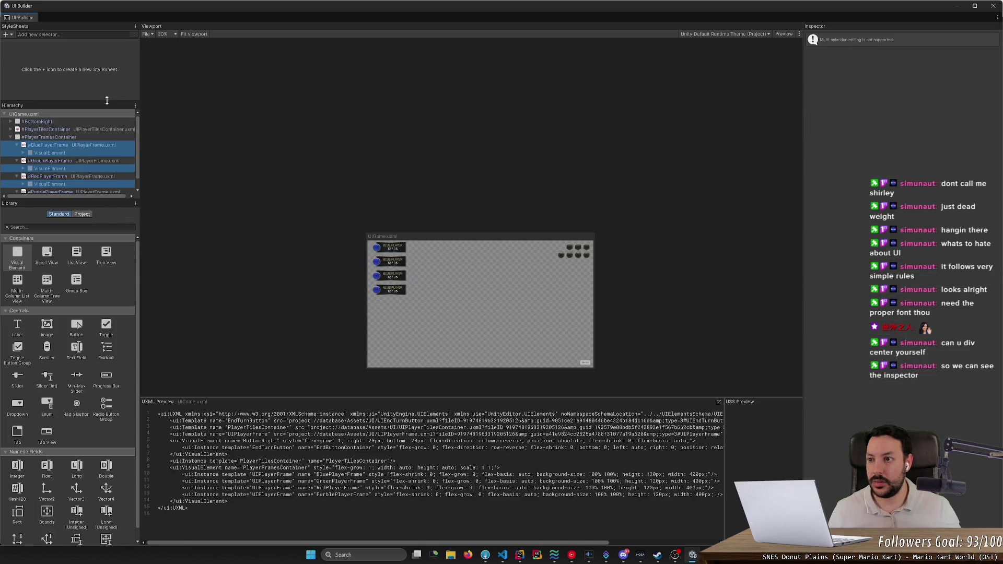
{"action": "key", "text": "alt+Tab"}
Open UIPlayerFrame alone and resize its canvas to about 313 by 88.
{"action": "double_click", "coordinate": [120, 392]}
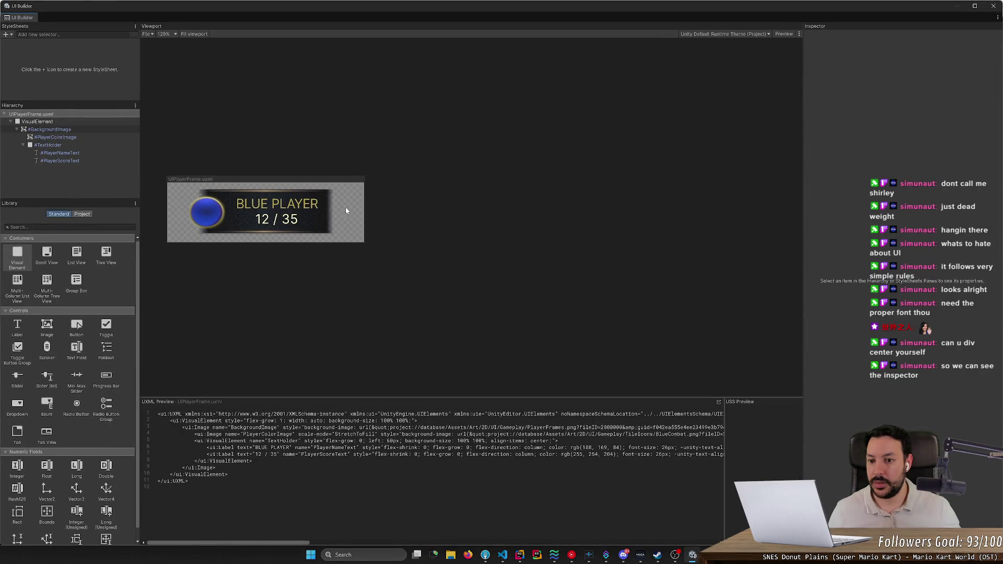
{"action": "left_click", "coordinate": [338, 207]}
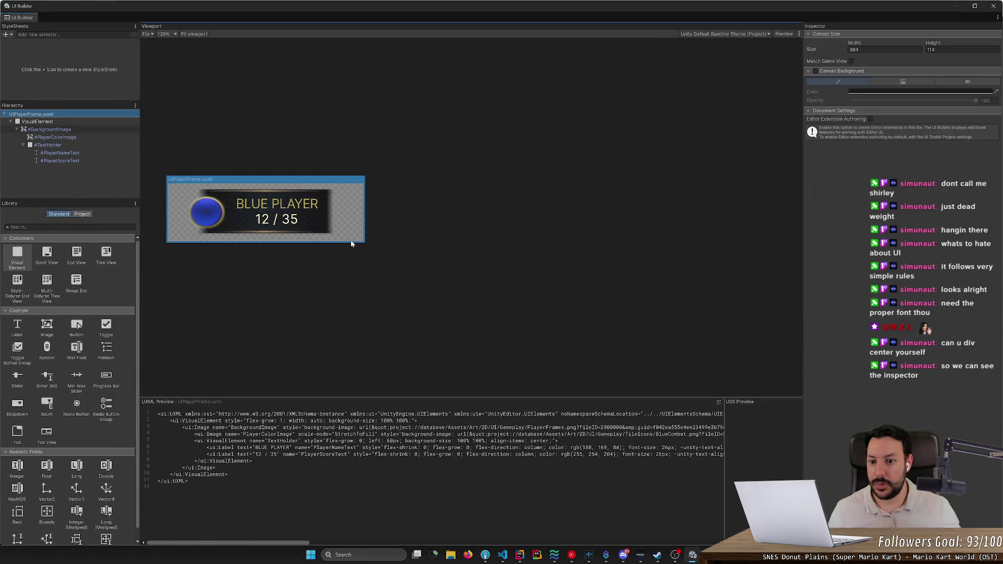
{"action": "mouse_move", "coordinate": [351, 244]}
{"action": "left_mouse_down"}
{"action": "mouse_move", "coordinate": [356, 229]}
{"action": "mouse_move", "coordinate": [346, 253]}
{"action": "mouse_move", "coordinate": [347, 231]}
{"action": "mouse_move", "coordinate": [314, 223]}
{"action": "mouse_move", "coordinate": [329, 225]}
{"action": "left_mouse_up"}
{"action": "left_click", "coordinate": [349, 259]}
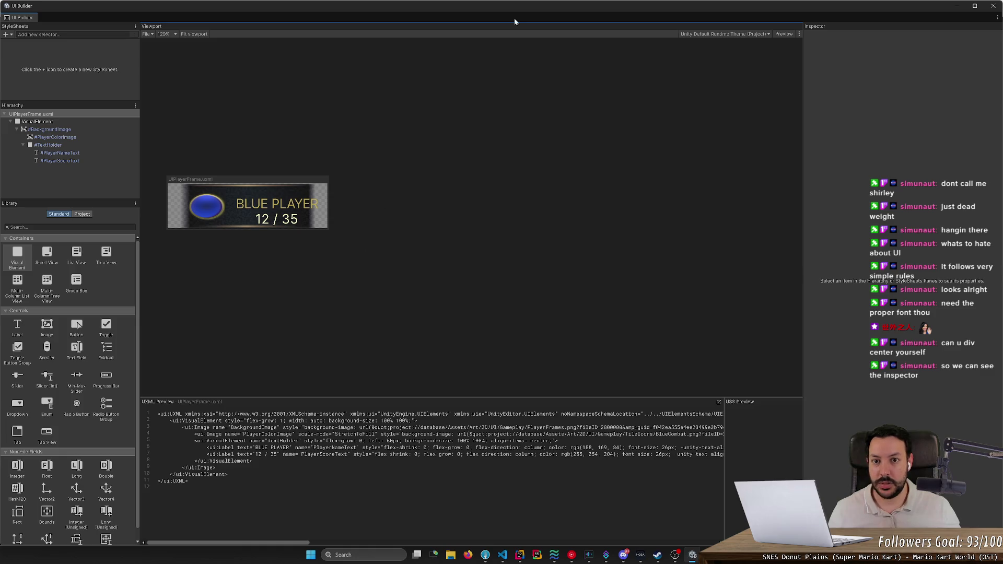
{"action": "key", "text": "super+Down"}
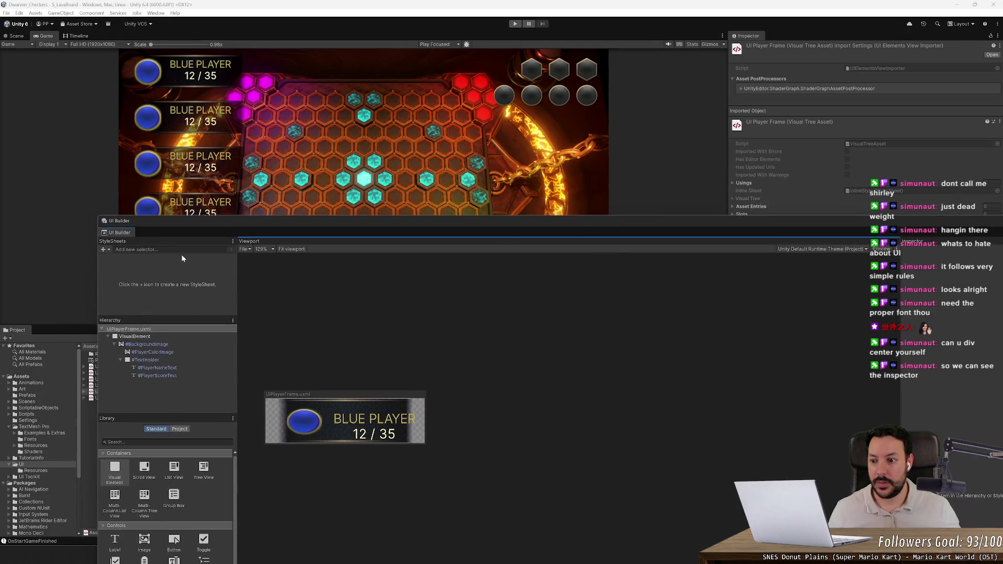
Reposition the UI Builder window to reveal the game view, inspector and left panels.
{"action": "mouse_move", "coordinate": [201, 222]}
{"action": "left_mouse_down"}
{"action": "mouse_move", "coordinate": [437, 144]}
{"action": "mouse_move", "coordinate": [233, 197]}
{"action": "mouse_move", "coordinate": [144, 239]}
{"action": "left_mouse_up"}
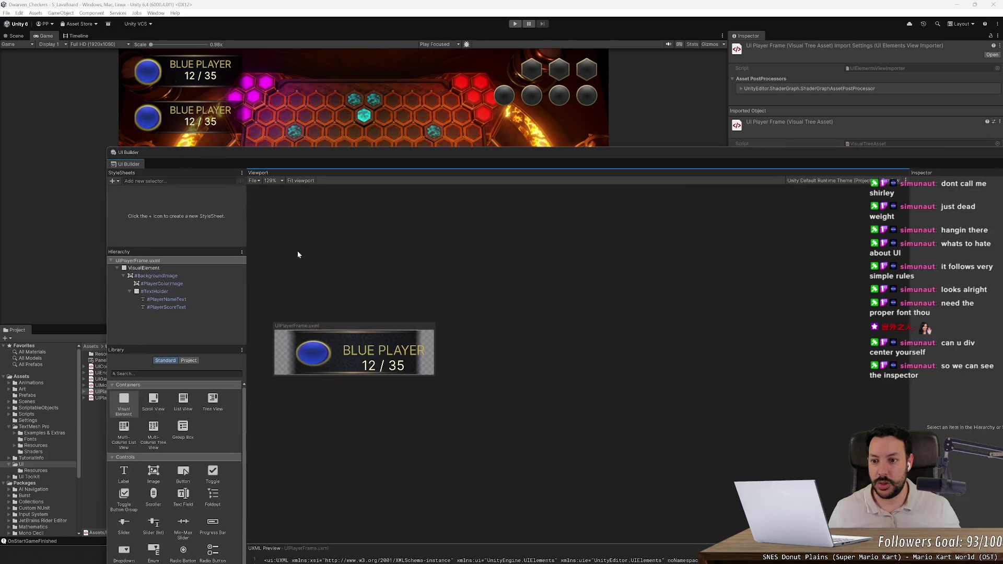
{"action": "left_click", "coordinate": [180, 260]}
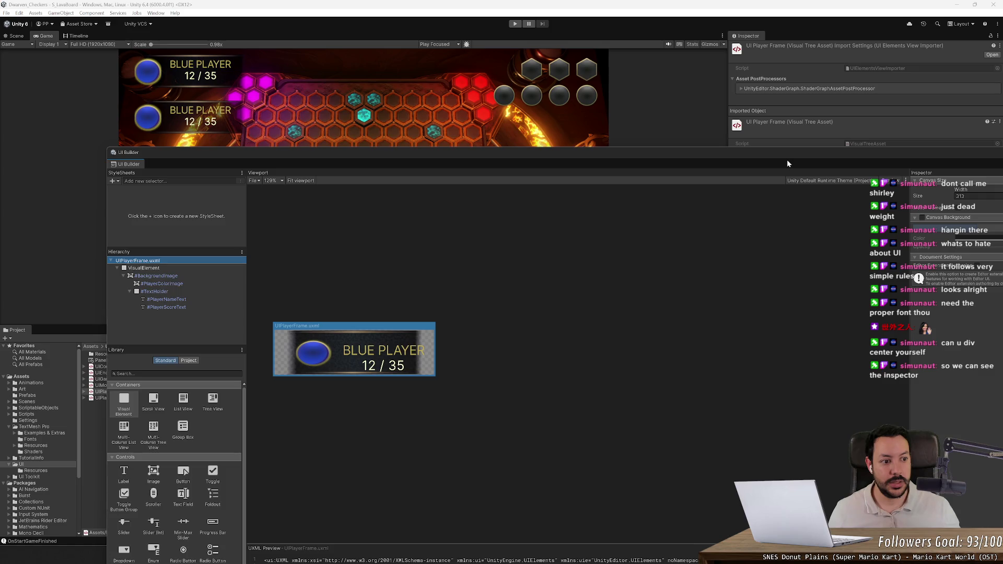
{"action": "left_click_drag", "start_coordinate": [776, 157], "coordinate": [622, 135]}
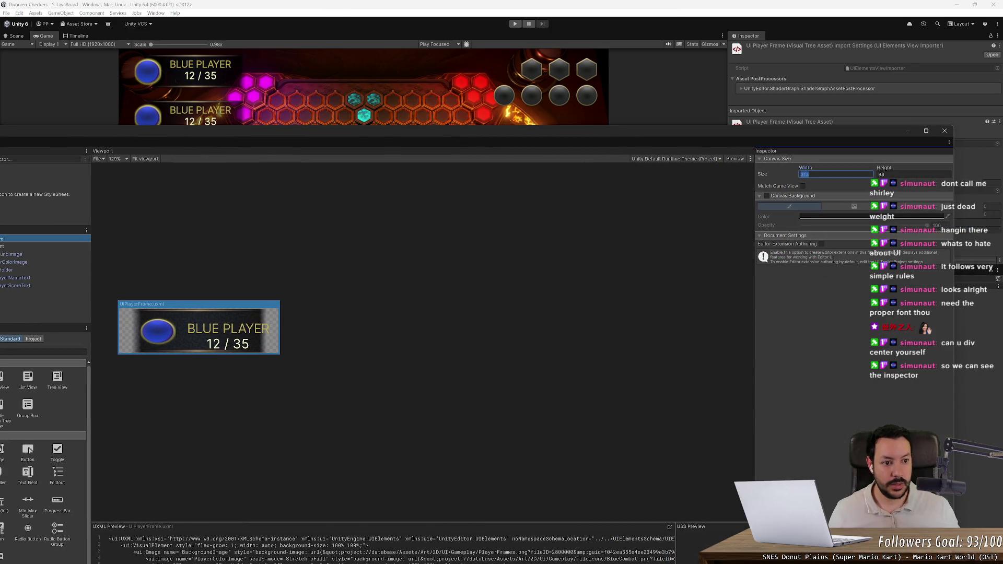
{"action": "left_click", "coordinate": [462, 277]}
{"action": "left_click_drag", "start_coordinate": [80, 149], "coordinate": [153, 148]}
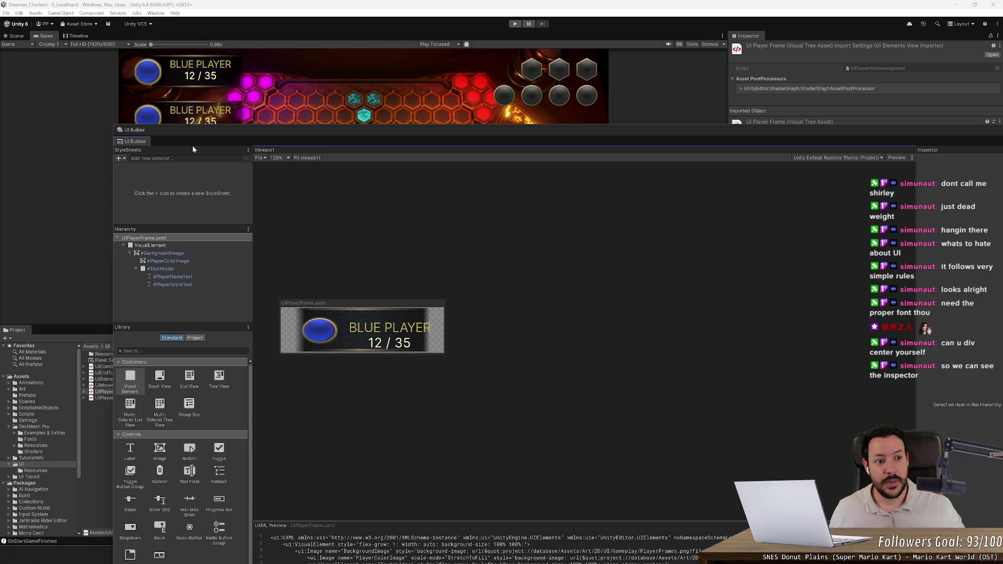
Toggle Preview on and off, then check the canvas and PlayerColorImage elements.
{"action": "left_click", "coordinate": [897, 158]}
{"action": "left_click", "coordinate": [897, 159]}
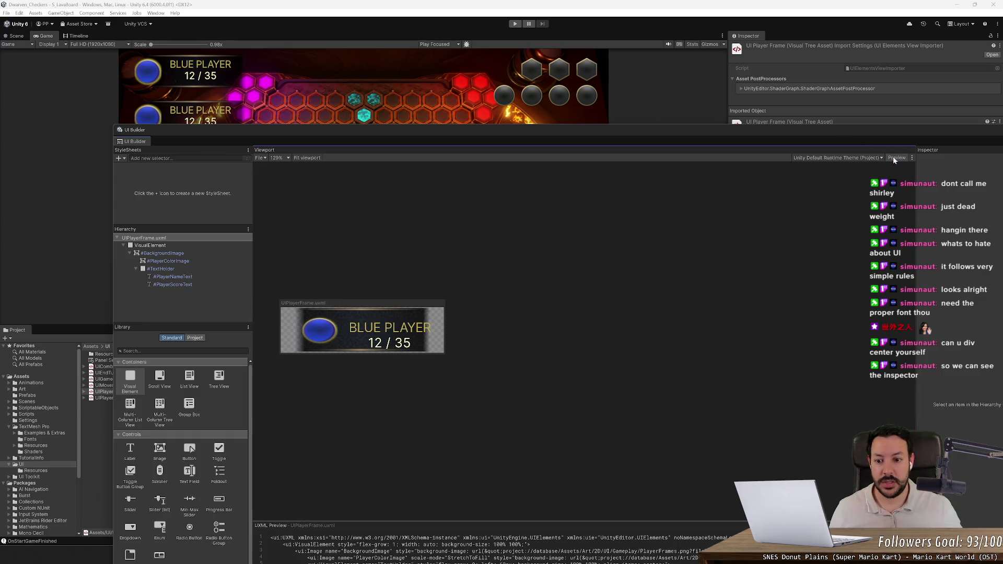
{"action": "left_click", "coordinate": [419, 303]}
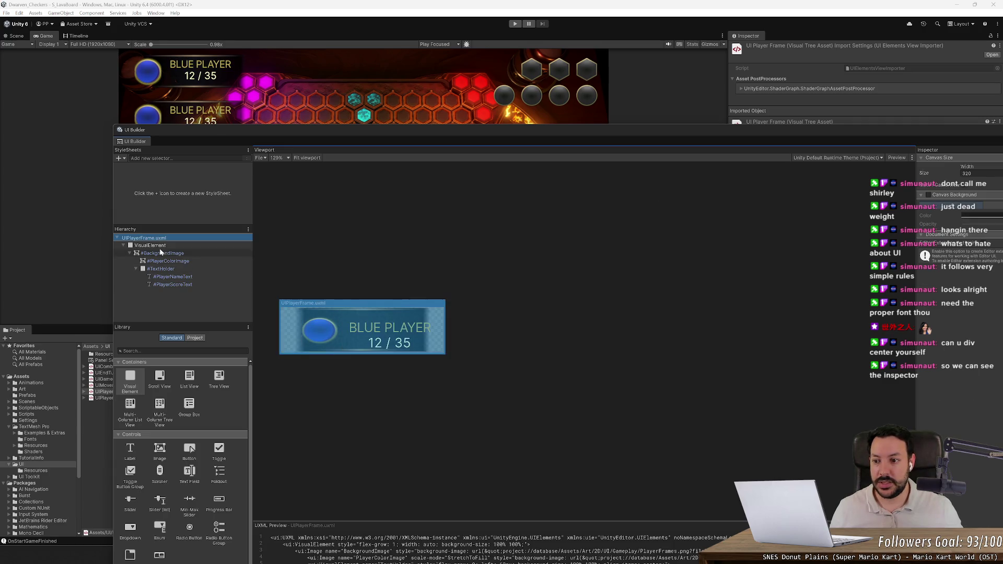
{"action": "left_click", "coordinate": [167, 261]}
{"action": "left_click", "coordinate": [419, 390]}
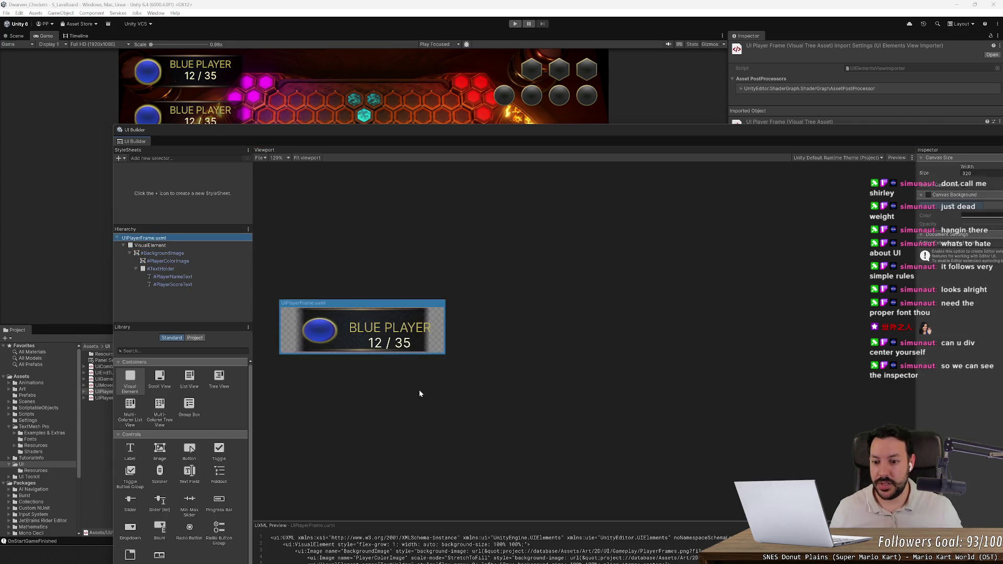
Snap the UI Builder window to the left half of the screen.
{"action": "scroll", "coordinate": [332, 404], "scroll_direction": "up", "scroll_amount": 2}
{"action": "scroll", "coordinate": [344, 325], "scroll_direction": "up", "scroll_amount": 6}
{"action": "scroll", "coordinate": [450, 372], "scroll_direction": "up", "scroll_amount": 4}
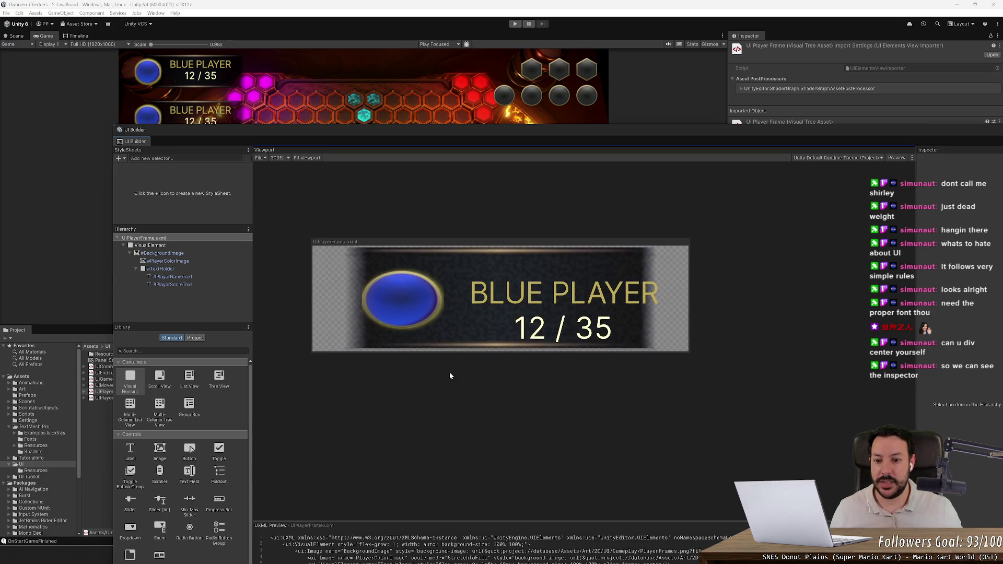
{"action": "scroll", "coordinate": [449, 375], "scroll_direction": "down", "scroll_amount": 2}
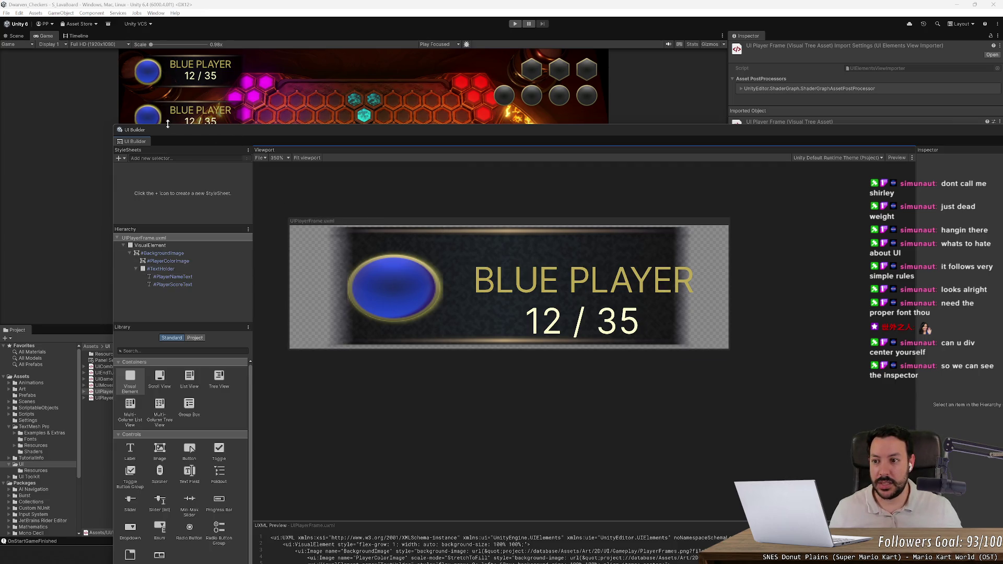
{"action": "left_click_drag", "start_coordinate": [176, 136], "coordinate": [1, 157]}
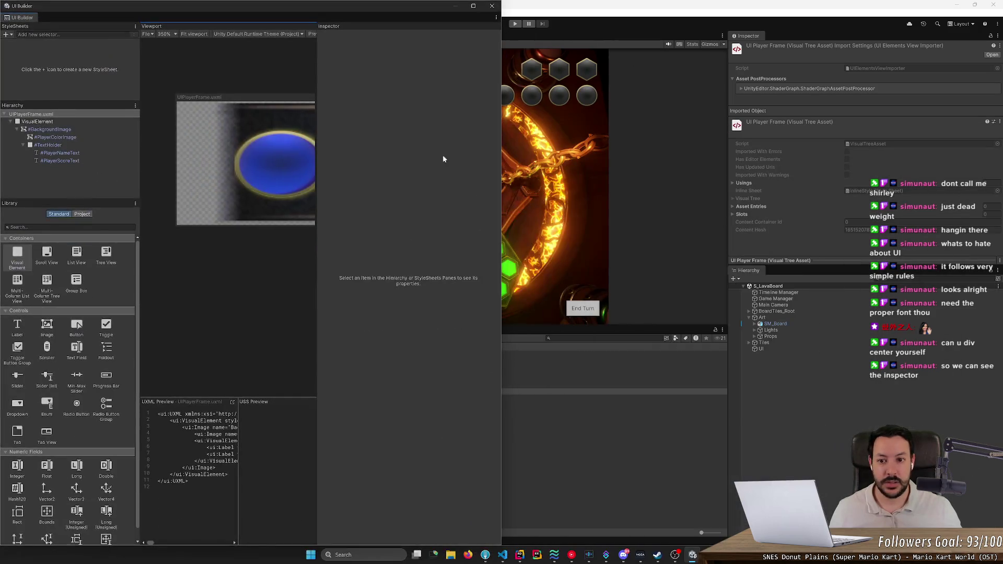
Close UI Builder, then play and stop the game to view the four BLUE PLAYER frames.
{"action": "left_click", "coordinate": [492, 6]}
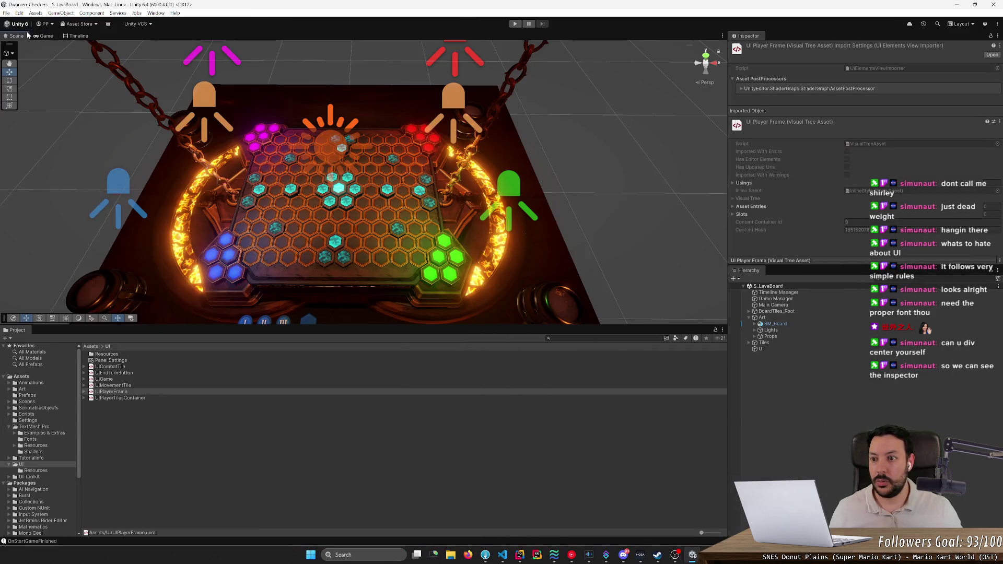
{"action": "scroll", "coordinate": [178, 78], "scroll_direction": "up", "scroll_amount": 1}
{"action": "scroll", "coordinate": [176, 81], "scroll_direction": "up", "scroll_amount": 3}
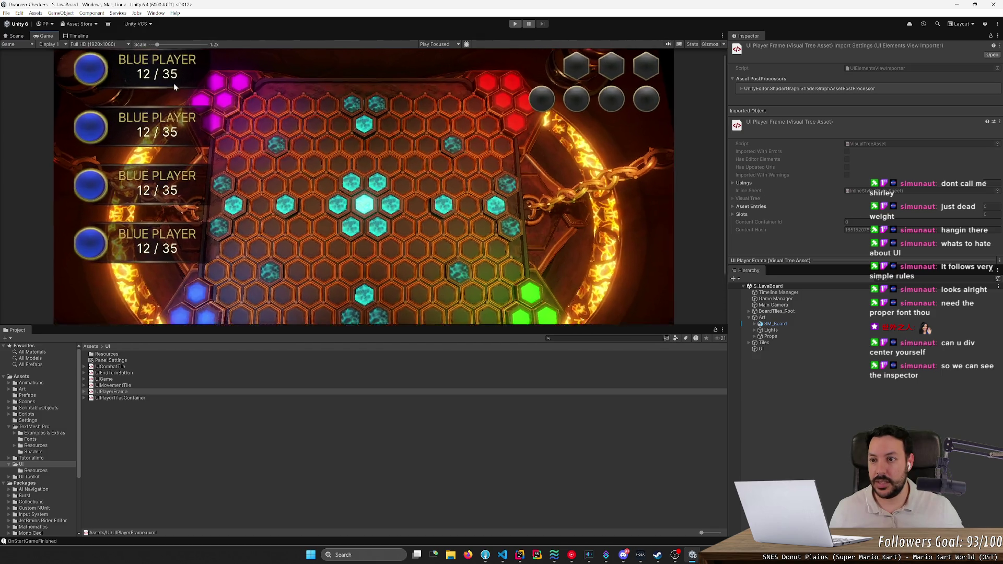
{"action": "left_click", "coordinate": [515, 23]}
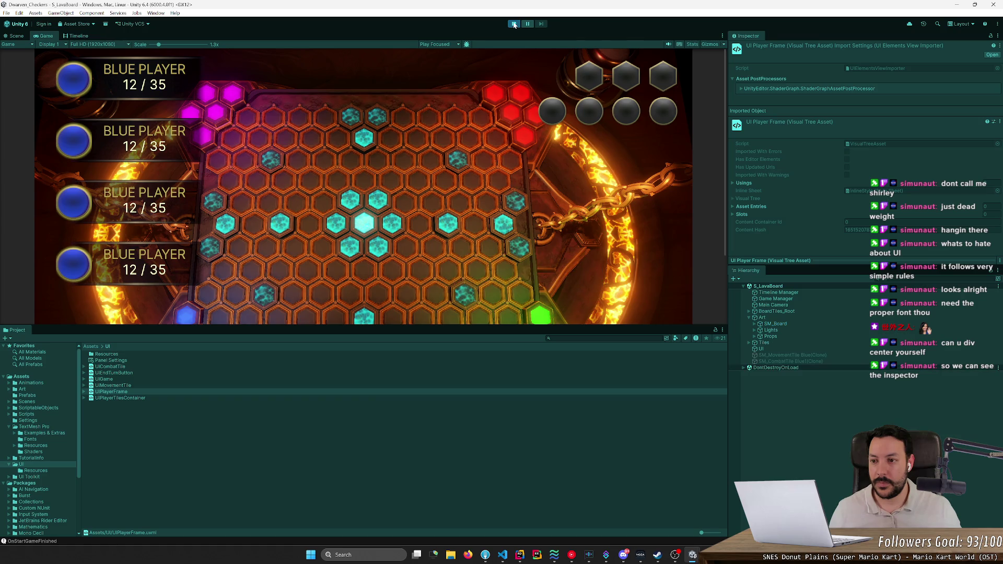
{"action": "left_click", "coordinate": [515, 24]}
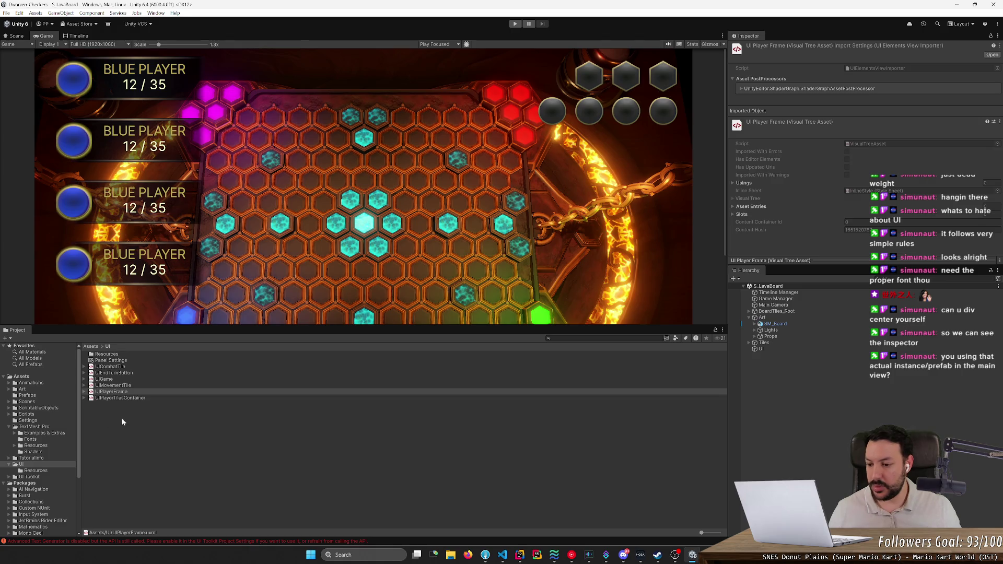
{"action": "left_click", "coordinate": [124, 393]}
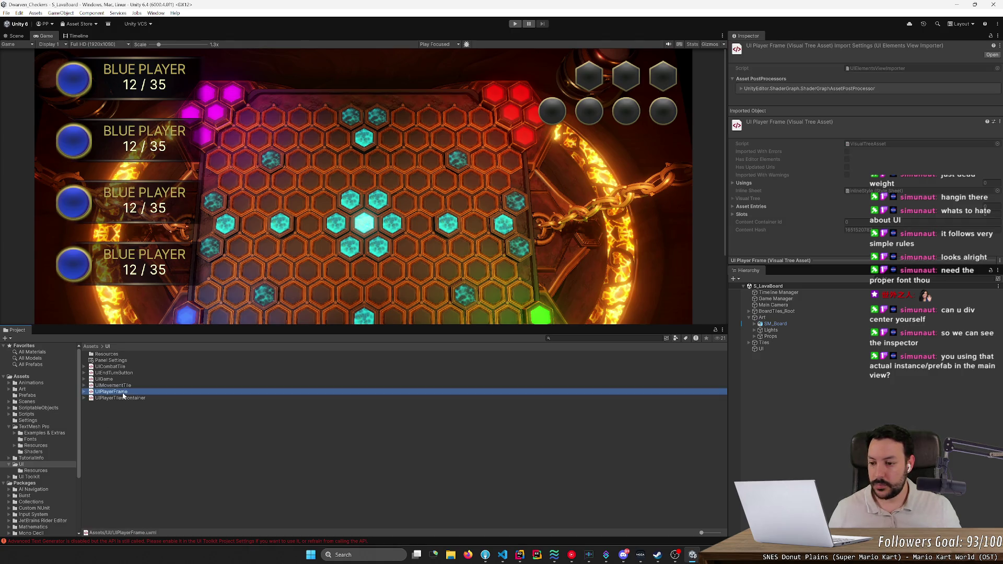
Open UIPlayerFrame, widen the viewport and move the builder window aside.
{"action": "double_click", "coordinate": [124, 392]}
{"action": "scroll", "coordinate": [277, 250], "scroll_direction": "down", "scroll_amount": 5}
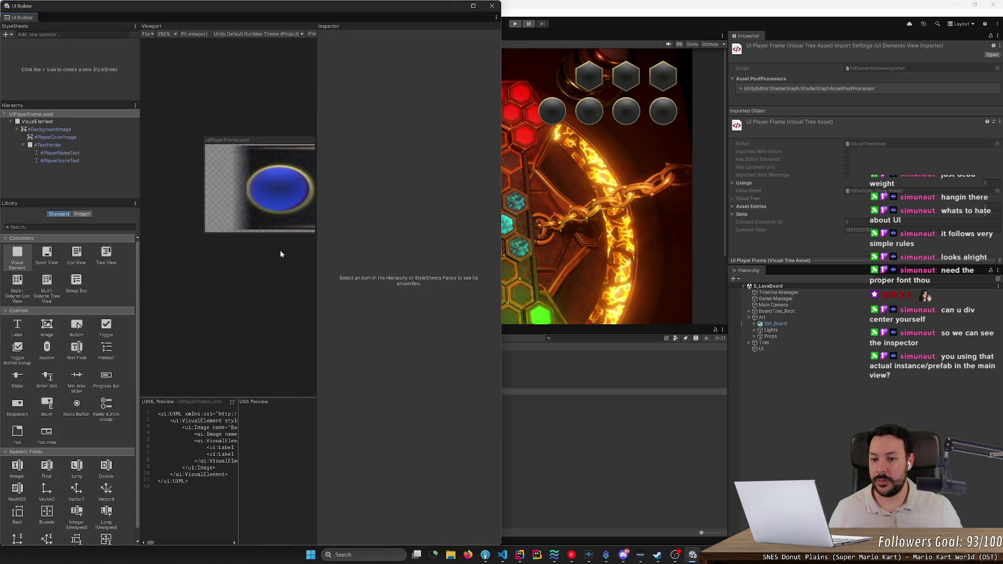
{"action": "mouse_move", "coordinate": [316, 245]}
{"action": "left_mouse_down"}
{"action": "mouse_move", "coordinate": [485, 257]}
{"action": "mouse_move", "coordinate": [787, 250]}
{"action": "left_mouse_up"}
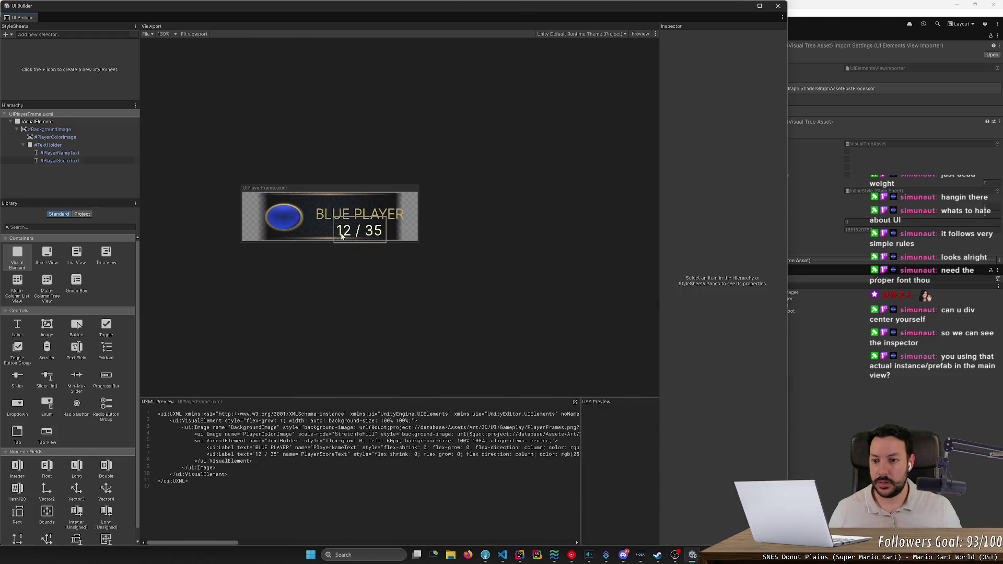
{"action": "left_click_drag", "start_coordinate": [259, 6], "coordinate": [576, 77]}
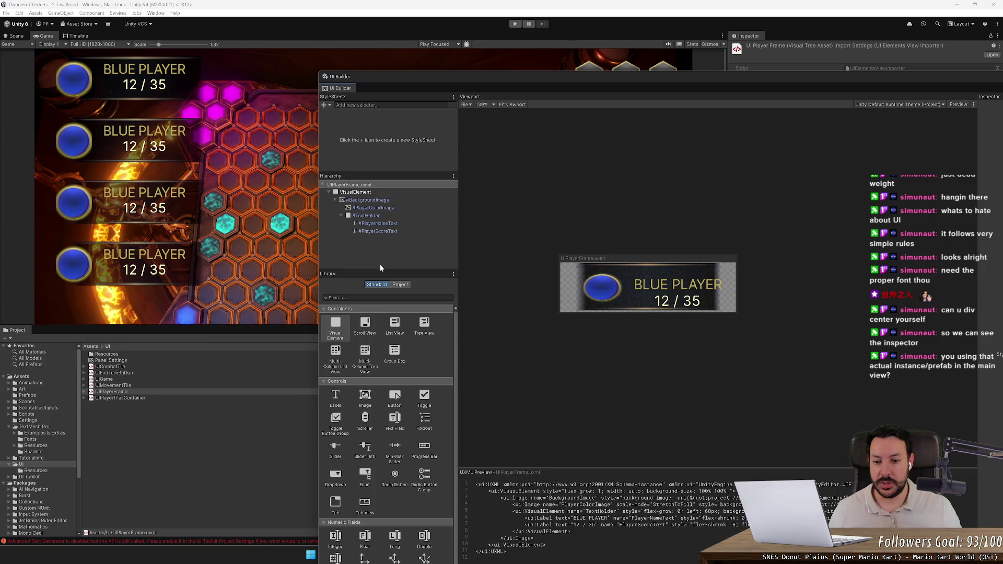
Open UIGame and select the BluePlayerFrame instance inside PlayerFramesContainer.
{"action": "double_click", "coordinate": [119, 380]}
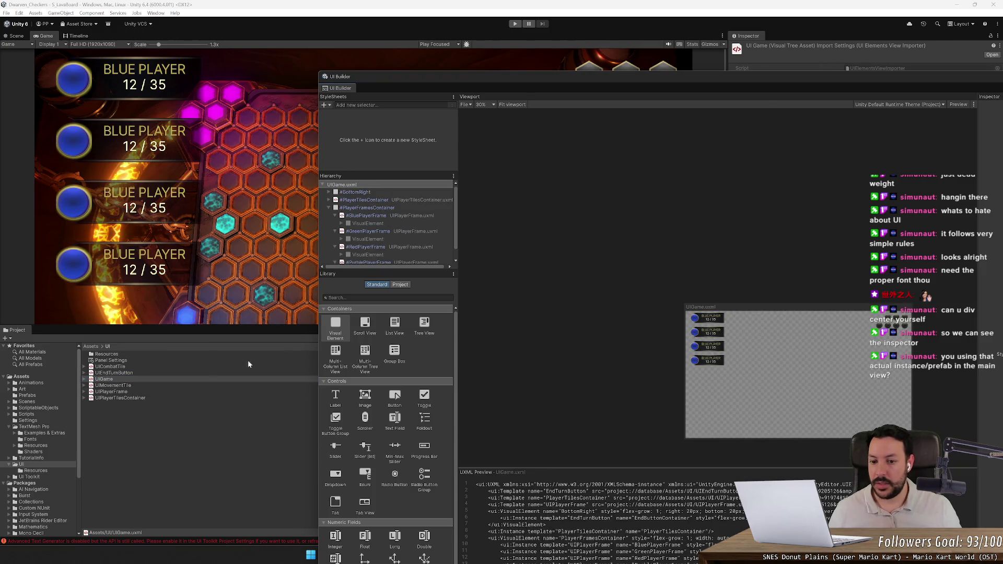
{"action": "scroll", "coordinate": [700, 323], "scroll_direction": "up", "scroll_amount": 5}
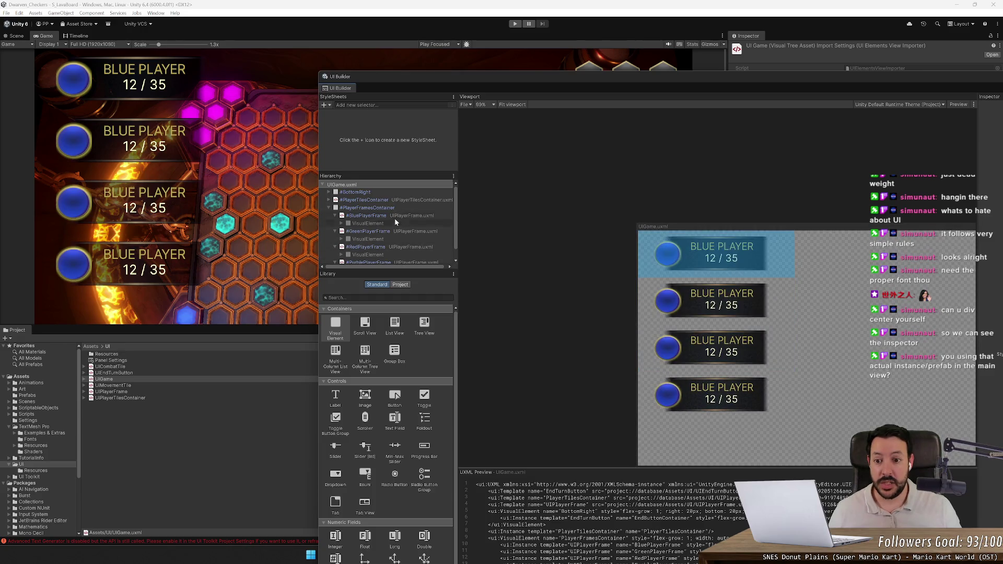
{"action": "left_click", "coordinate": [407, 208]}
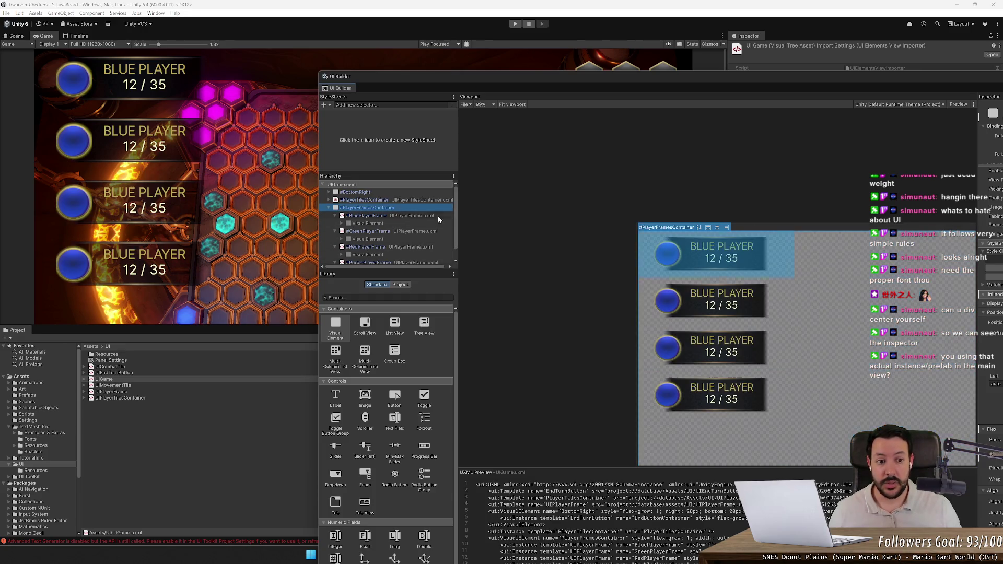
{"action": "left_click", "coordinate": [406, 216]}
{"action": "scroll", "coordinate": [745, 223], "scroll_direction": "down", "scroll_amount": 2}
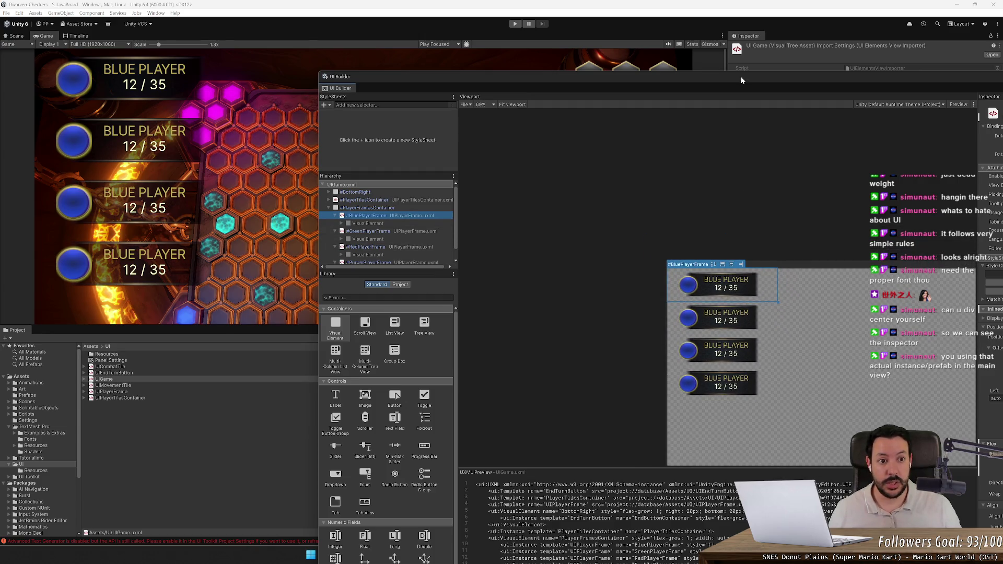
Make BluePlayerFrame narrower and shorter, then save UIGame with Ctrl+S.
{"action": "left_click_drag", "start_coordinate": [743, 77], "coordinate": [533, 45]}
{"action": "scroll", "coordinate": [824, 410], "scroll_direction": "down", "scroll_amount": 2}
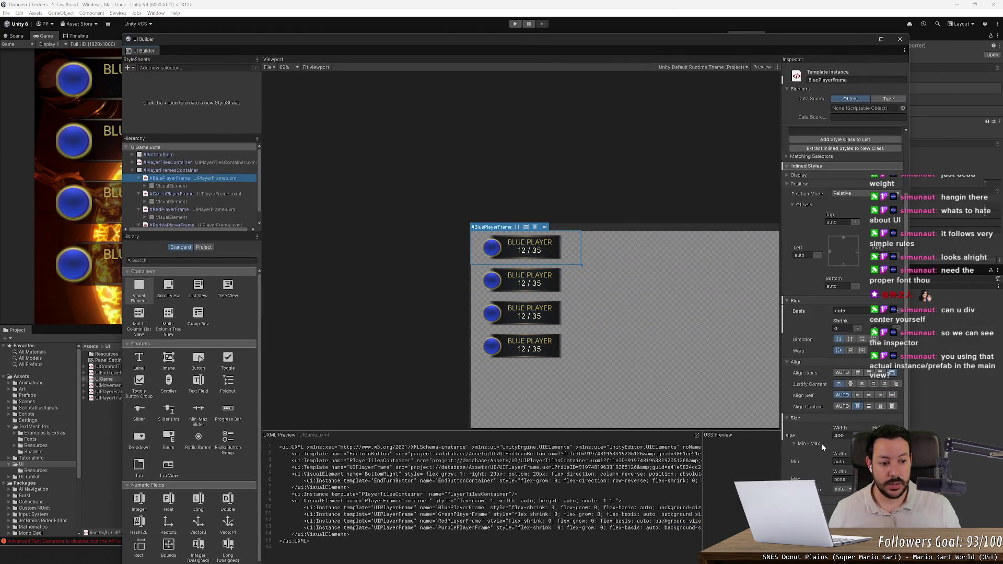
{"action": "mouse_move", "coordinate": [847, 429]}
{"action": "left_mouse_down"}
{"action": "mouse_move", "coordinate": [755, 433]}
{"action": "mouse_move", "coordinate": [830, 440]}
{"action": "mouse_move", "coordinate": [763, 443]}
{"action": "mouse_move", "coordinate": [802, 446]}
{"action": "left_mouse_up"}
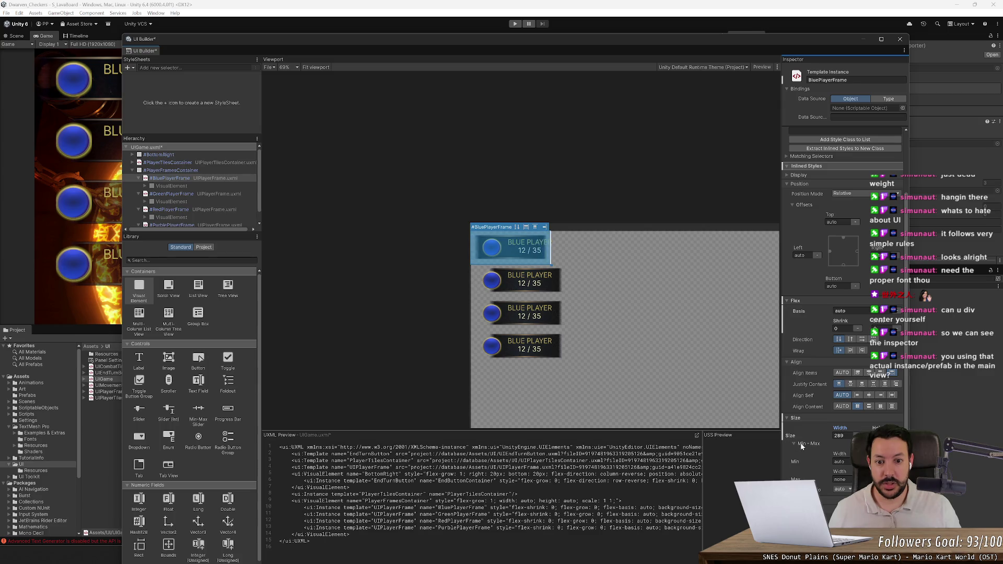
{"action": "left_click_drag", "start_coordinate": [874, 427], "coordinate": [865, 429]}
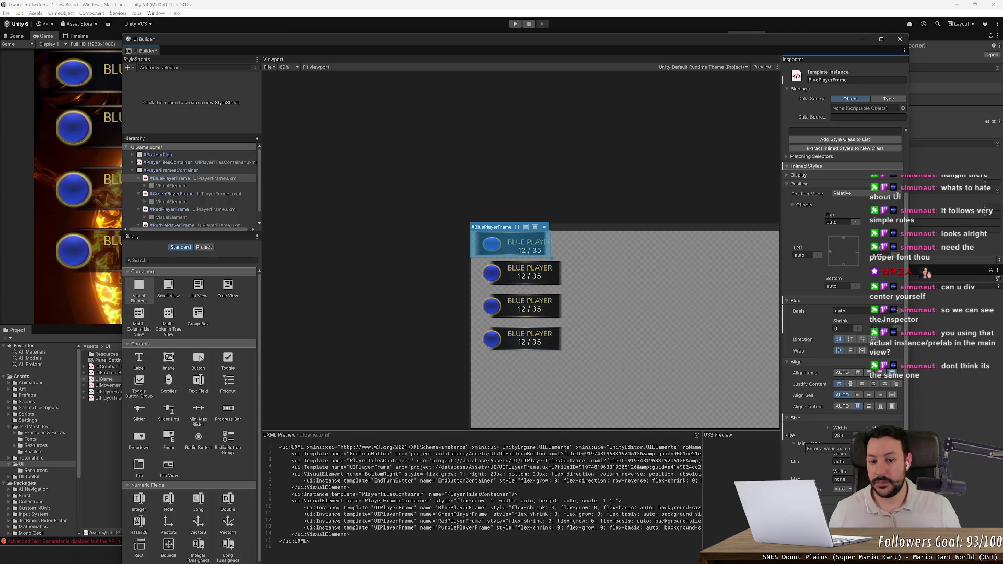
{"action": "key", "text": "ctrl+s"}
Expand BluePlayerFrame's children, move the builder right and reopen UIPlayerFrame.
{"action": "left_click", "coordinate": [145, 186]}
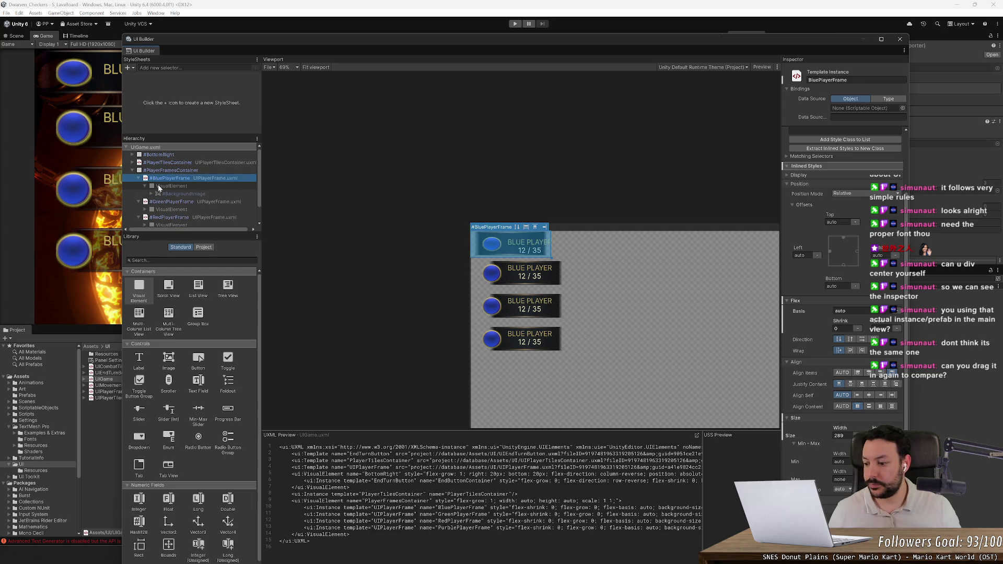
{"action": "mouse_move", "coordinate": [203, 40]}
{"action": "left_mouse_down"}
{"action": "mouse_move", "coordinate": [416, 49]}
{"action": "mouse_move", "coordinate": [335, 48]}
{"action": "left_mouse_up"}
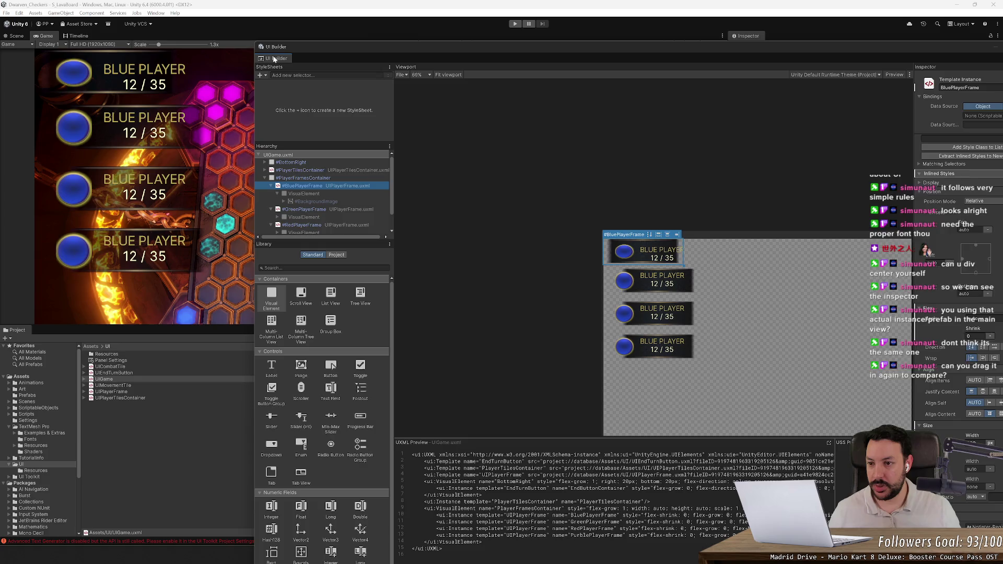
{"action": "double_click", "coordinate": [118, 393]}
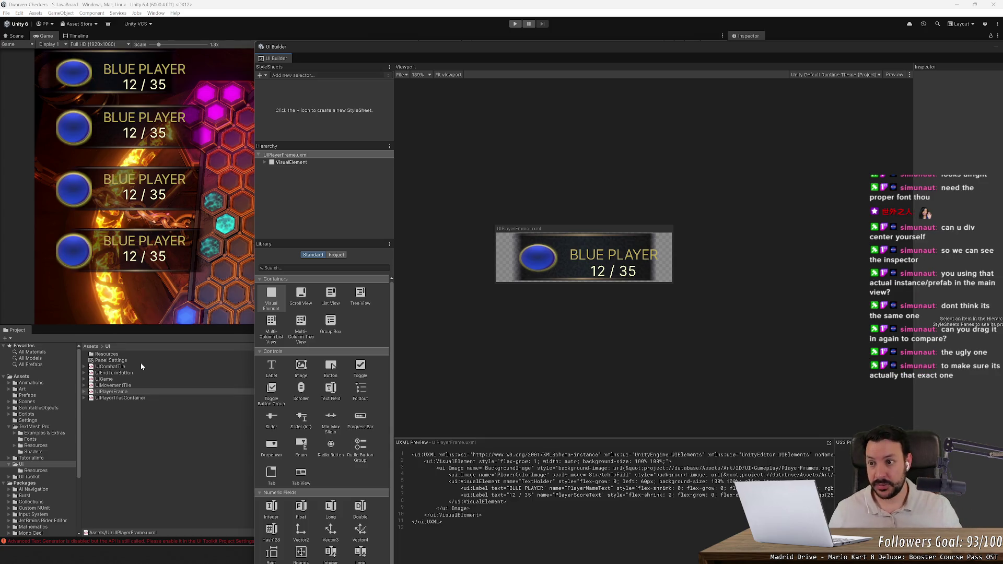
Try moving the circle right of the text and the name into it, then undo.
{"action": "left_click", "coordinate": [544, 264]}
{"action": "left_click_drag", "start_coordinate": [545, 265], "coordinate": [653, 258]}
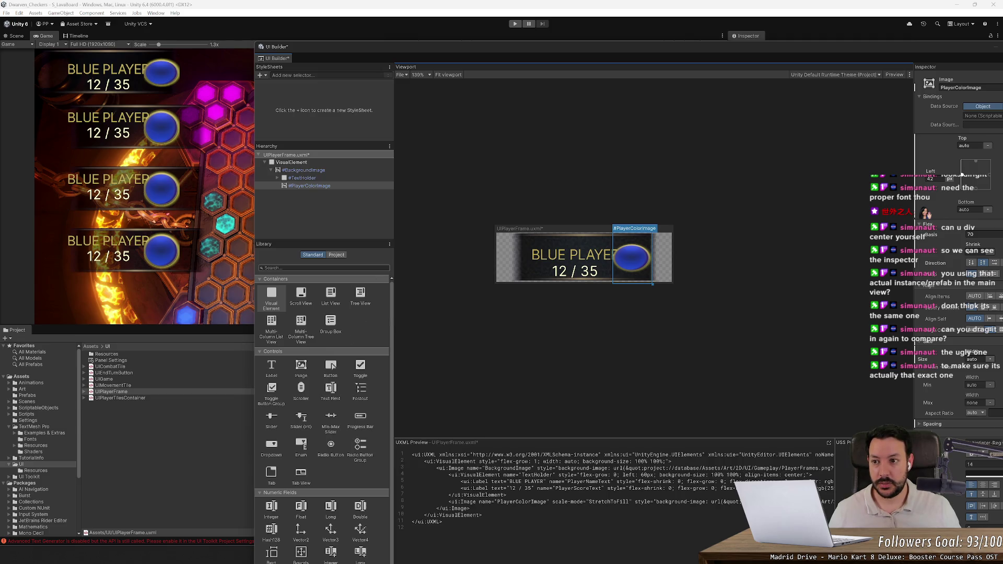
{"action": "left_click", "coordinate": [623, 256]}
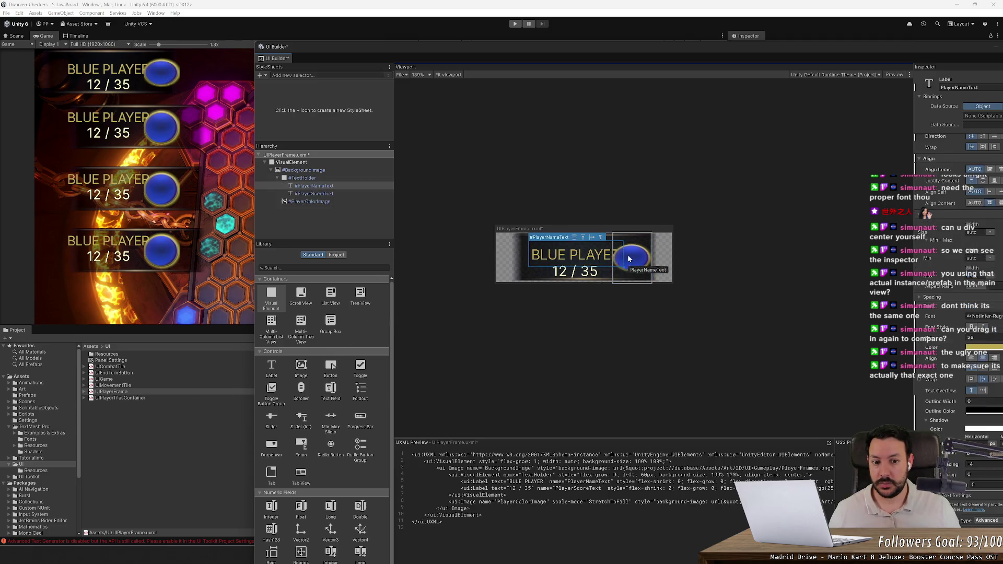
{"action": "left_click_drag", "start_coordinate": [623, 257], "coordinate": [633, 257]}
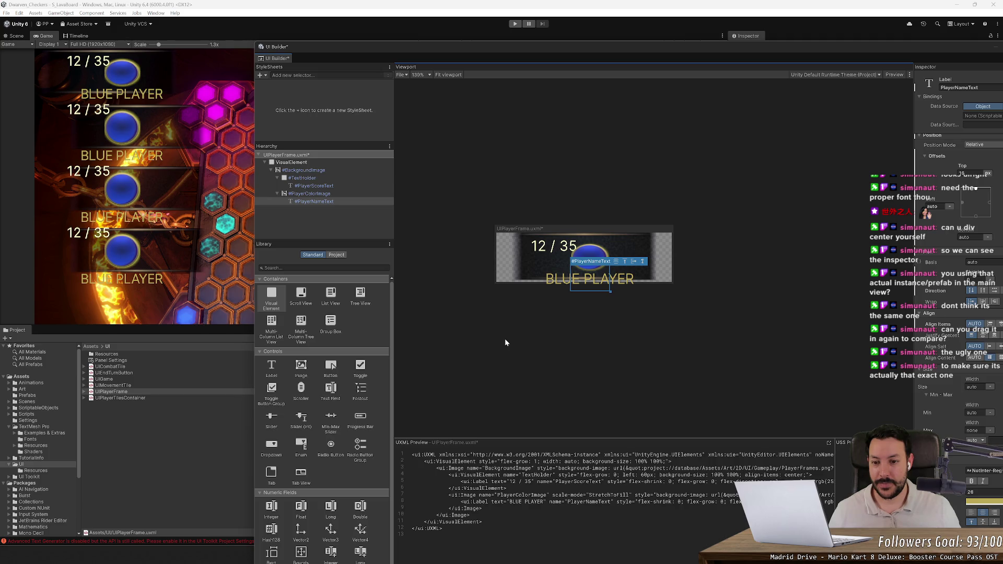
{"action": "key", "text": "ctrl+z"}
{"action": "key", "text": "ctrl+z"}
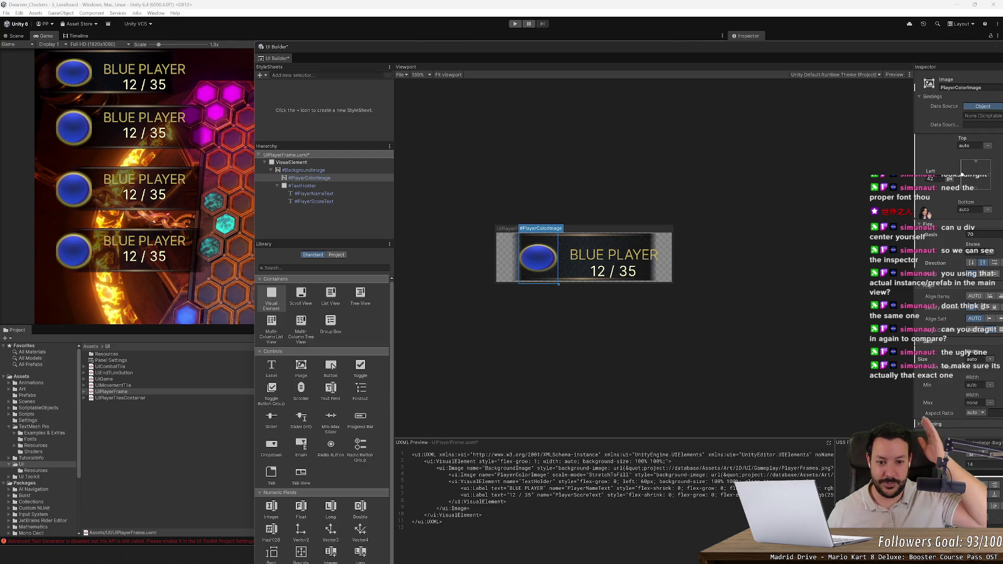
{"action": "left_click", "coordinate": [133, 4]}
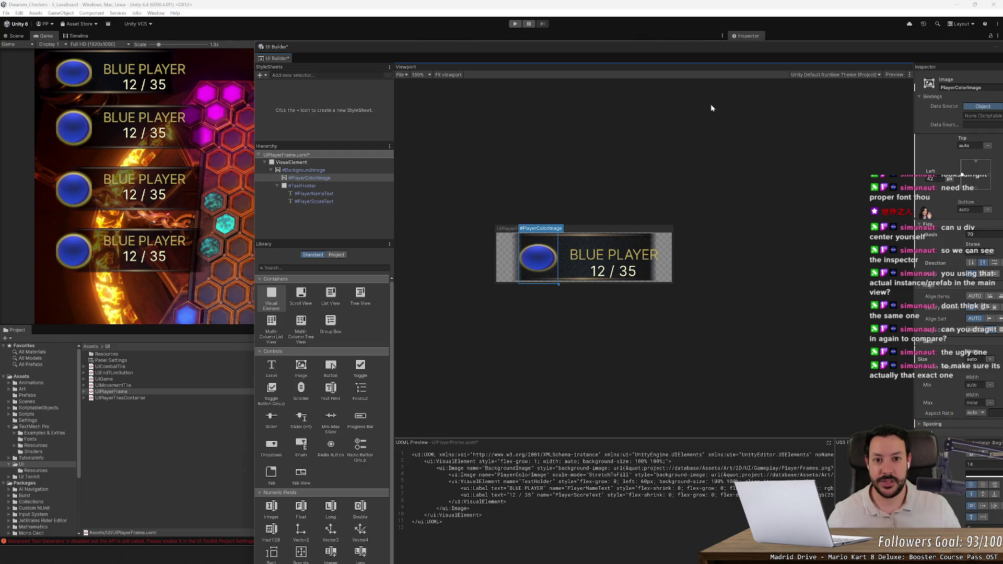
{"action": "mouse_move", "coordinate": [649, 47]}
{"action": "left_mouse_down"}
{"action": "mouse_move", "coordinate": [498, 79]}
{"action": "mouse_move", "coordinate": [350, 21]}
{"action": "left_mouse_up"}
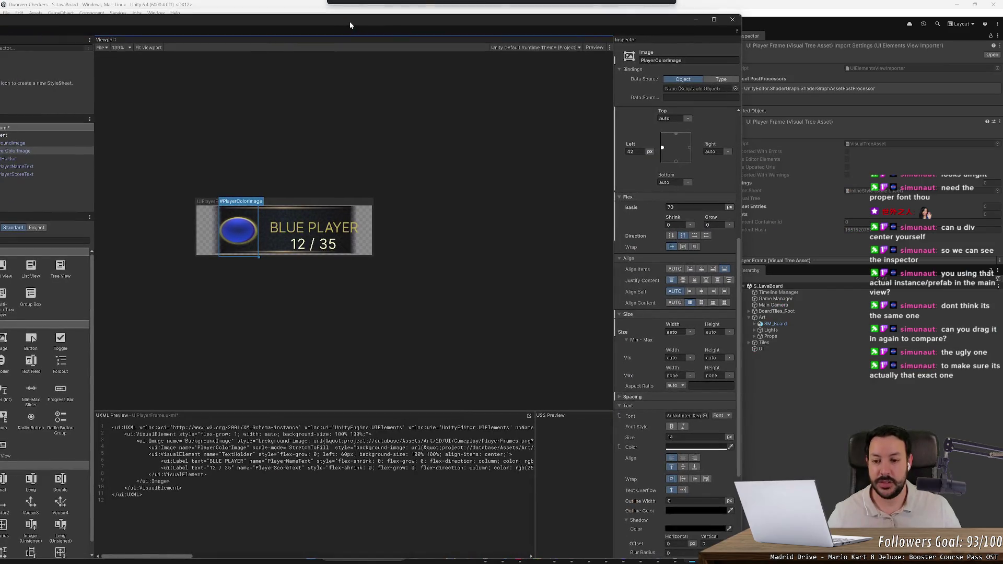
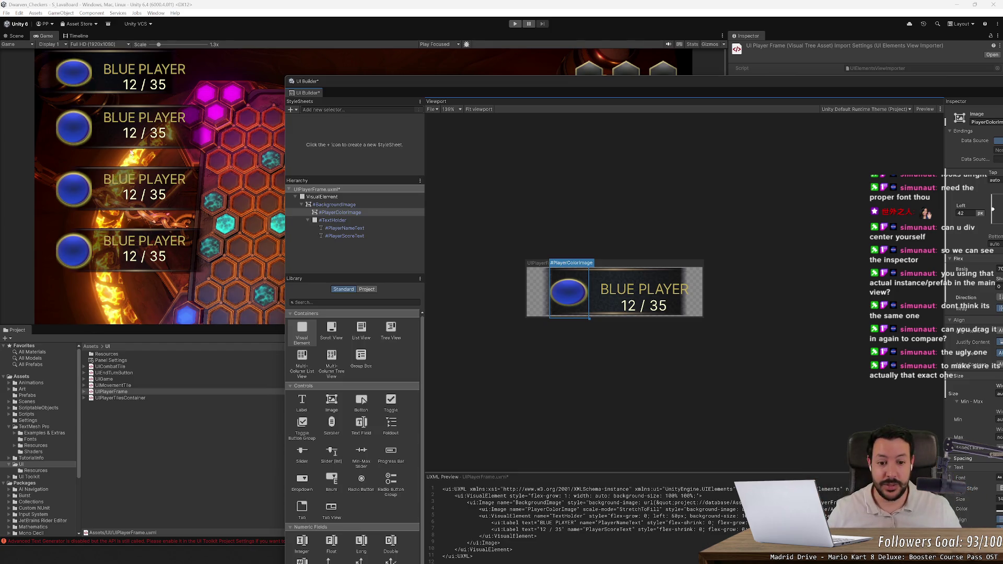
Toggle Match Game View on and off, then drag the UIPlayerFrame canvas to a custom 1506 × 781.
{"action": "mouse_move", "coordinate": [539, 317]}
{"action": "left_mouse_down"}
{"action": "mouse_move", "coordinate": [539, 361]}
{"action": "mouse_move", "coordinate": [539, 332]}
{"action": "mouse_move", "coordinate": [549, 331]}
{"action": "left_mouse_up"}
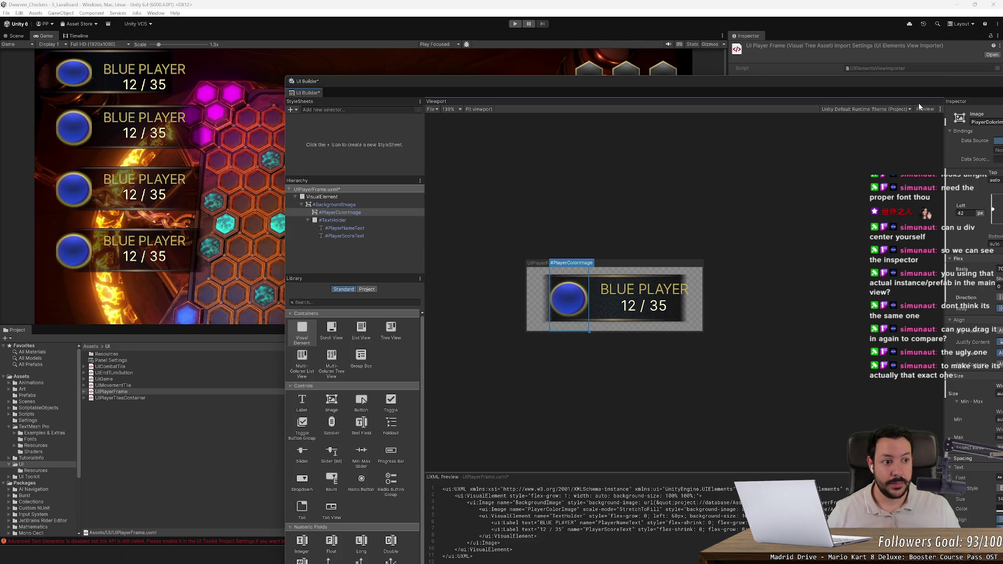
{"action": "mouse_move", "coordinate": [842, 81]}
{"action": "left_mouse_down"}
{"action": "mouse_move", "coordinate": [783, 83]}
{"action": "mouse_move", "coordinate": [807, 95]}
{"action": "left_mouse_up"}
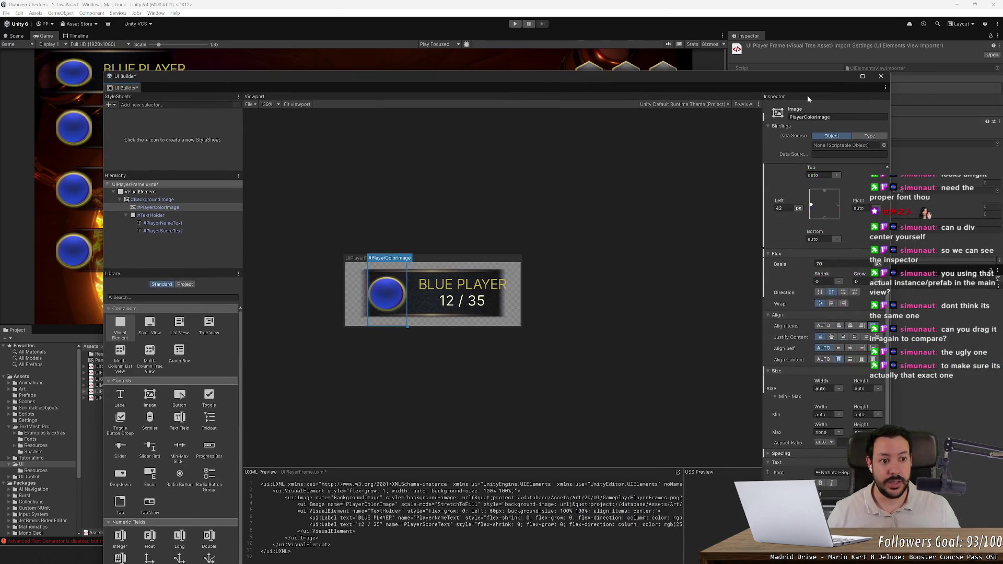
{"action": "left_click", "coordinate": [152, 193]}
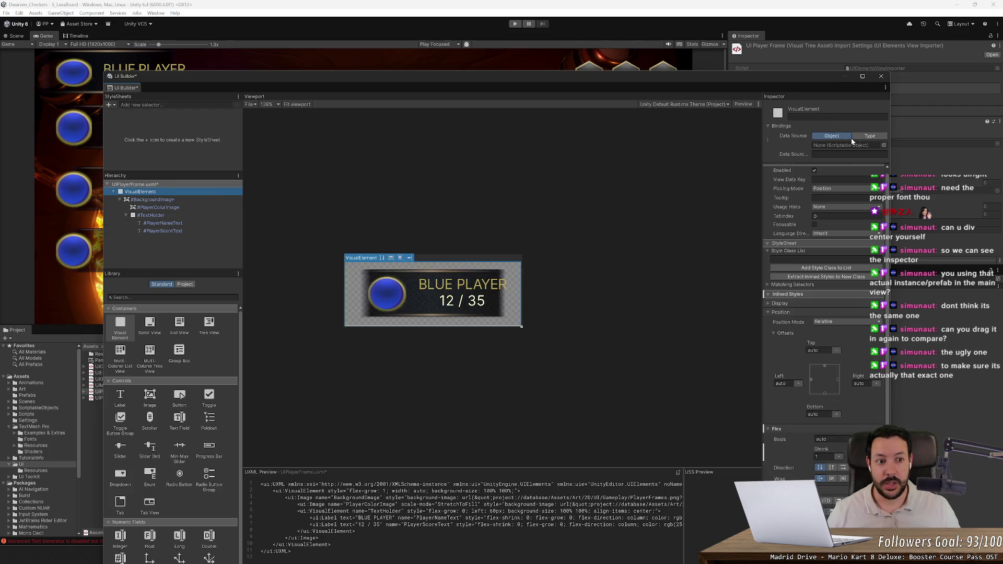
{"action": "left_click", "coordinate": [132, 184]}
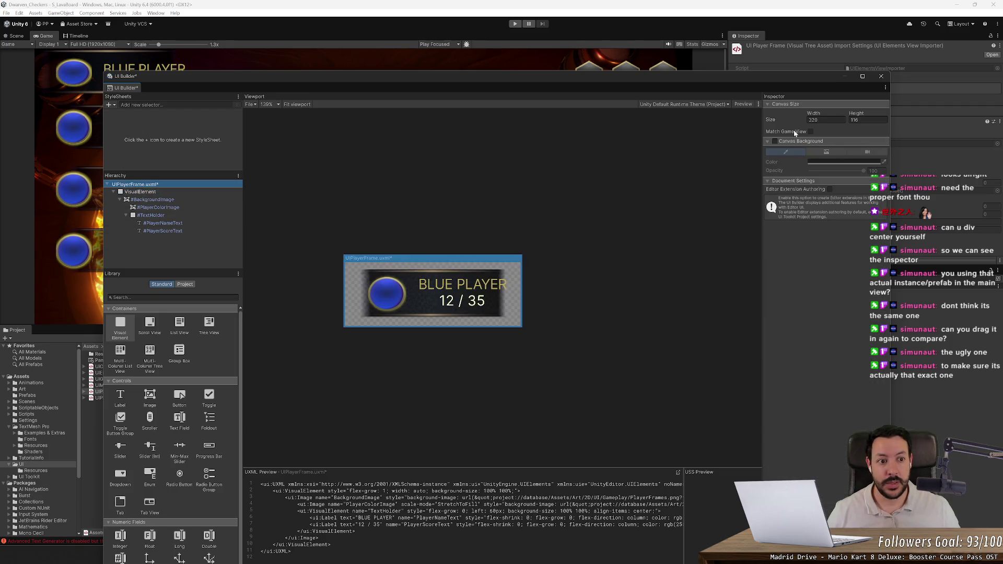
{"action": "left_click", "coordinate": [810, 131]}
{"action": "scroll", "coordinate": [566, 228], "scroll_direction": "down", "scroll_amount": 4}
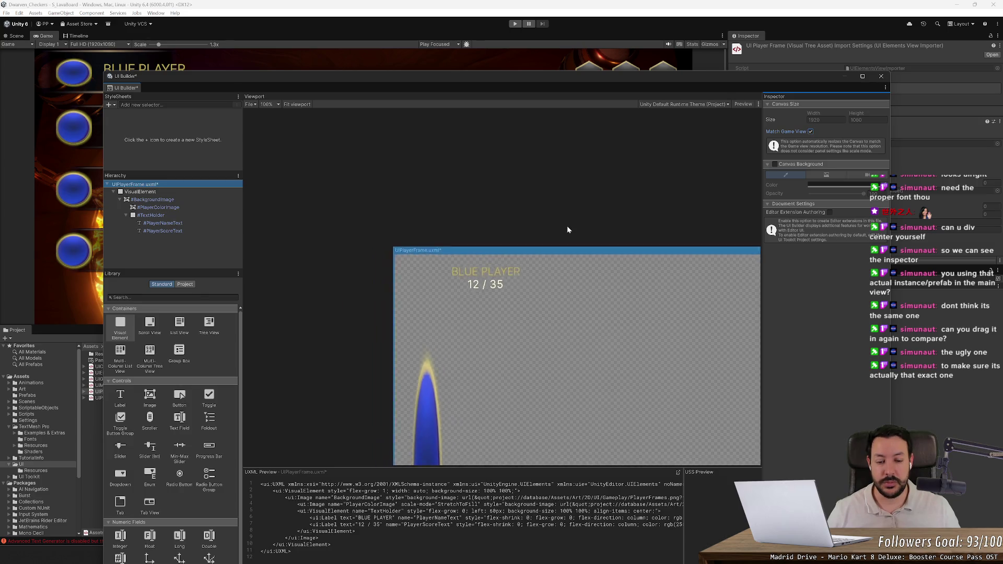
{"action": "scroll", "coordinate": [568, 230], "scroll_direction": "down", "scroll_amount": 8}
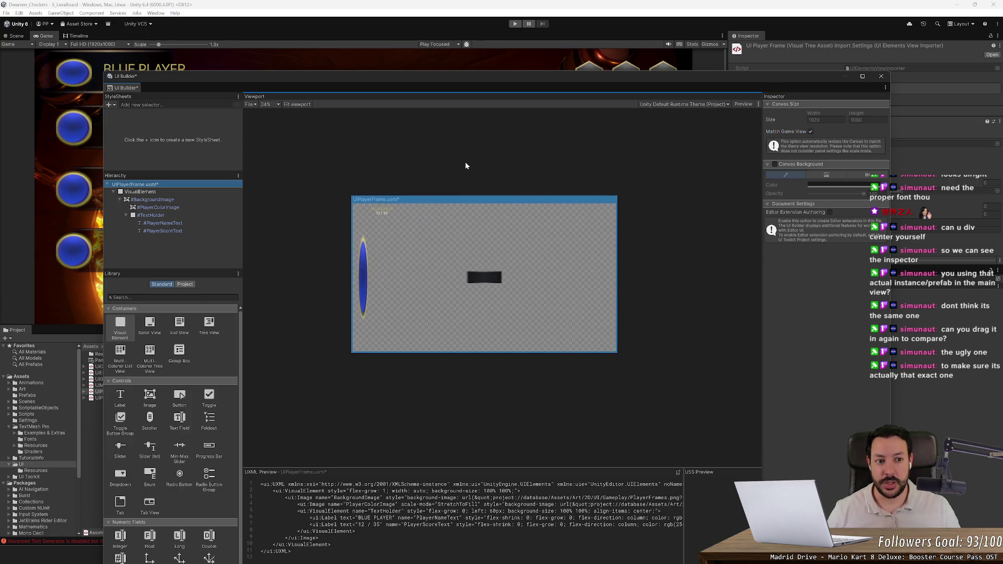
{"action": "left_click", "coordinate": [810, 131]}
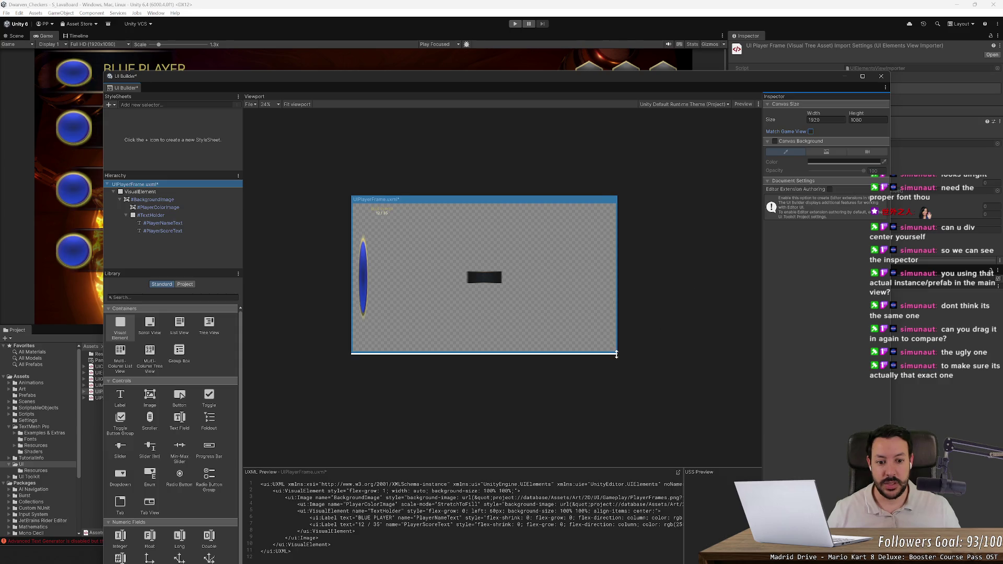
{"action": "mouse_move", "coordinate": [618, 353]}
{"action": "left_mouse_down"}
{"action": "mouse_move", "coordinate": [378, 182]}
{"action": "mouse_move", "coordinate": [369, 213]}
{"action": "mouse_move", "coordinate": [409, 235]}
{"action": "mouse_move", "coordinate": [398, 216]}
{"action": "mouse_move", "coordinate": [407, 223]}
{"action": "mouse_move", "coordinate": [459, 282]}
{"action": "mouse_move", "coordinate": [681, 336]}
{"action": "mouse_move", "coordinate": [441, 243]}
{"action": "mouse_move", "coordinate": [462, 272]}
{"action": "mouse_move", "coordinate": [412, 222]}
{"action": "mouse_move", "coordinate": [669, 291]}
{"action": "mouse_move", "coordinate": [761, 389]}
{"action": "mouse_move", "coordinate": [416, 291]}
{"action": "mouse_move", "coordinate": [454, 430]}
{"action": "mouse_move", "coordinate": [706, 275]}
{"action": "mouse_move", "coordinate": [417, 290]}
{"action": "mouse_move", "coordinate": [604, 224]}
{"action": "mouse_move", "coordinate": [593, 374]}
{"action": "mouse_move", "coordinate": [672, 246]}
{"action": "mouse_move", "coordinate": [748, 350]}
{"action": "mouse_move", "coordinate": [443, 255]}
{"action": "mouse_move", "coordinate": [394, 331]}
{"action": "mouse_move", "coordinate": [499, 269]}
{"action": "mouse_move", "coordinate": [450, 231]}
{"action": "mouse_move", "coordinate": [589, 261]}
{"action": "mouse_move", "coordinate": [522, 407]}
{"action": "mouse_move", "coordinate": [539, 244]}
{"action": "mouse_move", "coordinate": [522, 305]}
{"action": "mouse_move", "coordinate": [589, 308]}
{"action": "mouse_move", "coordinate": [560, 309]}
{"action": "left_mouse_up"}
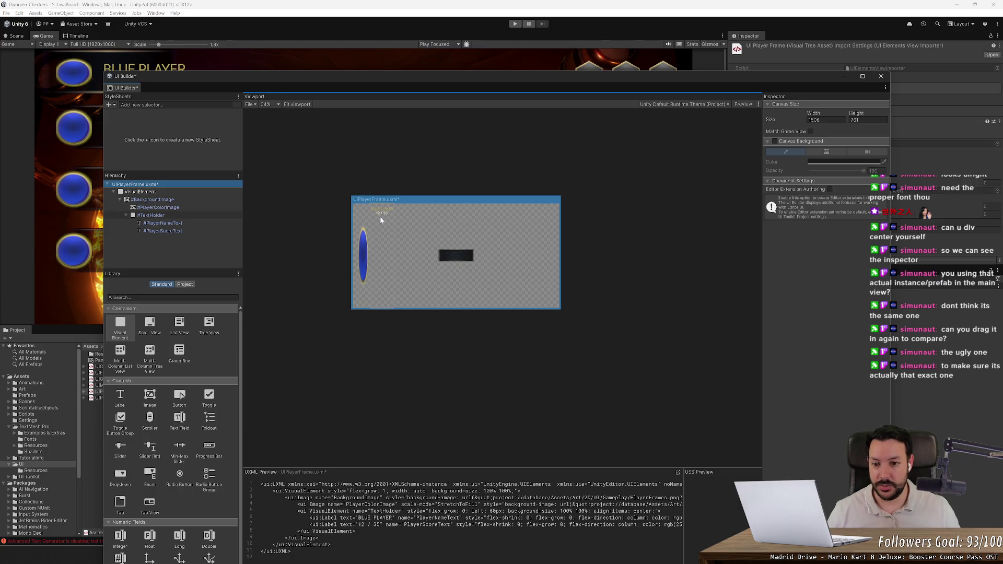
Inspect the TextHolder element's properties, then save UIPlayerFrame.uxml.
{"action": "left_click", "coordinate": [186, 215]}
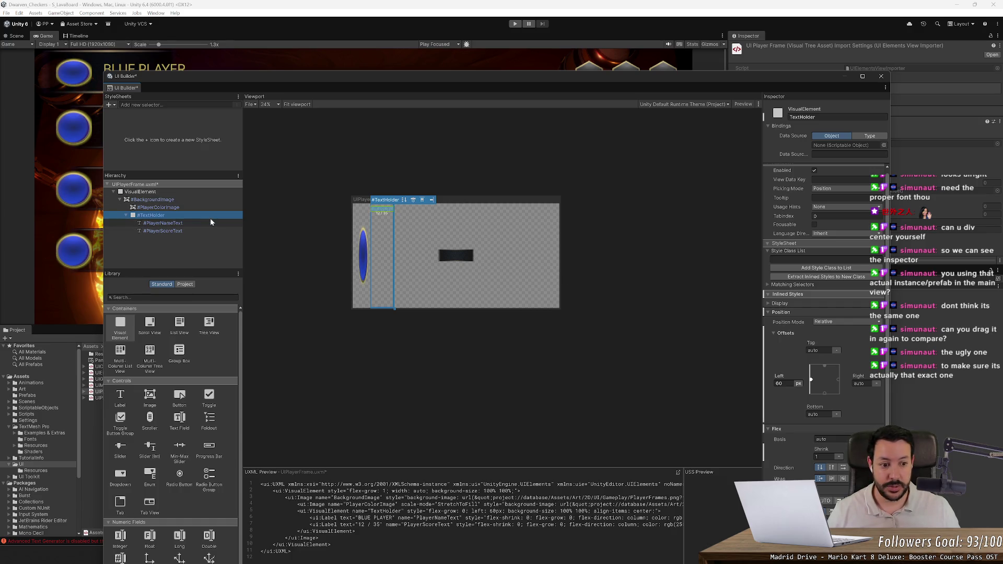
{"action": "scroll", "coordinate": [836, 365], "scroll_direction": "up", "scroll_amount": 1}
{"action": "scroll", "coordinate": [815, 449], "scroll_direction": "down", "scroll_amount": 5}
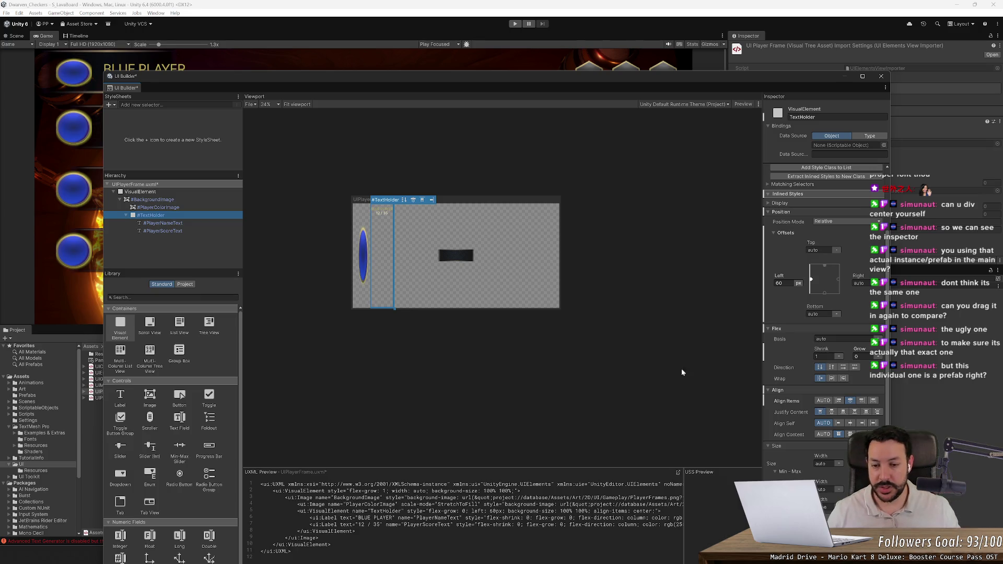
{"action": "left_click", "coordinate": [366, 147]}
{"action": "key", "text": "ctrl+s"}
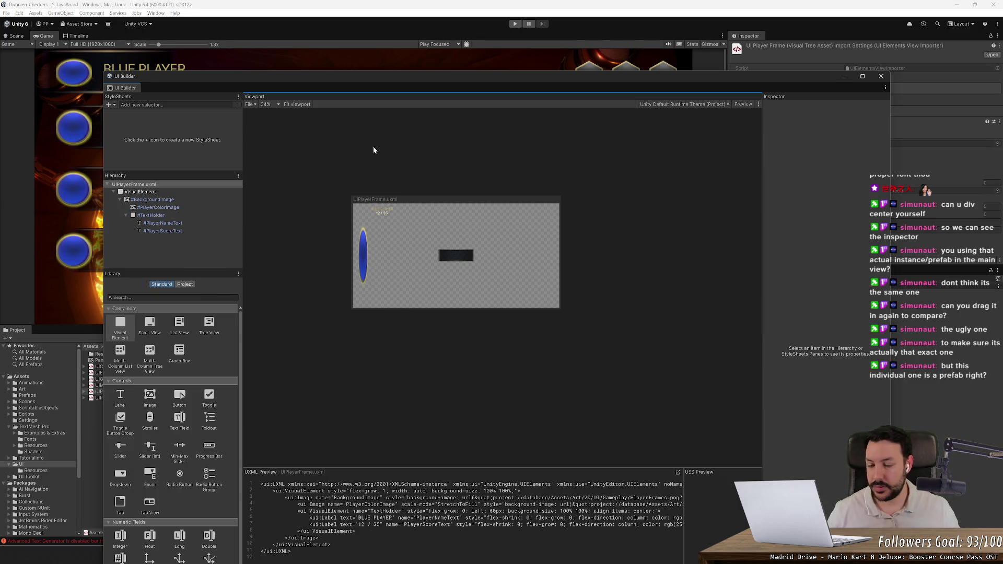
Shorten the canvas slightly, move the builder aside, and open the UIGame layout.
{"action": "mouse_move", "coordinate": [560, 309]}
{"action": "left_mouse_down"}
{"action": "mouse_move", "coordinate": [562, 265]}
{"action": "mouse_move", "coordinate": [562, 339]}
{"action": "left_mouse_up"}
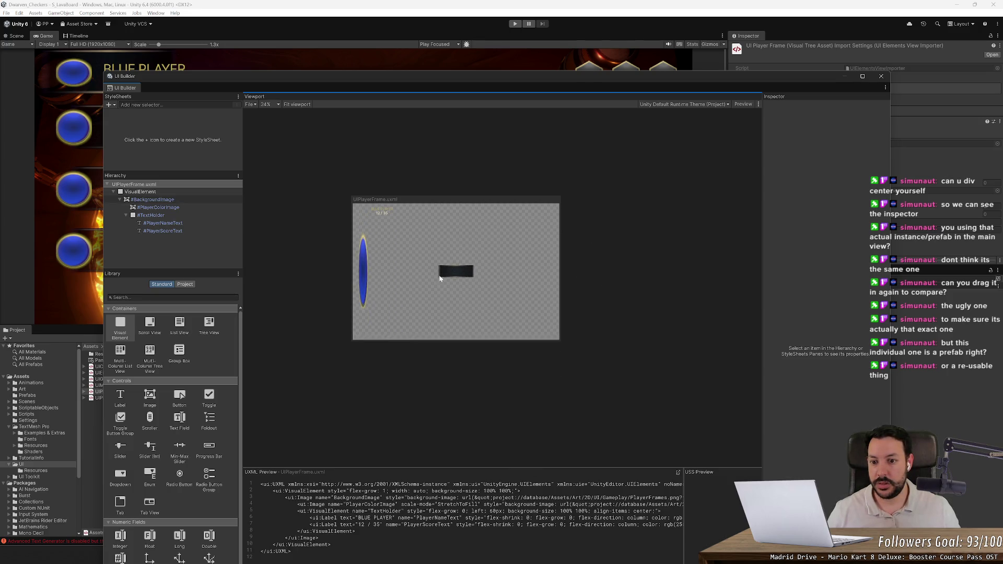
{"action": "left_click_drag", "start_coordinate": [201, 82], "coordinate": [349, 80]}
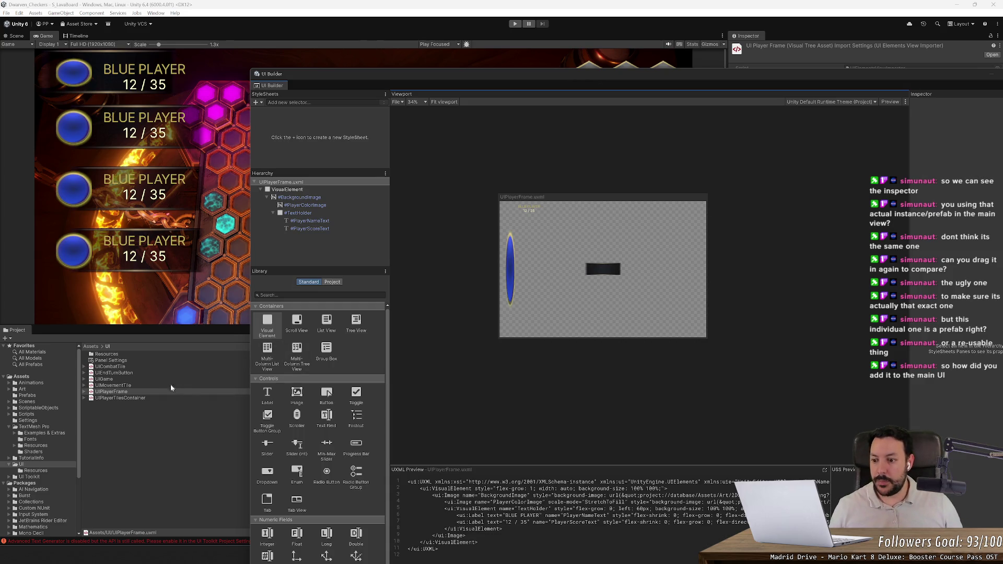
{"action": "double_click", "coordinate": [123, 379]}
Drag a fifth UIPlayerFrame instance into #PlayerFramesContainer, then delete it.
{"action": "left_click", "coordinate": [260, 205]}
{"action": "left_click", "coordinate": [297, 213]}
{"action": "left_click", "coordinate": [300, 236], "text": "shift"}
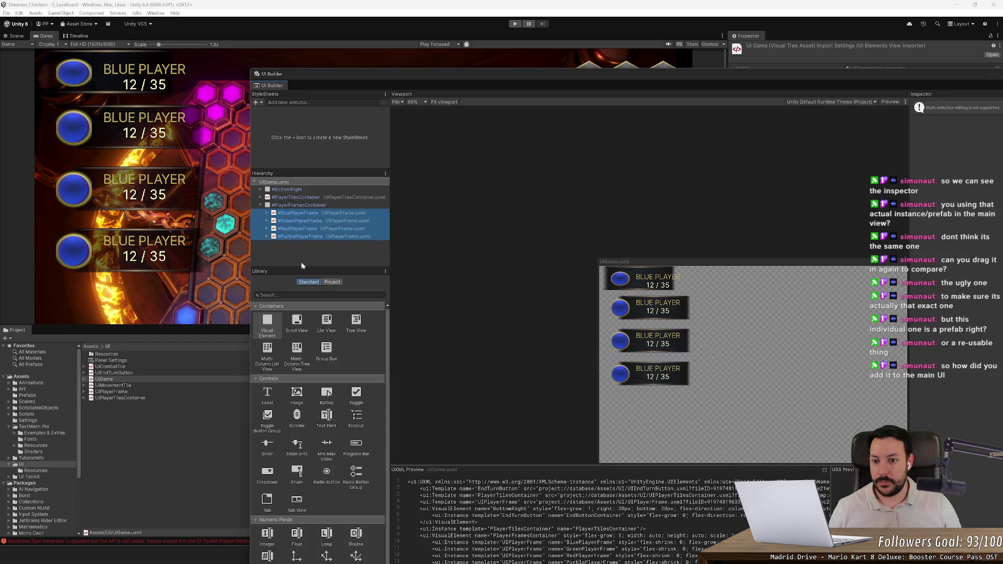
{"action": "left_click", "coordinate": [332, 282]}
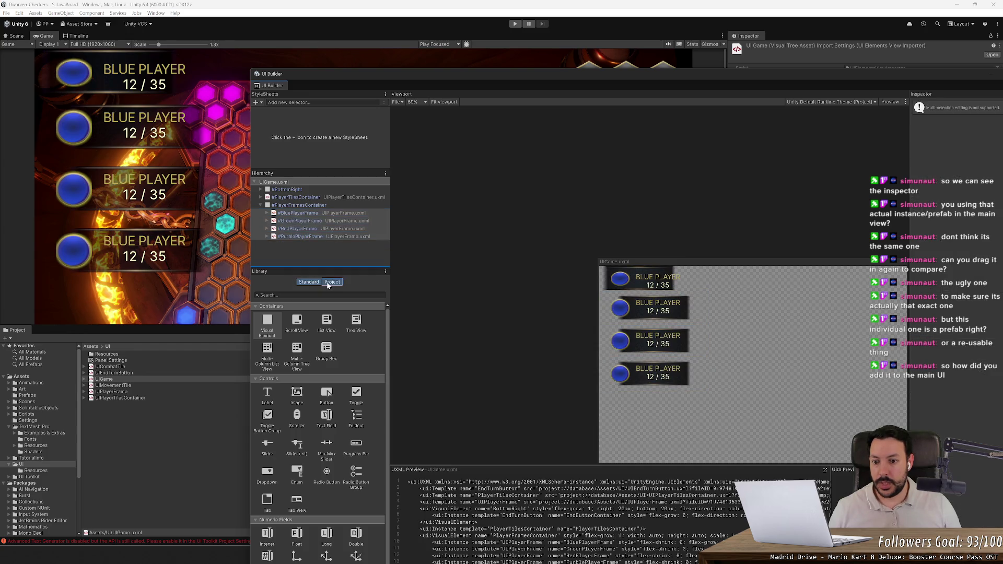
{"action": "left_click", "coordinate": [267, 322]}
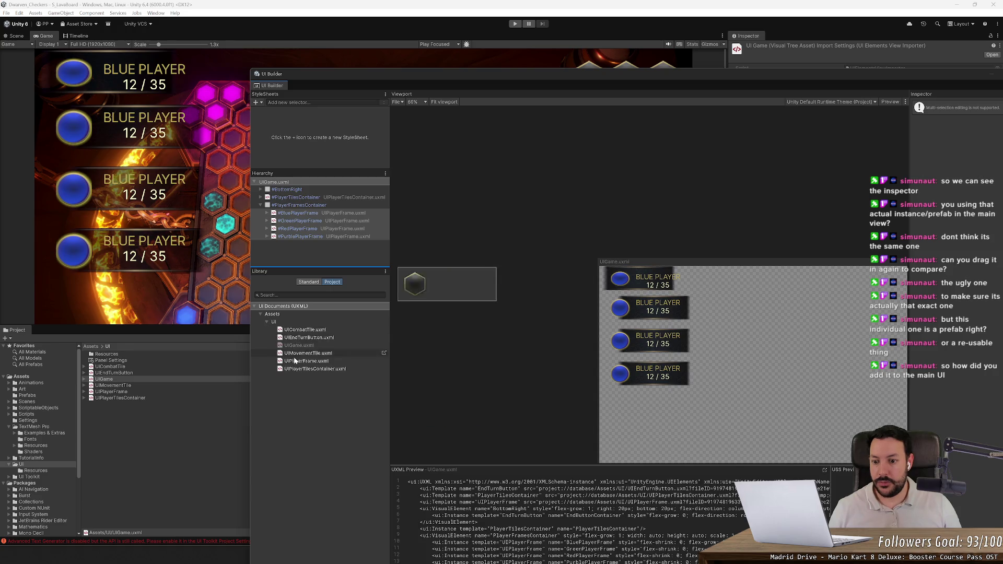
{"action": "left_click", "coordinate": [301, 362]}
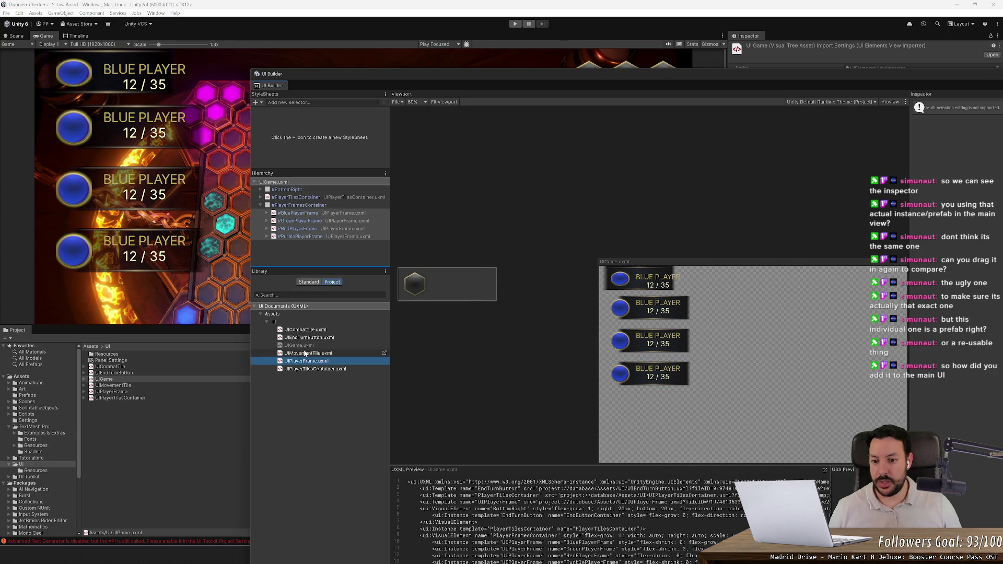
{"action": "left_click_drag", "start_coordinate": [305, 362], "coordinate": [314, 244]}
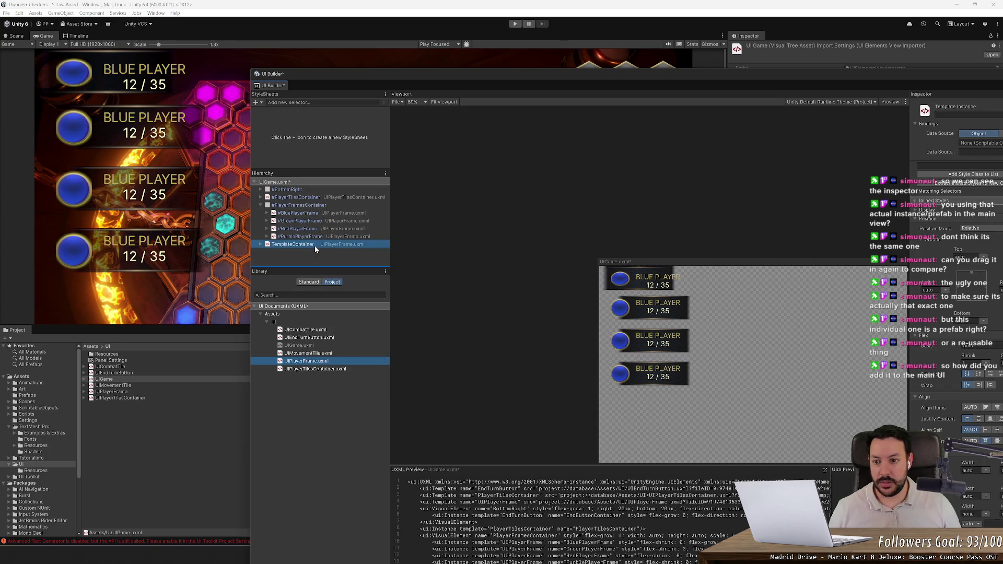
{"action": "left_click", "coordinate": [636, 407]}
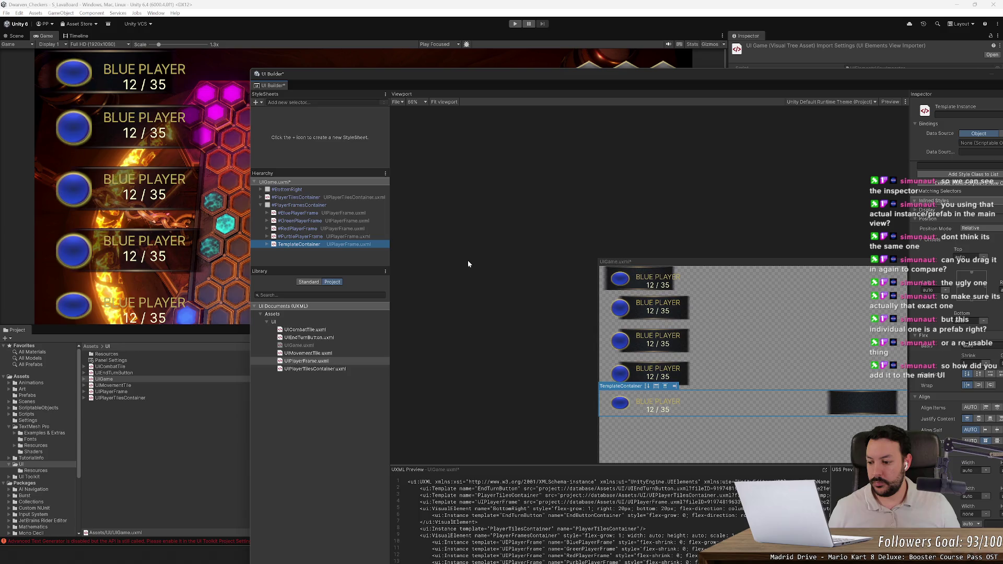
{"action": "double_click", "coordinate": [335, 245]}
{"action": "key", "text": "Delete"}
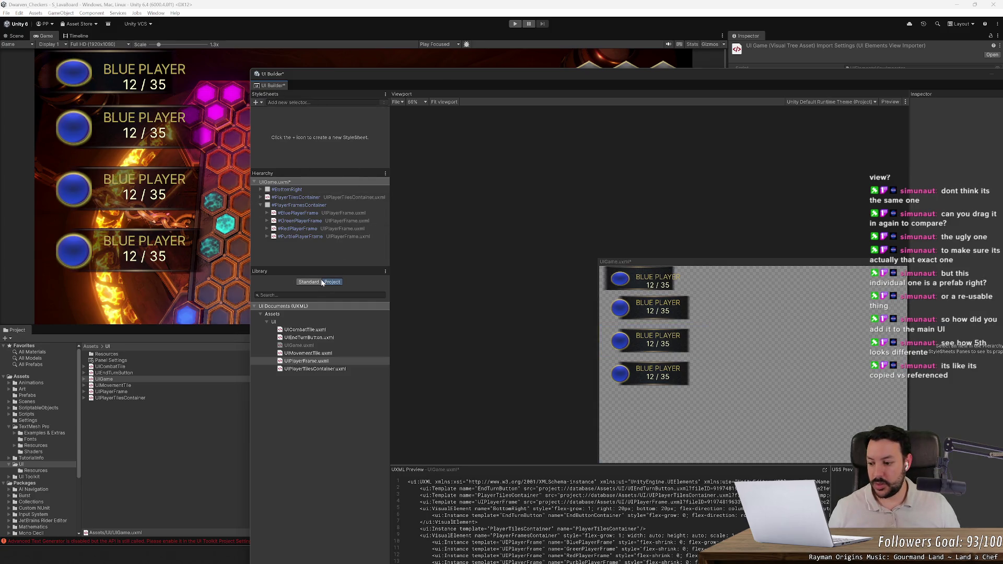
Expand PurblePlayerFrame down to its TextHolder and save the UIGame layout.
{"action": "right_click", "coordinate": [308, 236]}
{"action": "left_click", "coordinate": [297, 240]}
{"action": "left_click", "coordinate": [268, 237]}
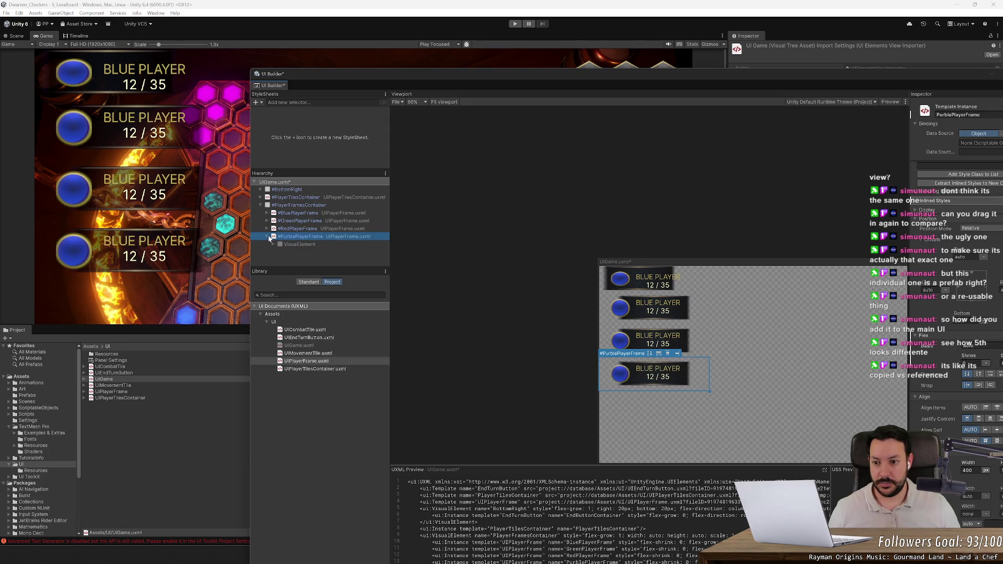
{"action": "left_click", "coordinate": [274, 245]}
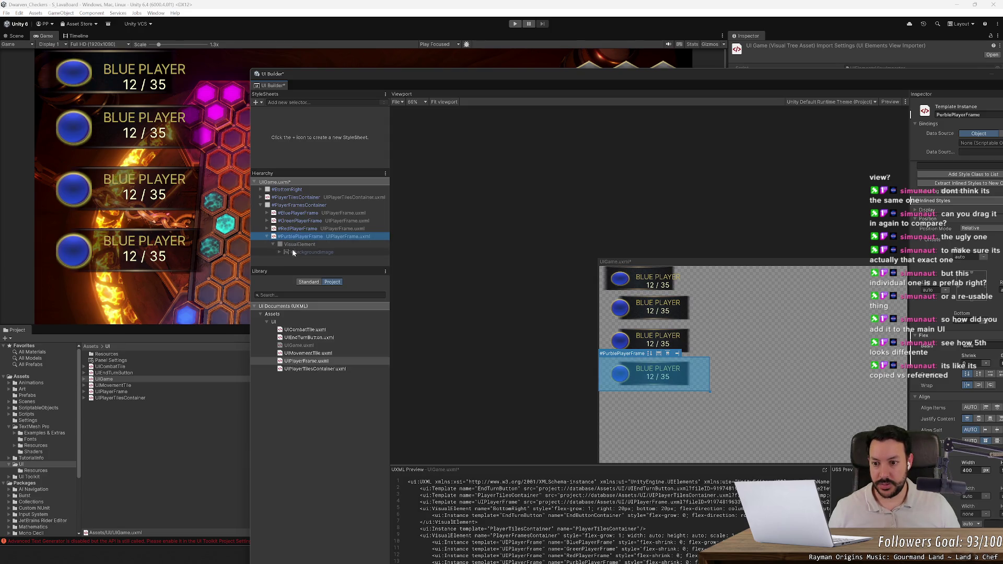
{"action": "left_click", "coordinate": [282, 252]}
{"action": "left_click", "coordinate": [280, 252]}
{"action": "left_click", "coordinate": [306, 255]}
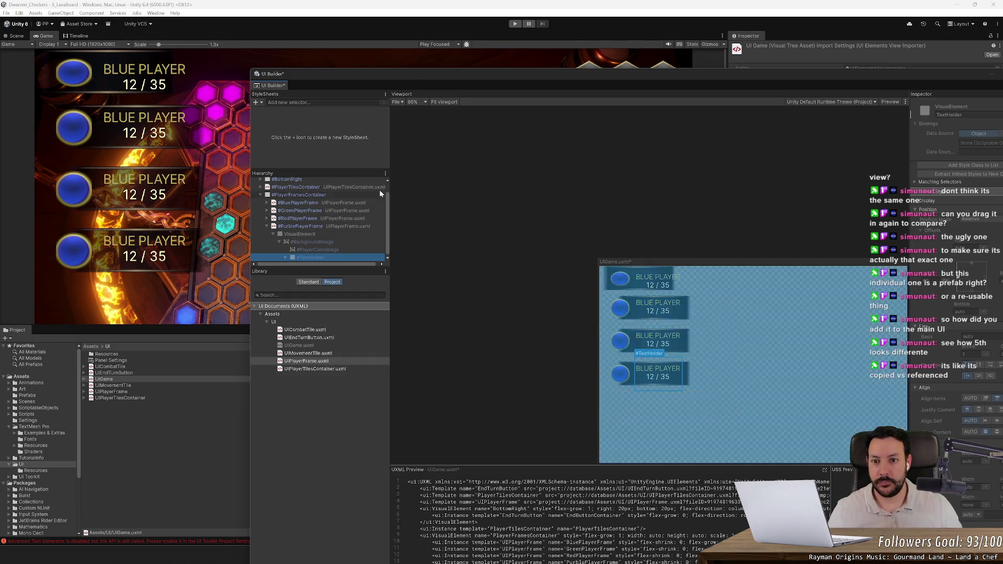
{"action": "key", "text": "ctrl+s"}
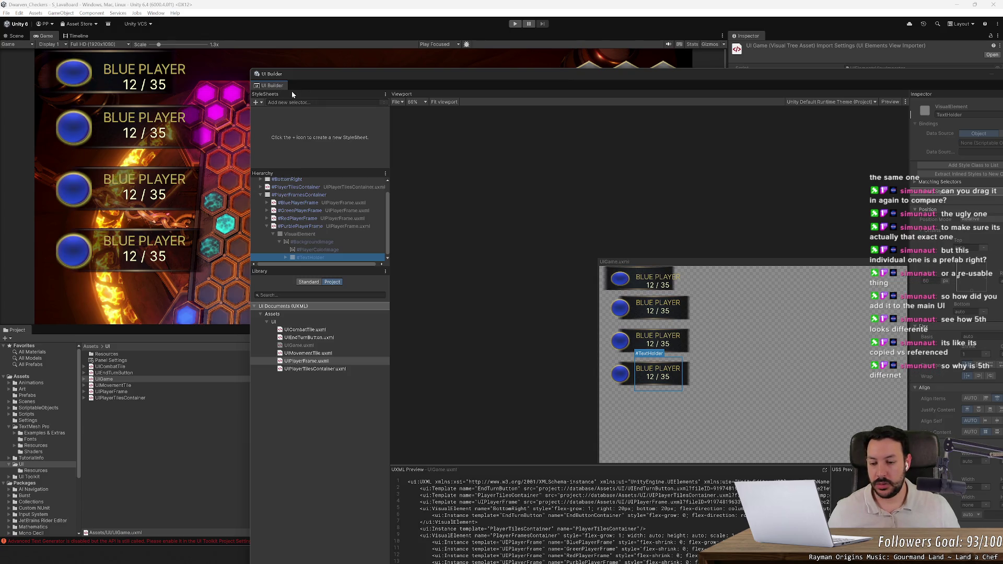
{"action": "left_click", "coordinate": [339, 203]}
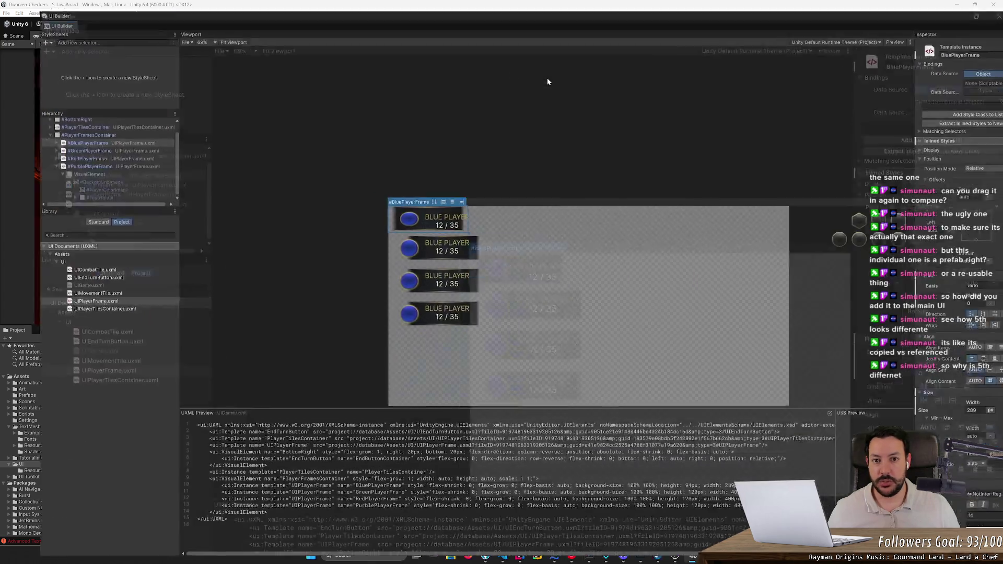
Maximize the builder and drag the BluePlayerFrame width to about 1233 px.
{"action": "double_click", "coordinate": [547, 78]}
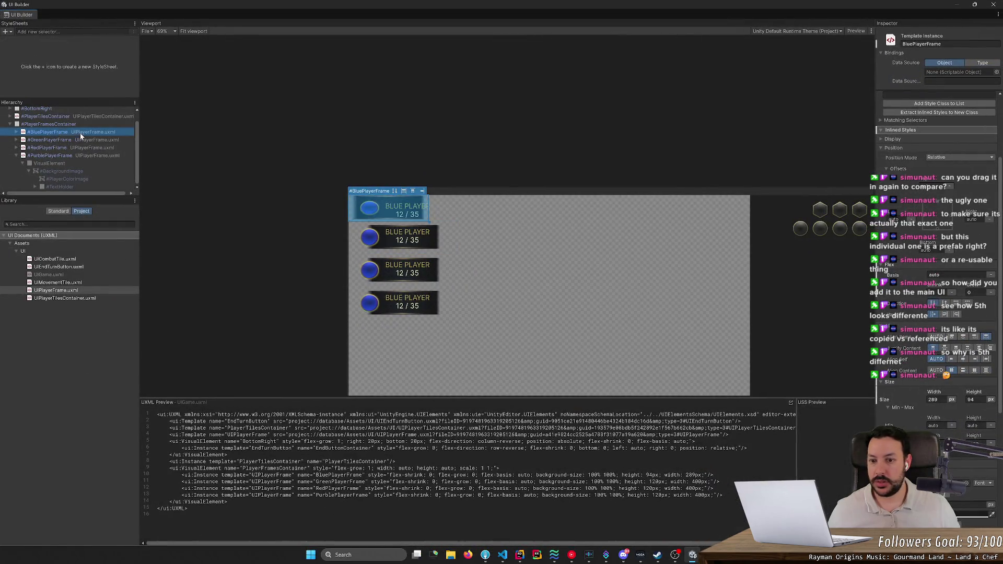
{"action": "scroll", "coordinate": [935, 397], "scroll_direction": "down", "scroll_amount": 1}
{"action": "mouse_move", "coordinate": [946, 375]}
{"action": "left_mouse_down"}
{"action": "mouse_move", "coordinate": [1000, 376]}
{"action": "mouse_move", "coordinate": [2, 392]}
{"action": "left_mouse_up"}
{"action": "left_click_drag", "start_coordinate": [832, 378], "coordinate": [997, 367]}
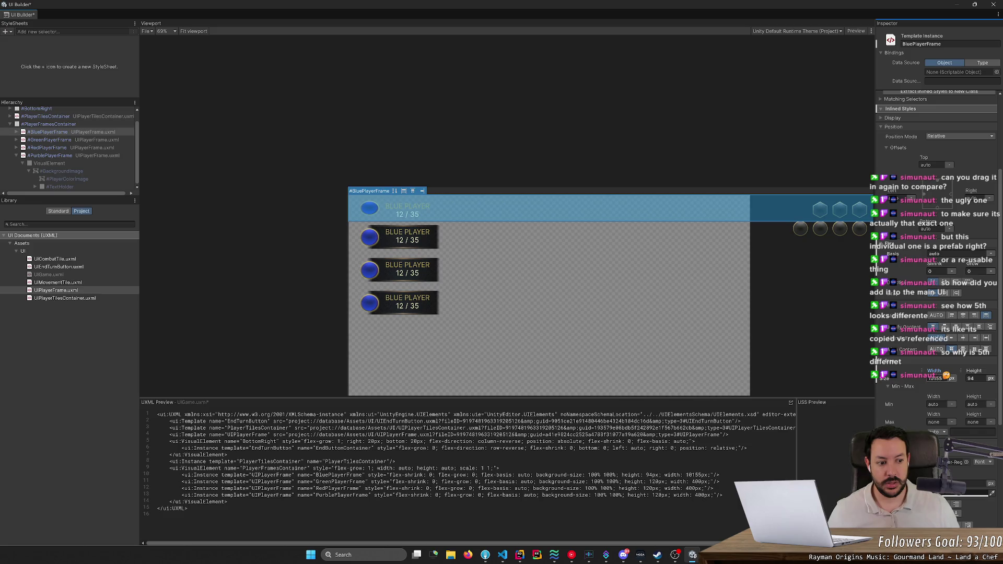
{"action": "mouse_move", "coordinate": [482, 349]}
{"action": "left_mouse_down"}
{"action": "mouse_move", "coordinate": [275, 329]}
{"action": "mouse_move", "coordinate": [351, 339]}
{"action": "left_mouse_up"}
{"action": "mouse_move", "coordinate": [936, 372]}
{"action": "left_mouse_down"}
{"action": "mouse_move", "coordinate": [276, 335]}
{"action": "mouse_move", "coordinate": [982, 313]}
{"action": "mouse_move", "coordinate": [954, 294]}
{"action": "mouse_move", "coordinate": [966, 294]}
{"action": "mouse_move", "coordinate": [900, 296]}
{"action": "left_mouse_up"}
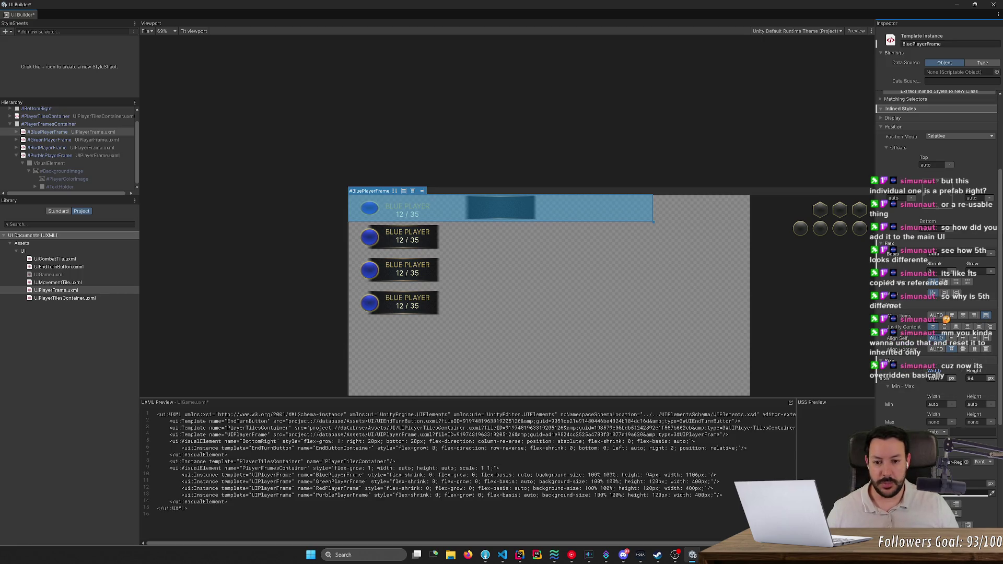
Set the BluePlayerFrame's Width and Height units to initial.
{"action": "left_click", "coordinate": [951, 380]}
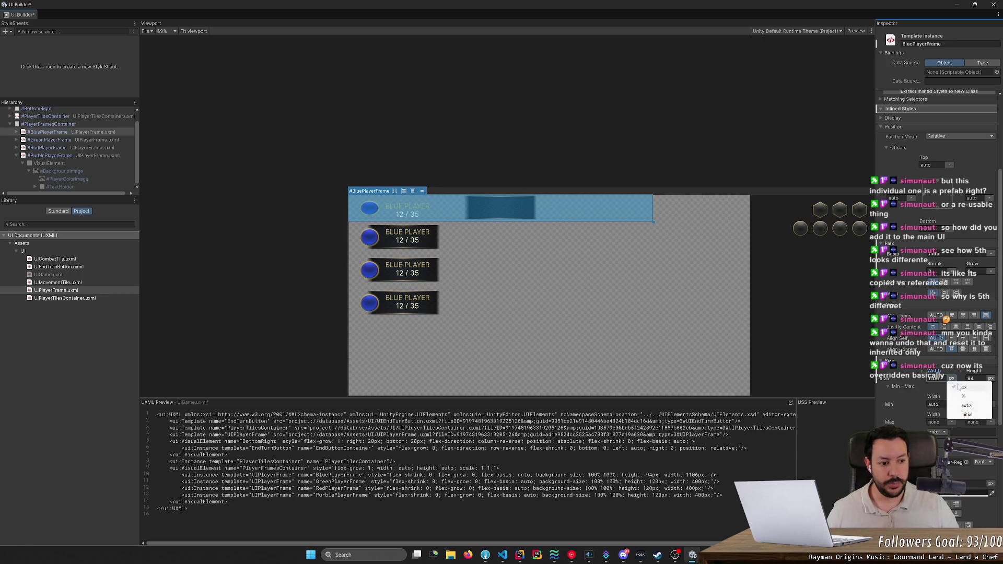
{"action": "left_click", "coordinate": [966, 413]}
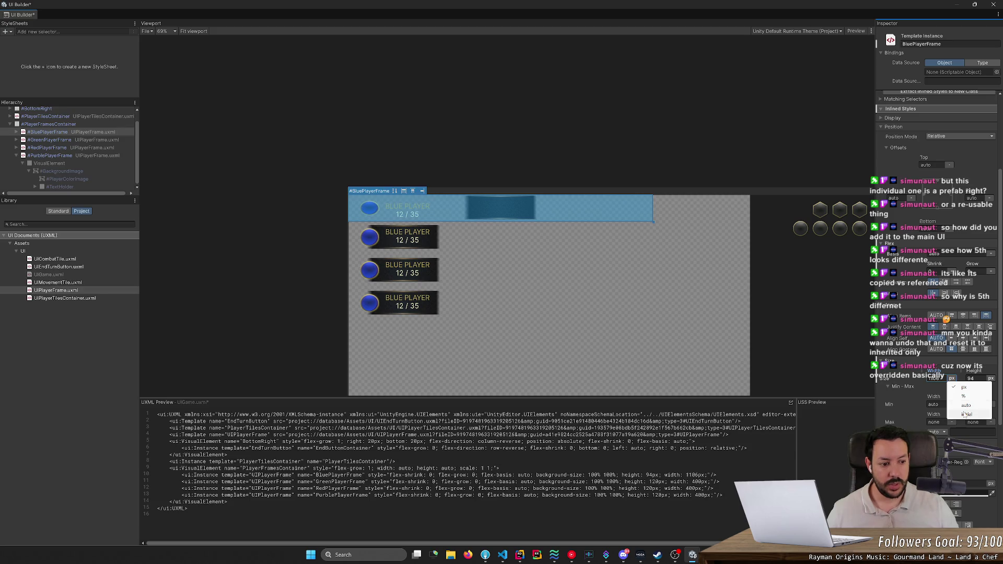
{"action": "left_click", "coordinate": [951, 379]}
{"action": "left_click", "coordinate": [966, 406]}
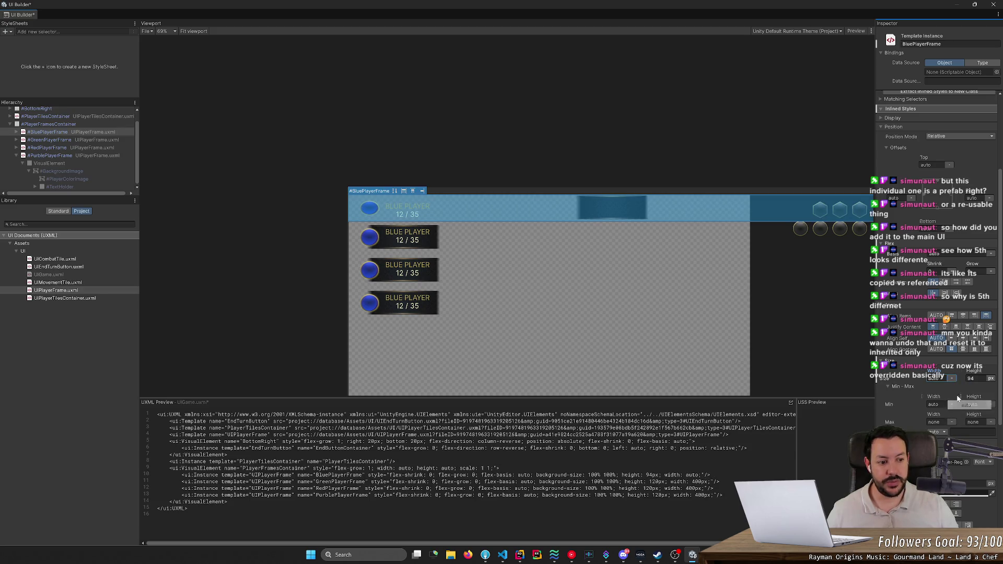
{"action": "left_click", "coordinate": [952, 380]}
{"action": "left_click", "coordinate": [966, 414]}
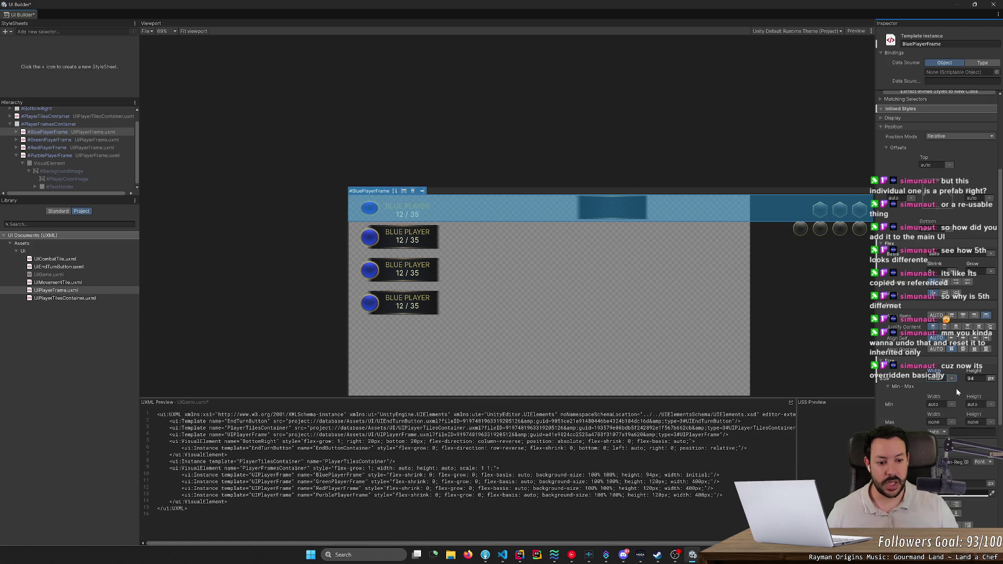
{"action": "left_click", "coordinate": [990, 379]}
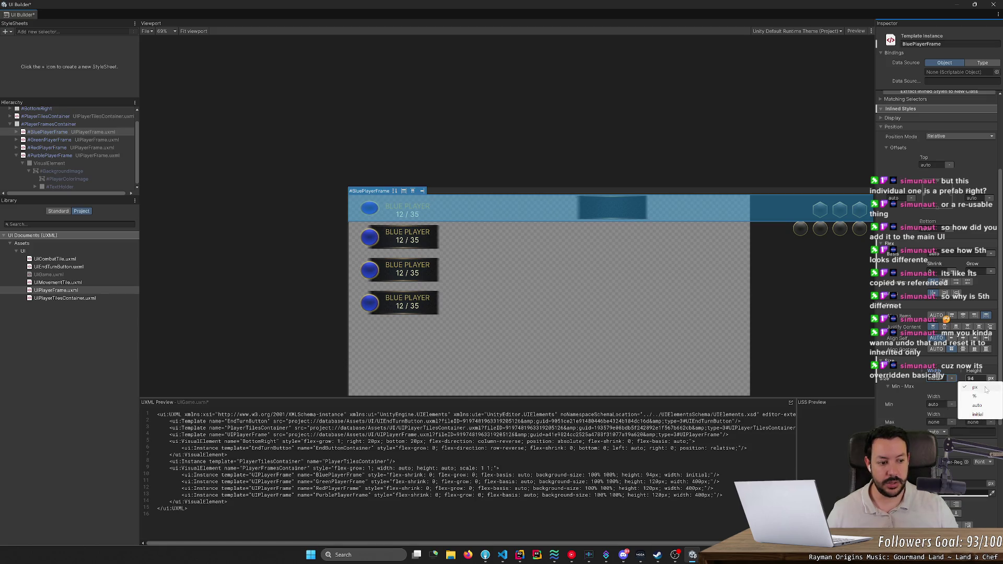
{"action": "left_click", "coordinate": [982, 413]}
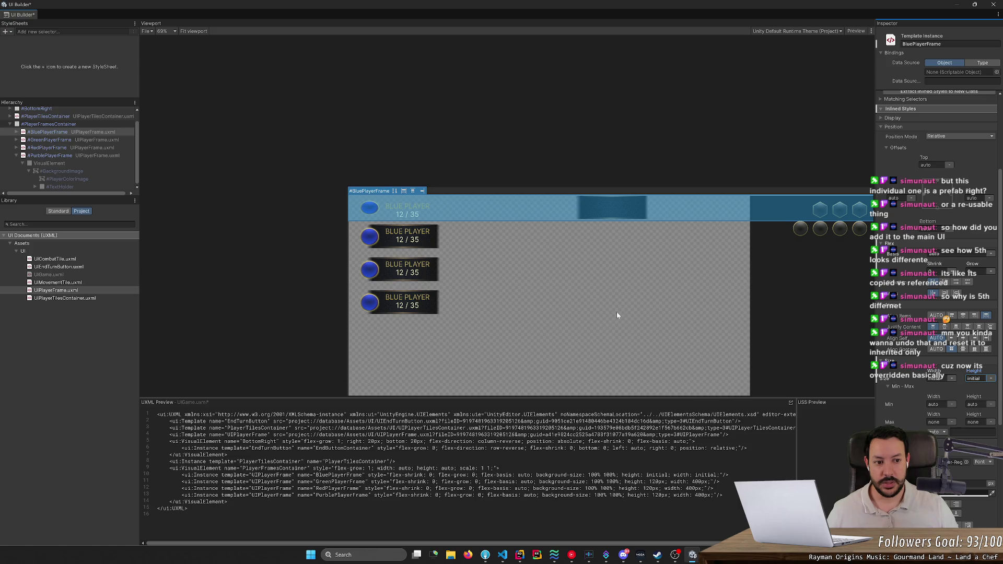
{"action": "scroll", "coordinate": [617, 315], "scroll_direction": "down", "scroll_amount": 2}
{"action": "mouse_move", "coordinate": [779, 343]}
{"action": "left_mouse_down"}
{"action": "mouse_move", "coordinate": [807, 310]}
{"action": "mouse_move", "coordinate": [771, 281]}
{"action": "left_mouse_up"}
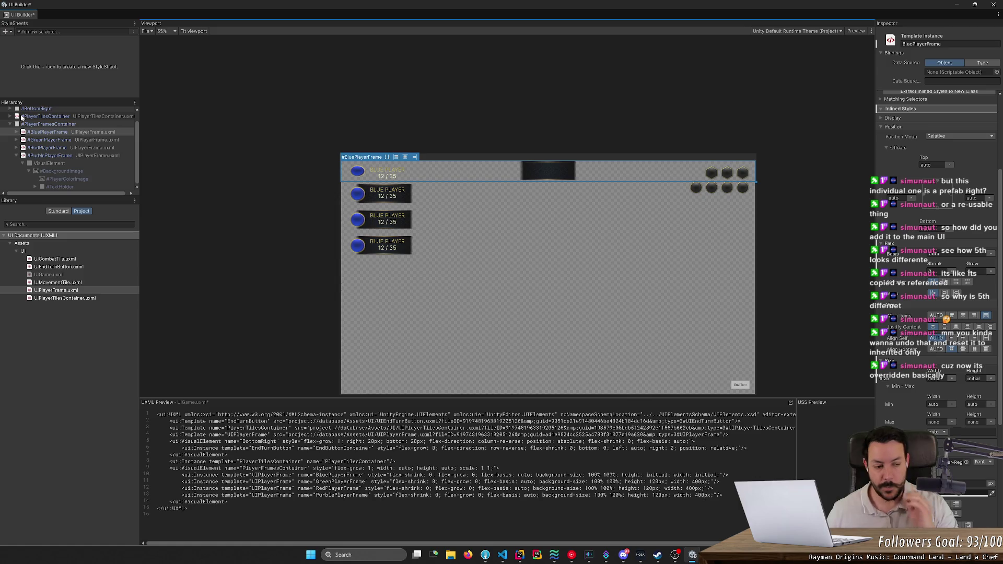
Switch the frame's Width and Height units to auto, then undo the changes.
{"action": "left_click", "coordinate": [951, 379]}
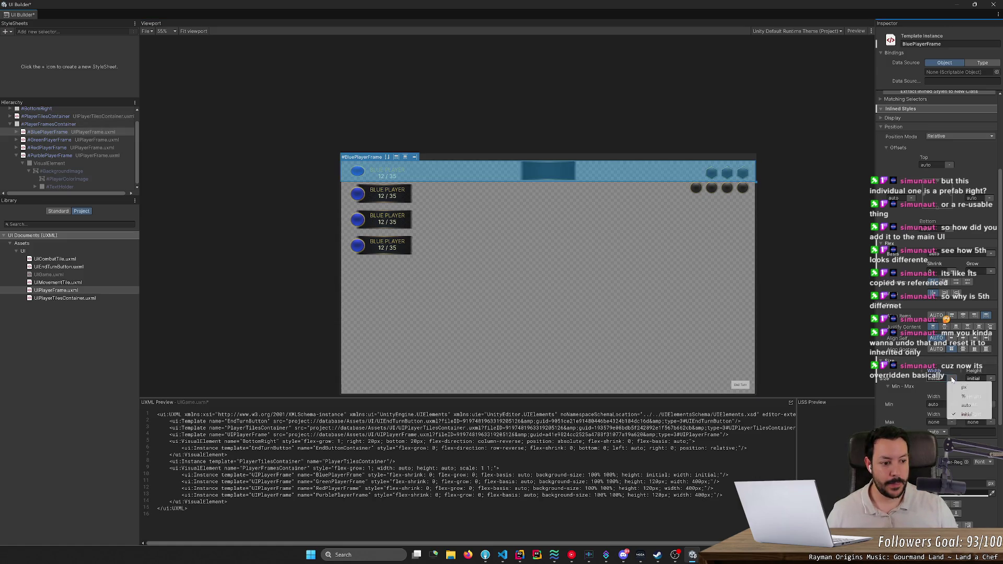
{"action": "left_click", "coordinate": [963, 406]}
{"action": "left_click", "coordinate": [990, 378]}
{"action": "left_click", "coordinate": [982, 406]}
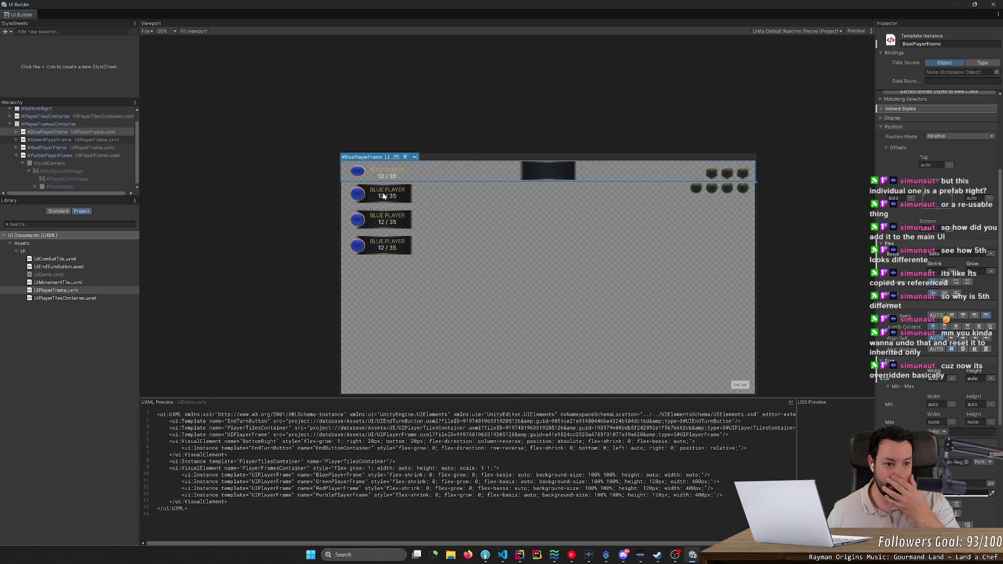
{"action": "key", "text": "ctrl+z"}
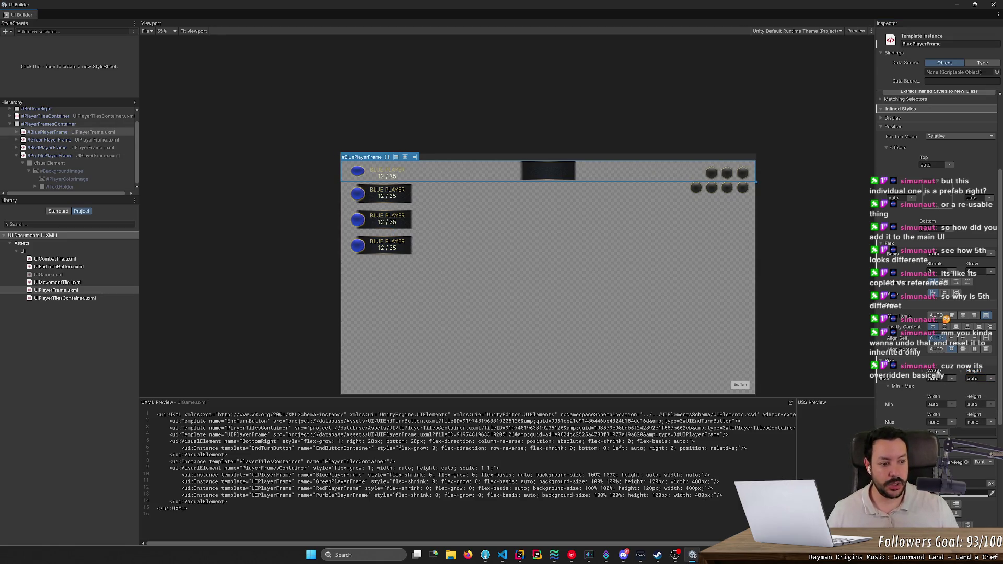
{"action": "key", "text": "ctrl+z"}
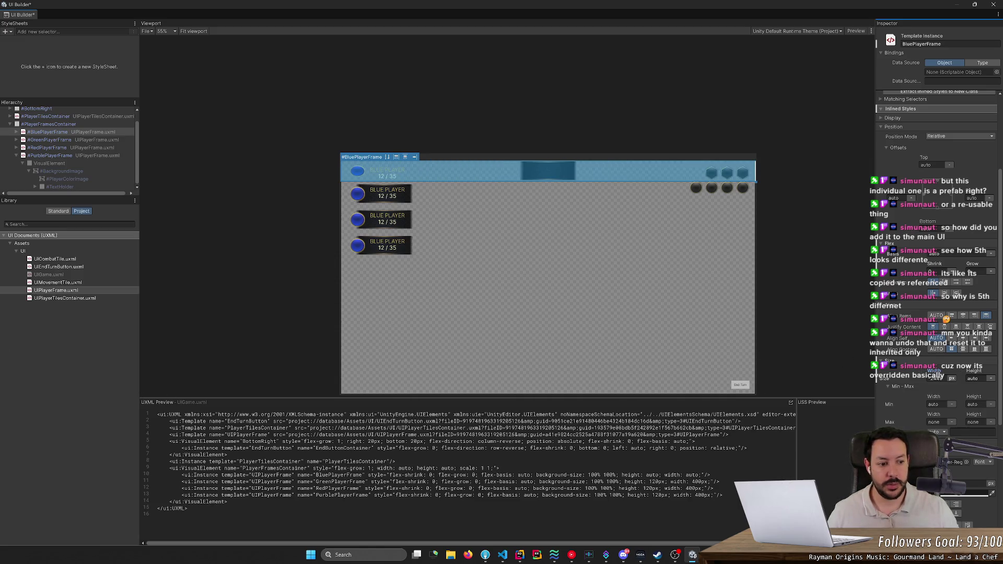
{"action": "key", "text": "ctrl+z"}
Set the BluePlayerFrame width to 300 px, save UIGame, and close UI Builder.
{"action": "left_click_drag", "start_coordinate": [938, 375], "coordinate": [277, 354]}
{"action": "left_click_drag", "start_coordinate": [939, 375], "coordinate": [186, 364]}
{"action": "mouse_move", "coordinate": [939, 375]}
{"action": "left_mouse_down"}
{"action": "mouse_move", "coordinate": [777, 372]}
{"action": "mouse_move", "coordinate": [806, 372]}
{"action": "mouse_move", "coordinate": [779, 380]}
{"action": "mouse_move", "coordinate": [805, 390]}
{"action": "left_mouse_up"}
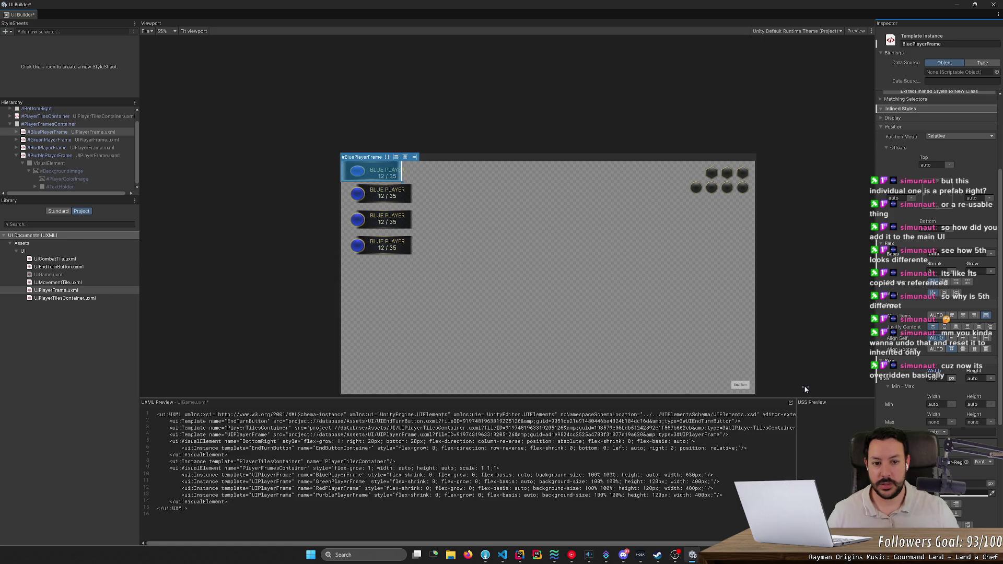
{"action": "mouse_move", "coordinate": [938, 380]}
{"action": "left_mouse_down"}
{"action": "mouse_move", "coordinate": [930, 381]}
{"action": "mouse_move", "coordinate": [943, 380]}
{"action": "left_mouse_up"}
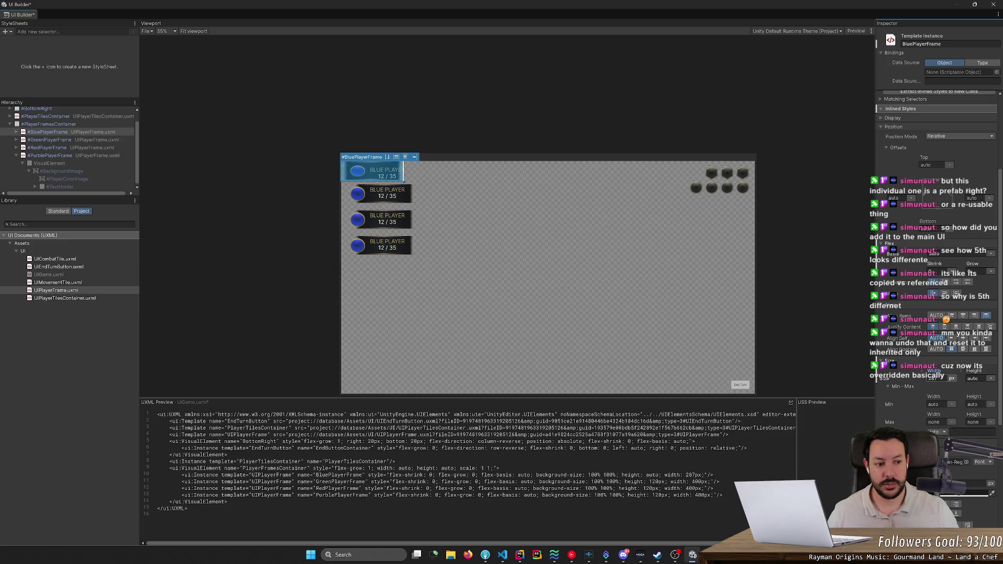
{"action": "type", "text": "300"}
{"action": "key", "text": "Return"}
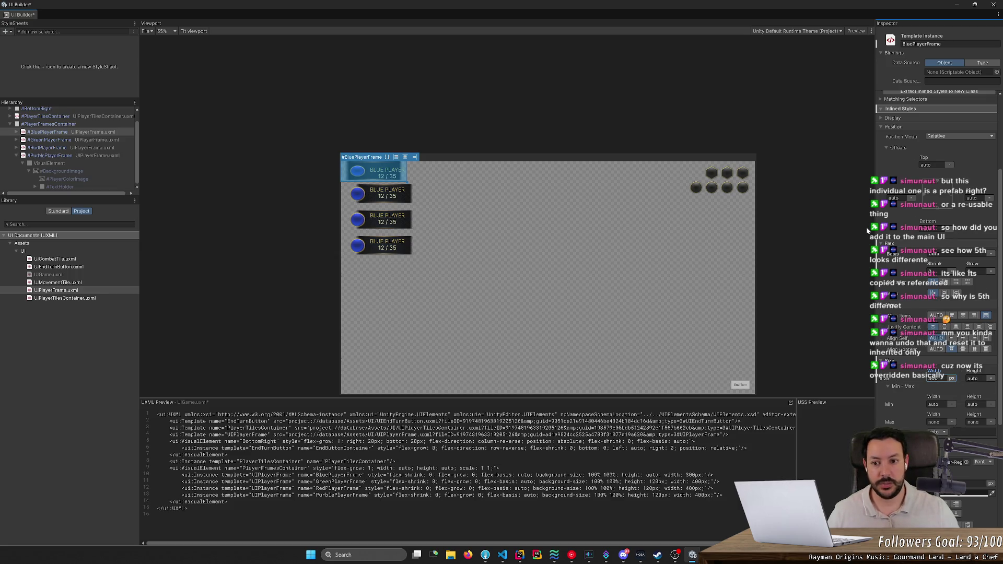
{"action": "key", "text": "ctrl+s"}
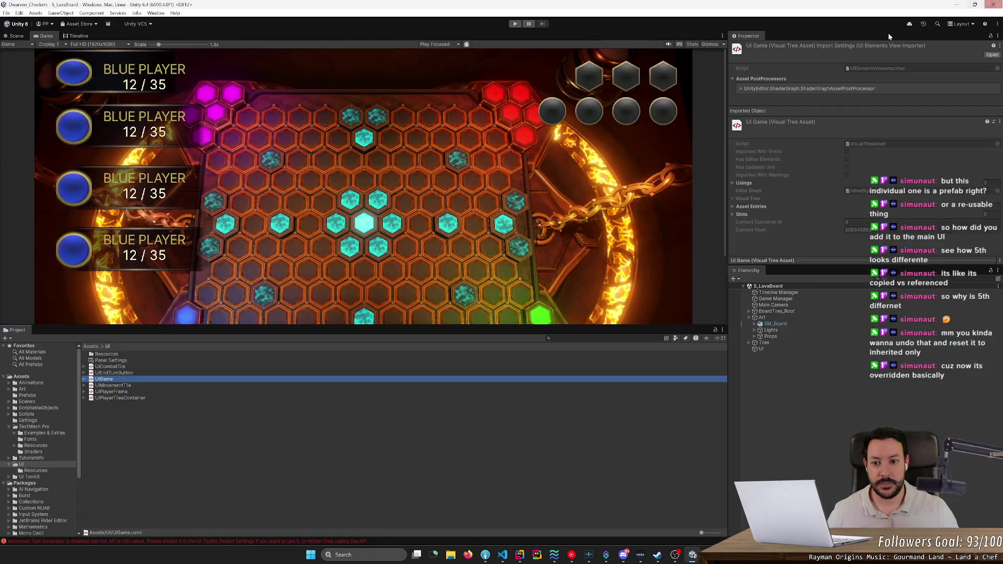
{"action": "left_click", "coordinate": [993, 4]}
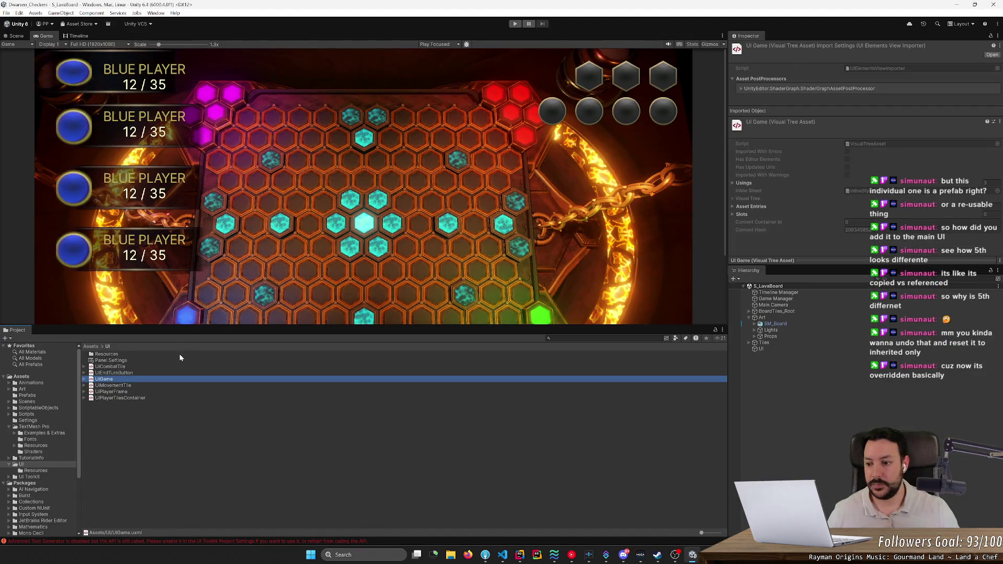
Open the UIPlayerFrame.uxml template from the Project window.
{"action": "left_click", "coordinate": [121, 367]}
{"action": "double_click", "coordinate": [129, 392]}
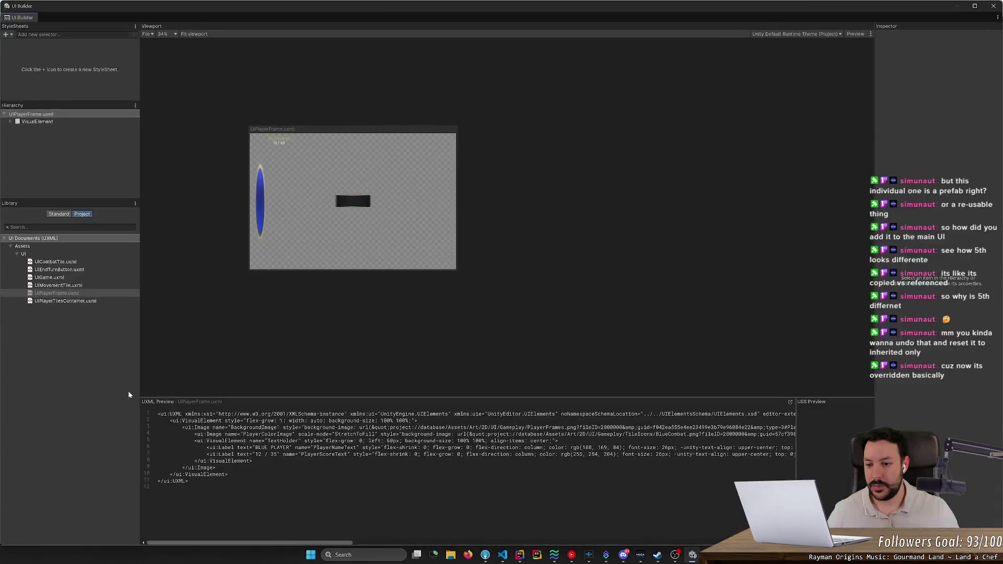
{"action": "scroll", "coordinate": [234, 181], "scroll_direction": "up", "scroll_amount": 4}
{"action": "scroll", "coordinate": [331, 230], "scroll_direction": "down", "scroll_amount": 2}
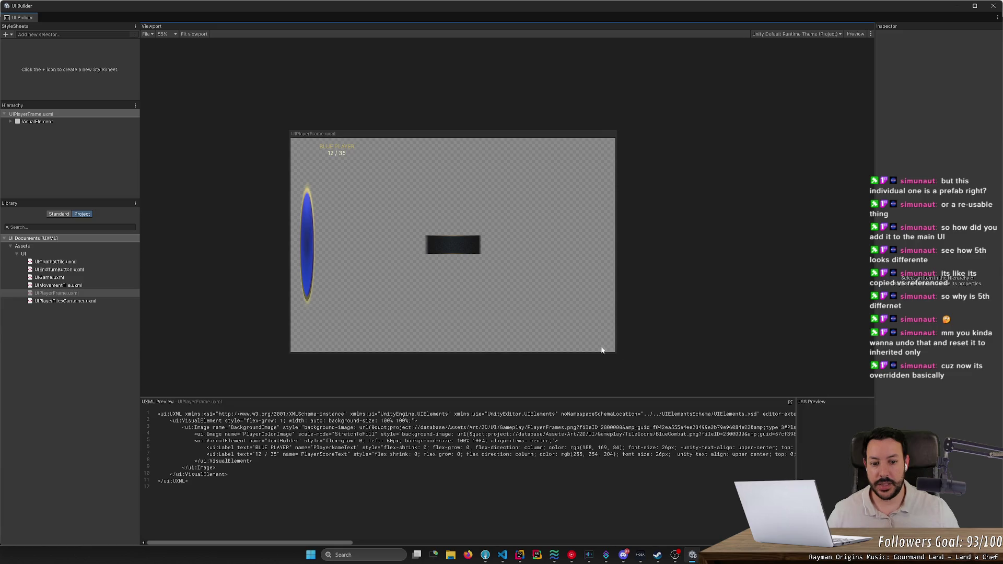
Resize #BackgroundImage into a wide rectangle using its corner handle.
{"action": "left_click", "coordinate": [590, 351]}
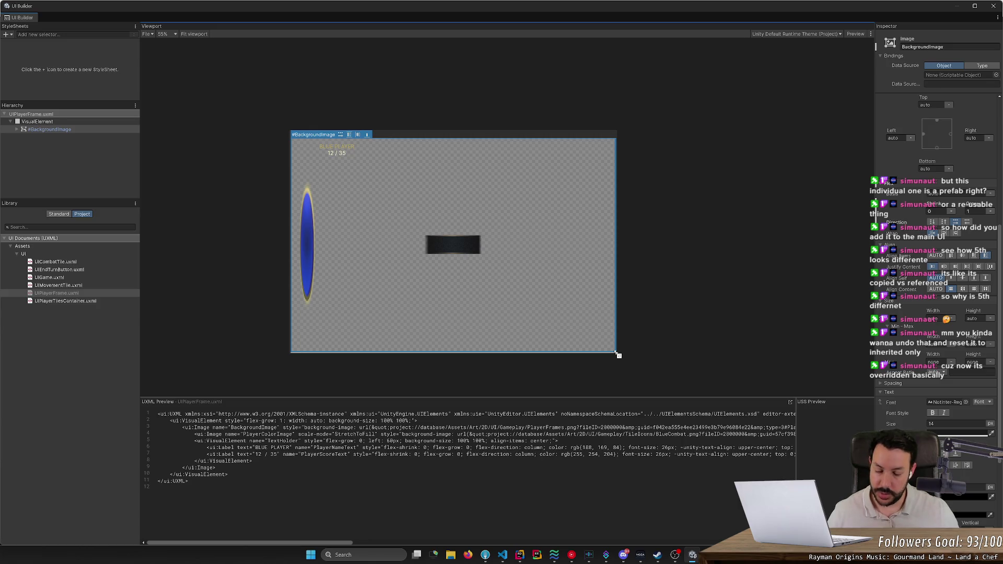
{"action": "mouse_move", "coordinate": [618, 354]}
{"action": "left_mouse_down"}
{"action": "mouse_move", "coordinate": [336, 157]}
{"action": "mouse_move", "coordinate": [450, 258]}
{"action": "mouse_move", "coordinate": [751, 313]}
{"action": "left_mouse_up"}
{"action": "mouse_move", "coordinate": [635, 262]}
{"action": "left_mouse_down"}
{"action": "mouse_move", "coordinate": [690, 212]}
{"action": "mouse_move", "coordinate": [399, 246]}
{"action": "mouse_move", "coordinate": [560, 385]}
{"action": "mouse_move", "coordinate": [367, 85]}
{"action": "mouse_move", "coordinate": [441, 340]}
{"action": "mouse_move", "coordinate": [402, 358]}
{"action": "mouse_move", "coordinate": [751, 226]}
{"action": "mouse_move", "coordinate": [637, 370]}
{"action": "mouse_move", "coordinate": [311, 298]}
{"action": "mouse_move", "coordinate": [441, 340]}
{"action": "mouse_move", "coordinate": [513, 287]}
{"action": "mouse_move", "coordinate": [470, 258]}
{"action": "mouse_move", "coordinate": [476, 230]}
{"action": "mouse_move", "coordinate": [441, 224]}
{"action": "mouse_move", "coordinate": [495, 266]}
{"action": "mouse_move", "coordinate": [603, 299]}
{"action": "mouse_move", "coordinate": [632, 287]}
{"action": "mouse_move", "coordinate": [580, 240]}
{"action": "mouse_move", "coordinate": [617, 258]}
{"action": "left_mouse_up"}
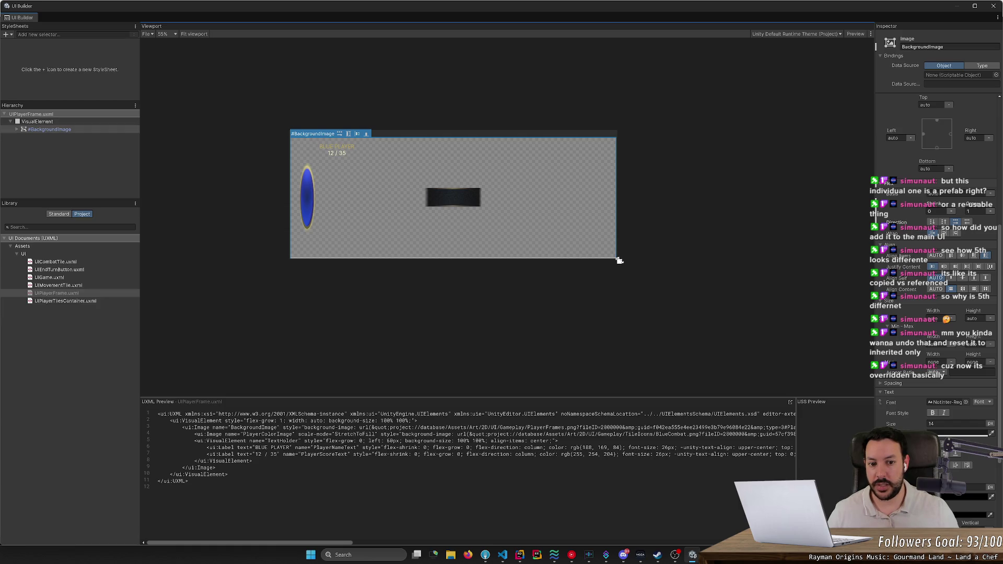
{"action": "mouse_move", "coordinate": [618, 259]}
{"action": "left_mouse_down"}
{"action": "mouse_move", "coordinate": [600, 262]}
{"action": "mouse_move", "coordinate": [605, 356]}
{"action": "mouse_move", "coordinate": [476, 271]}
{"action": "mouse_move", "coordinate": [481, 256]}
{"action": "left_mouse_up"}
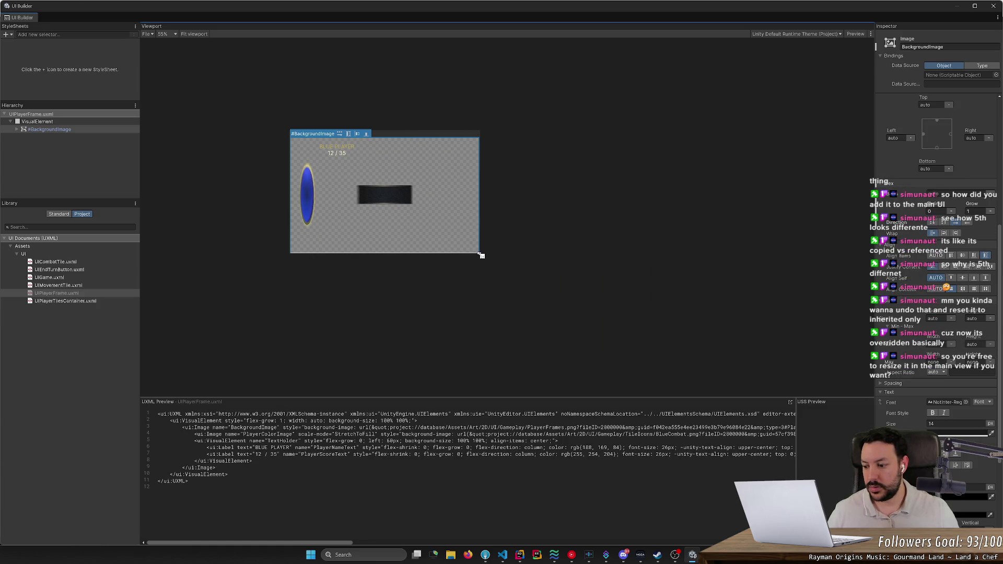
{"action": "left_click_drag", "start_coordinate": [481, 255], "coordinate": [480, 255]}
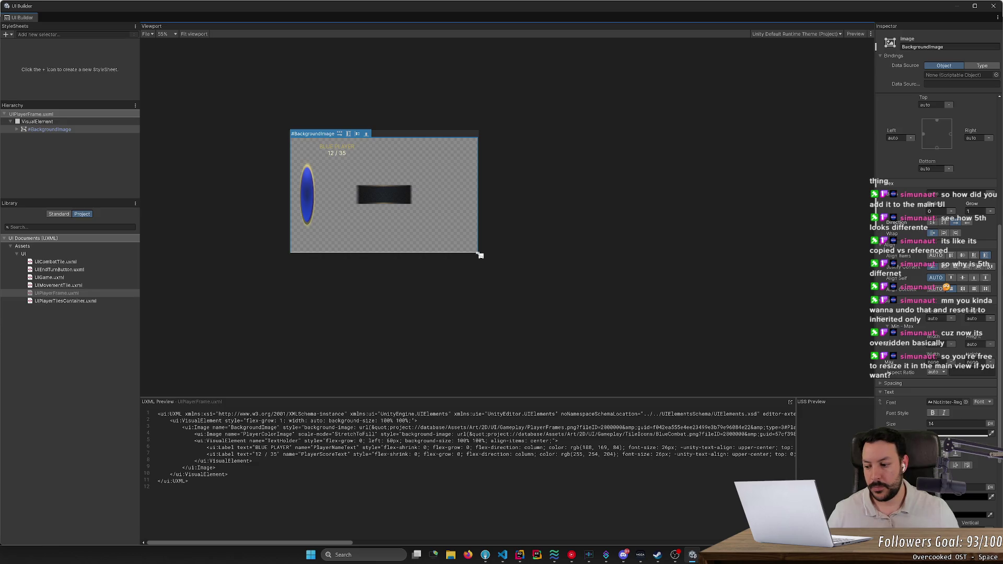
{"action": "mouse_move", "coordinate": [481, 255]}
{"action": "left_mouse_down"}
{"action": "mouse_move", "coordinate": [396, 233]}
{"action": "mouse_move", "coordinate": [378, 278]}
{"action": "mouse_move", "coordinate": [567, 300]}
{"action": "mouse_move", "coordinate": [357, 254]}
{"action": "mouse_move", "coordinate": [351, 184]}
{"action": "mouse_move", "coordinate": [648, 317]}
{"action": "mouse_move", "coordinate": [706, 382]}
{"action": "left_mouse_up"}
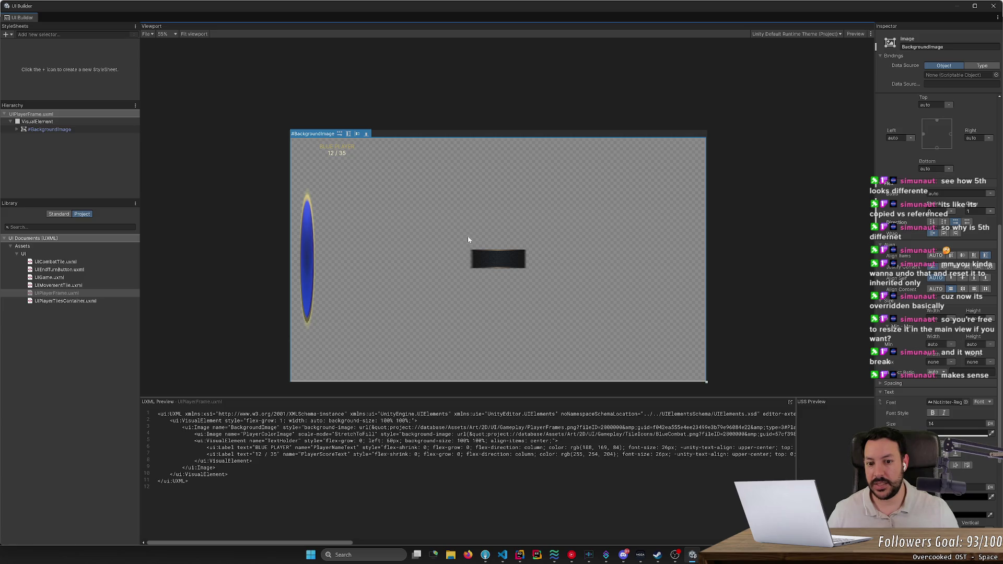
{"action": "mouse_move", "coordinate": [708, 384]}
{"action": "left_mouse_down"}
{"action": "mouse_move", "coordinate": [476, 250]}
{"action": "mouse_move", "coordinate": [576, 313]}
{"action": "left_mouse_up"}
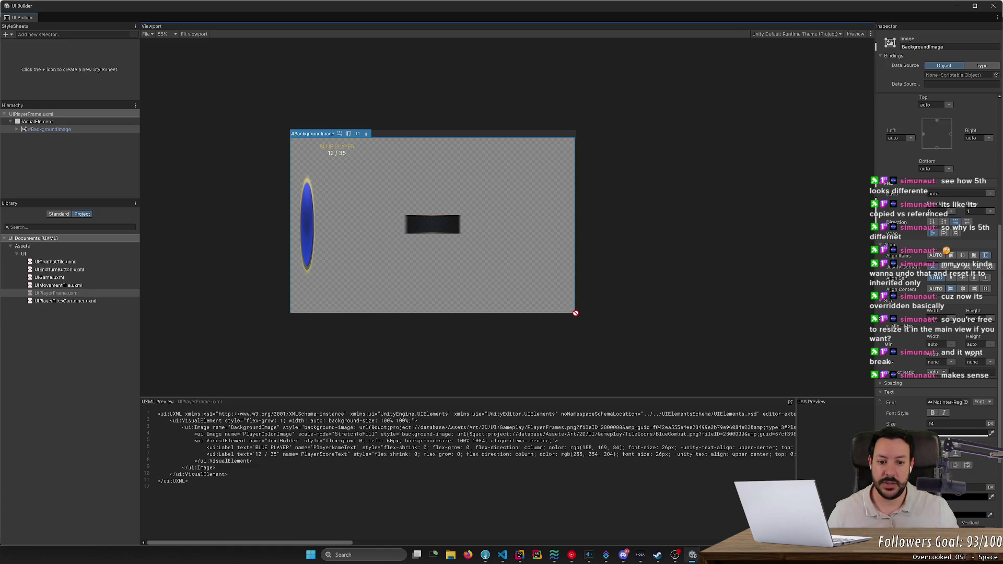
{"action": "left_click", "coordinate": [47, 129]}
Select #PlayerColorImage and set its Left offset to auto.
{"action": "left_click", "coordinate": [17, 129]}
{"action": "left_click", "coordinate": [52, 137]}
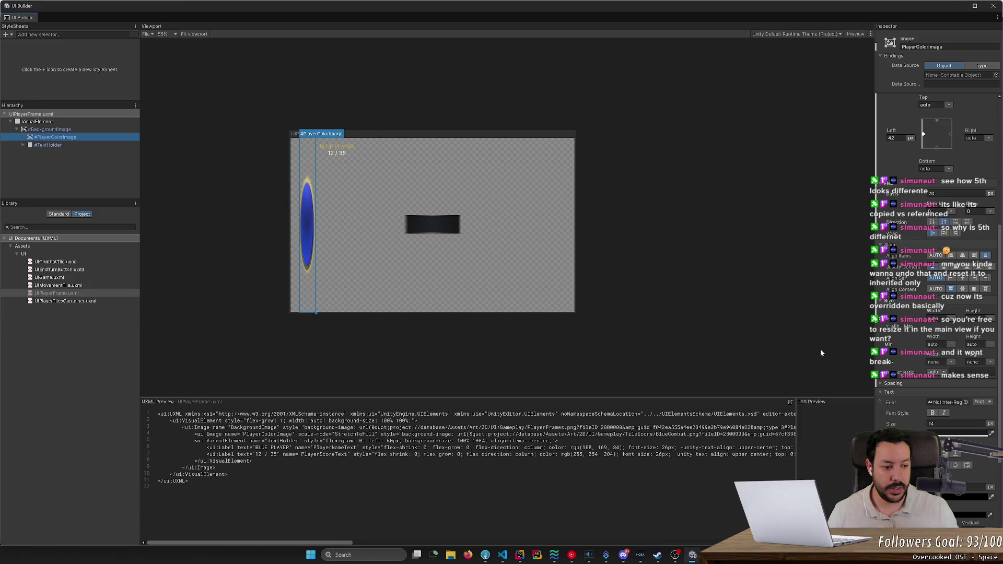
{"action": "scroll", "coordinate": [926, 426], "scroll_direction": "down", "scroll_amount": 5}
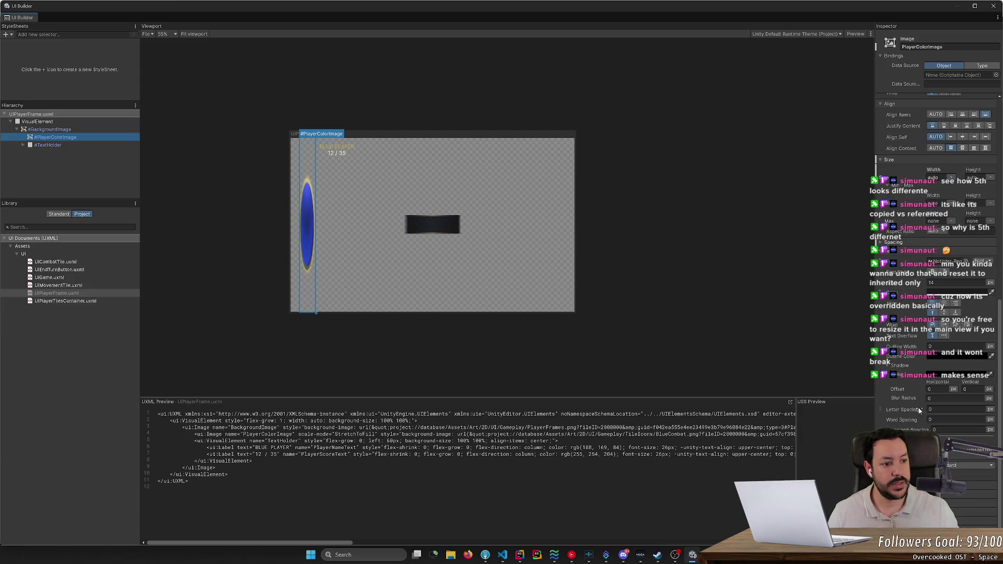
{"action": "left_click", "coordinate": [905, 410]}
{"action": "scroll", "coordinate": [905, 411], "scroll_direction": "down", "scroll_amount": 2}
{"action": "scroll", "coordinate": [906, 411], "scroll_direction": "down", "scroll_amount": 1}
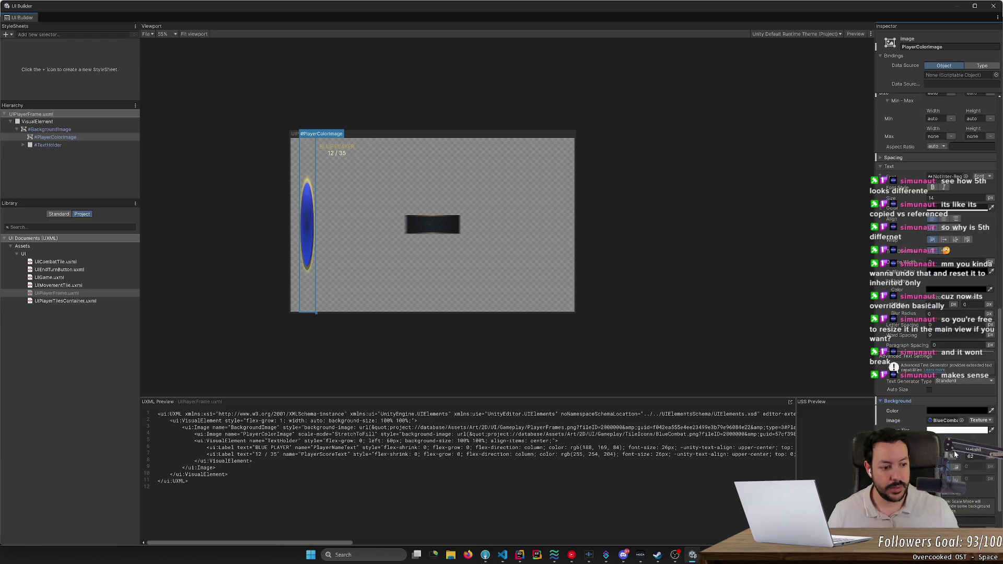
{"action": "scroll", "coordinate": [891, 343], "scroll_direction": "up", "scroll_amount": 8}
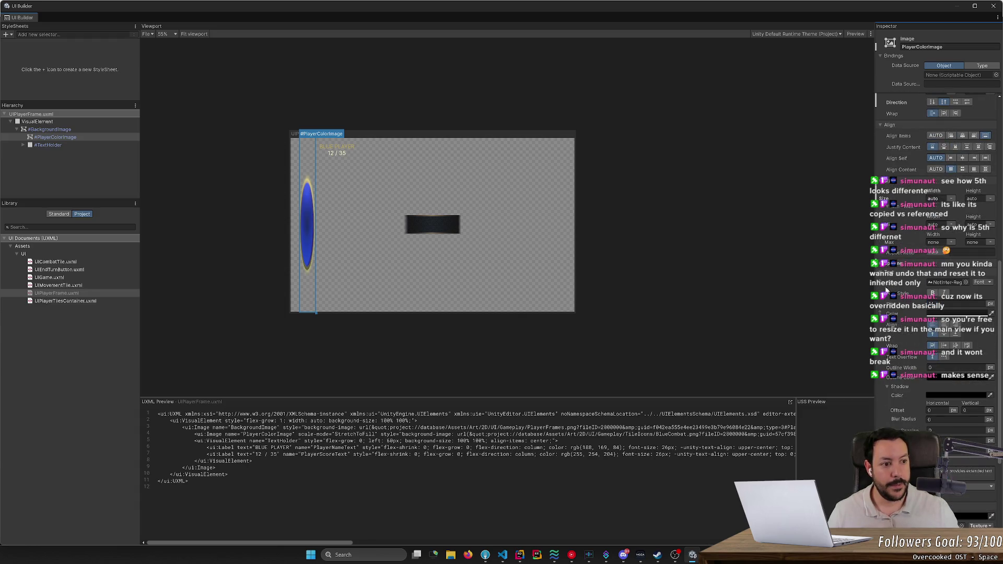
{"action": "scroll", "coordinate": [927, 220], "scroll_direction": "up", "scroll_amount": 4}
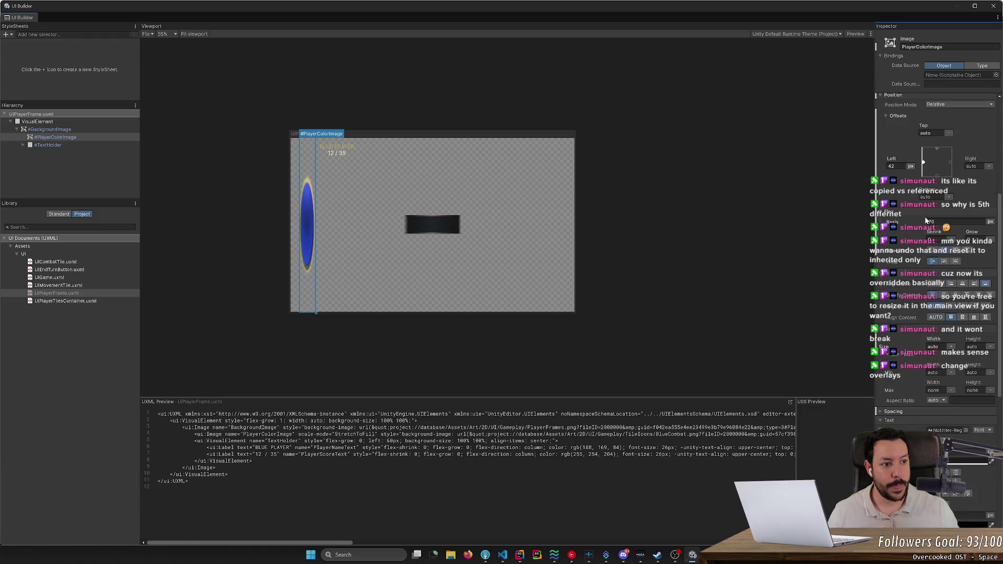
{"action": "left_click", "coordinate": [910, 209]}
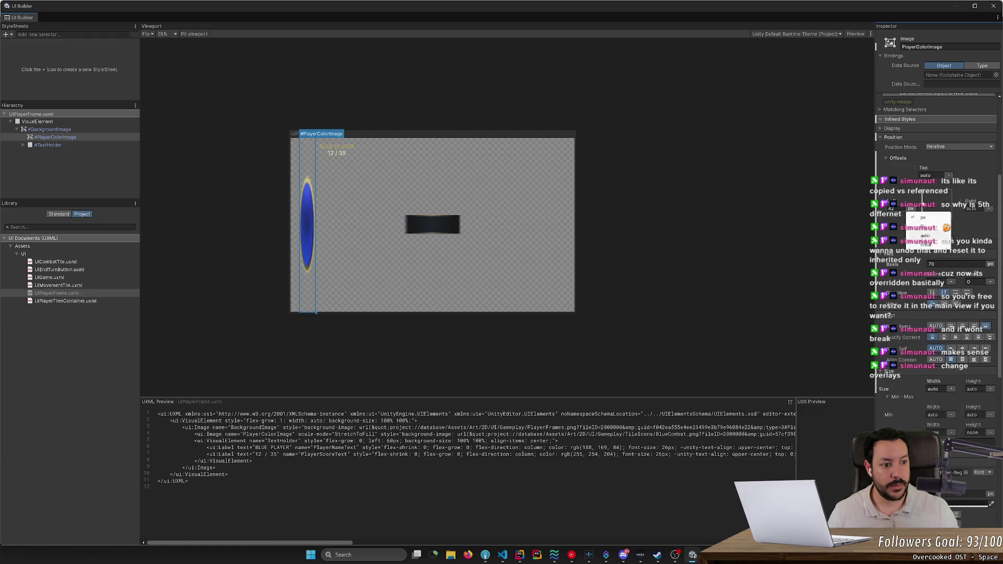
{"action": "left_click", "coordinate": [925, 235]}
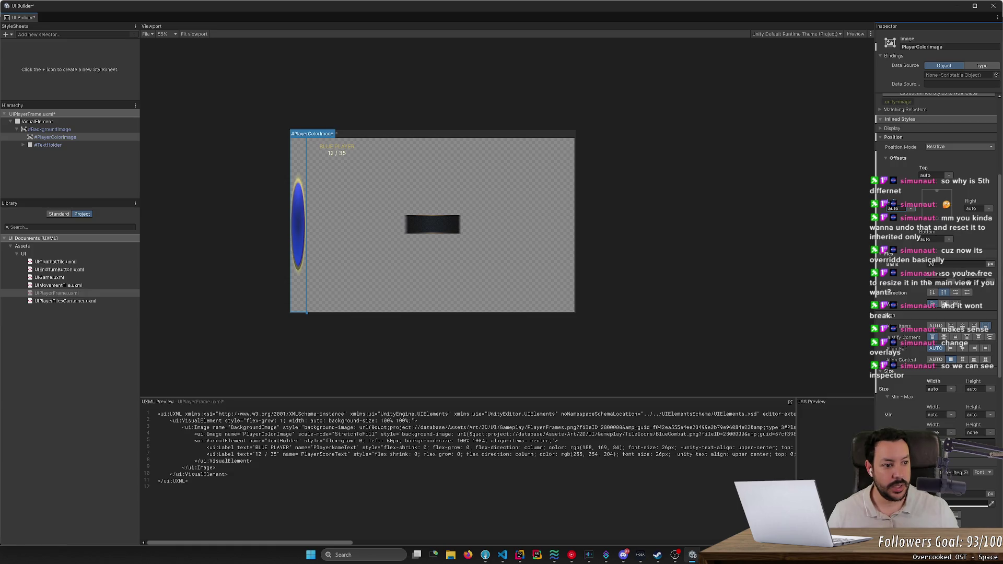
Try placing the player circle 50% from the left.
{"action": "left_click", "coordinate": [948, 176]}
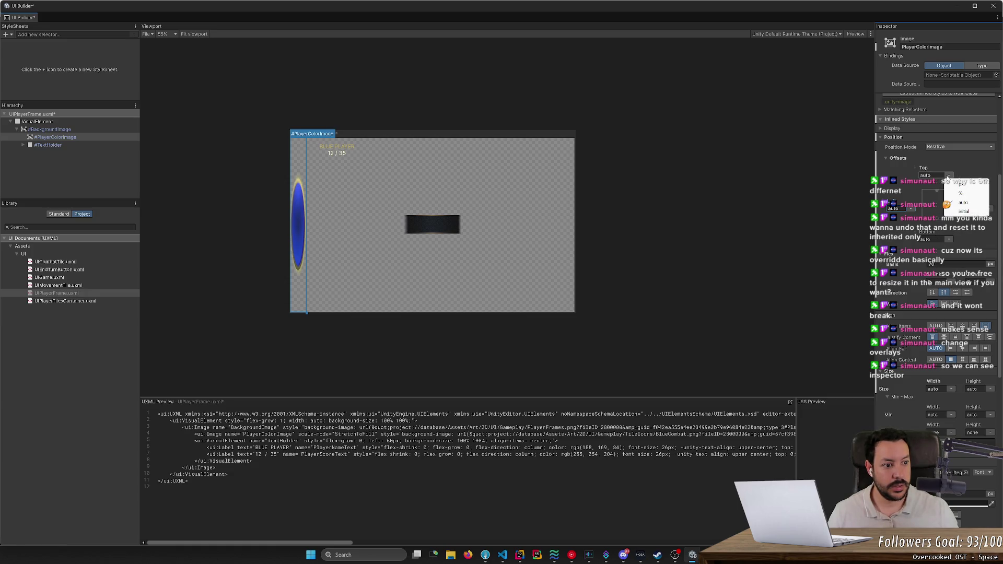
{"action": "left_click", "coordinate": [910, 209]}
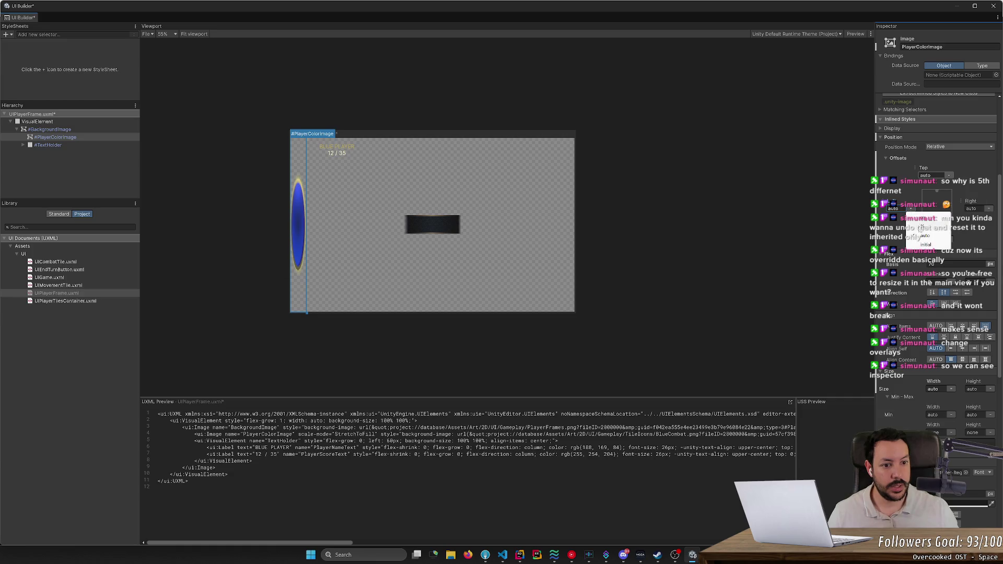
{"action": "left_click", "coordinate": [922, 228]}
{"action": "left_click", "coordinate": [891, 209]}
{"action": "type", "text": "50"}
{"action": "key", "text": "Return"}
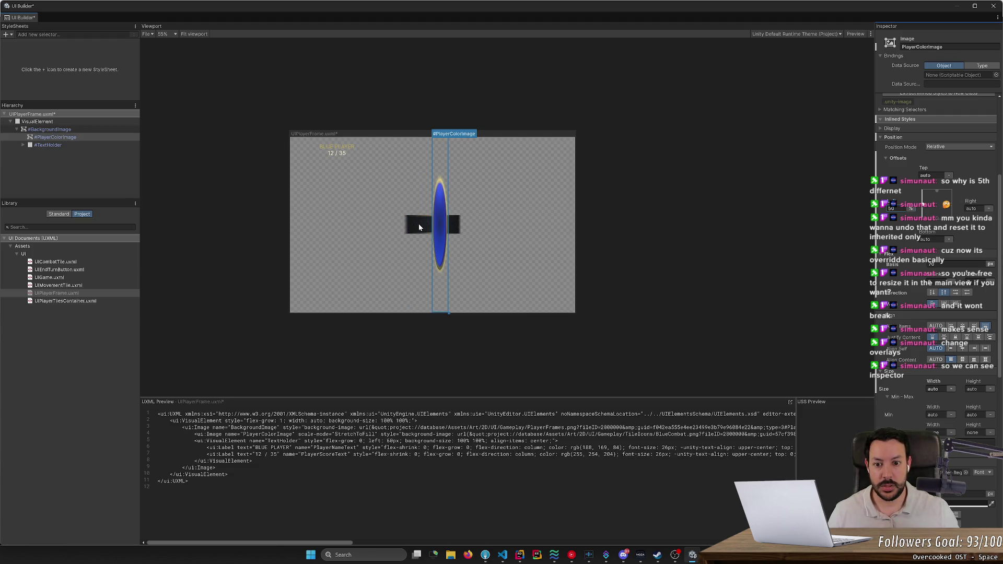
Reset the Left offset back to auto and reselect #BackgroundImage.
{"action": "scroll", "coordinate": [418, 236], "scroll_direction": "up", "scroll_amount": 1}
{"action": "scroll", "coordinate": [418, 235], "scroll_direction": "up", "scroll_amount": 4}
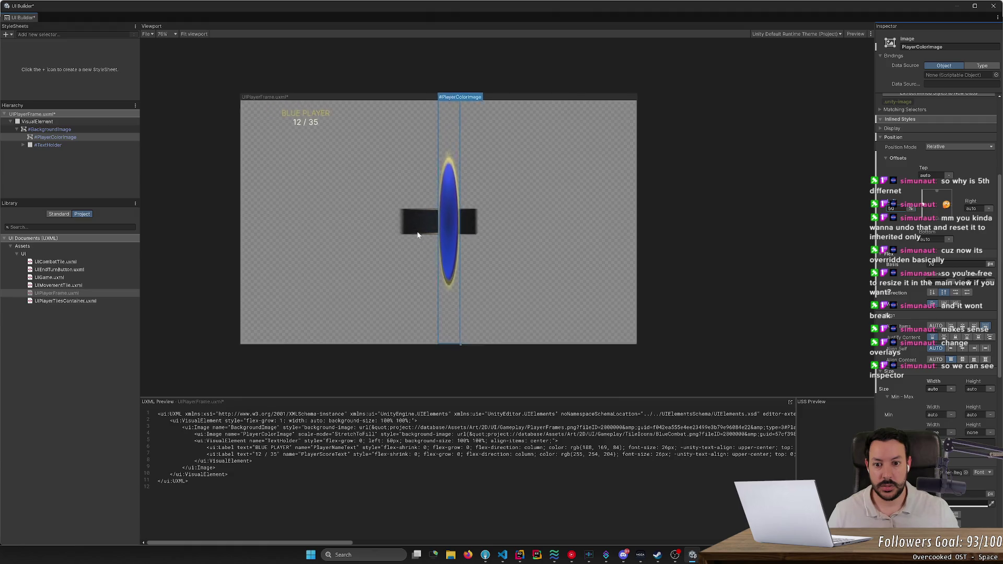
{"action": "scroll", "coordinate": [434, 236], "scroll_direction": "down", "scroll_amount": 3}
{"action": "scroll", "coordinate": [436, 238], "scroll_direction": "up", "scroll_amount": 1}
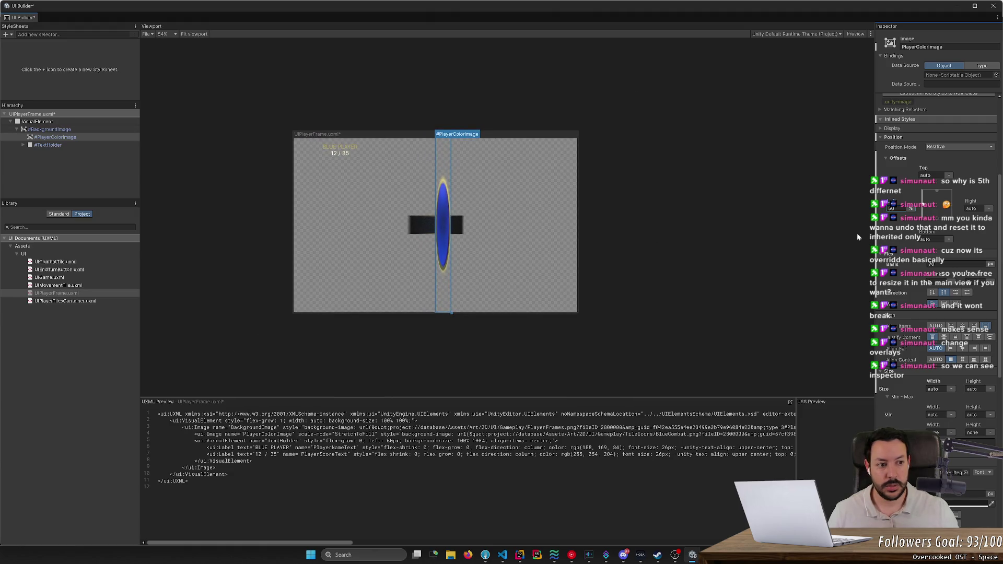
{"action": "left_click", "coordinate": [910, 208]}
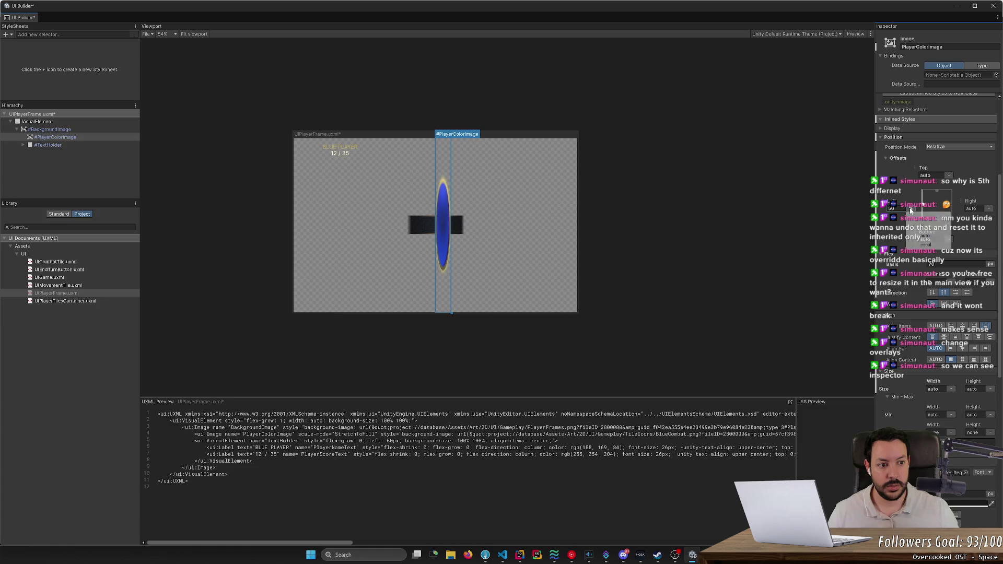
{"action": "left_click", "coordinate": [924, 235]}
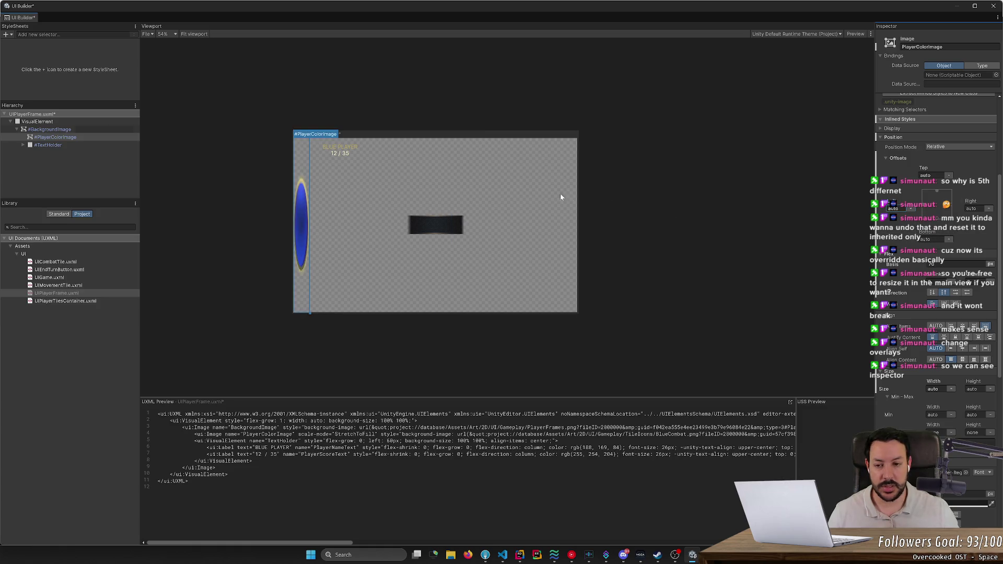
{"action": "left_click", "coordinate": [73, 130]}
{"action": "left_click", "coordinate": [553, 253]}
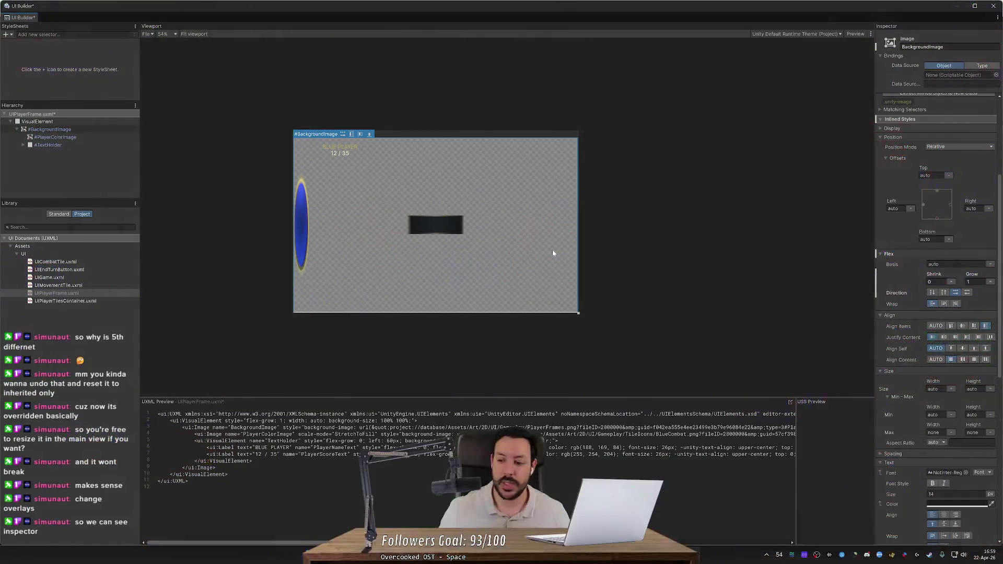
Widen the Inspector, select #PlayerColorImage and drag its width to 71 px.
{"action": "left_click_drag", "start_coordinate": [873, 223], "coordinate": [711, 223]}
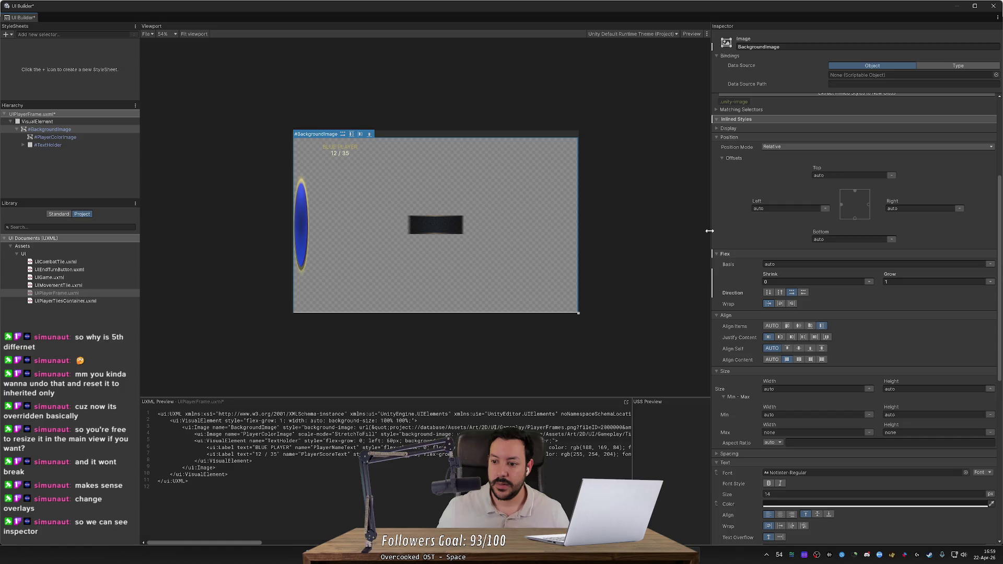
{"action": "scroll", "coordinate": [501, 162], "scroll_direction": "up", "scroll_amount": 3}
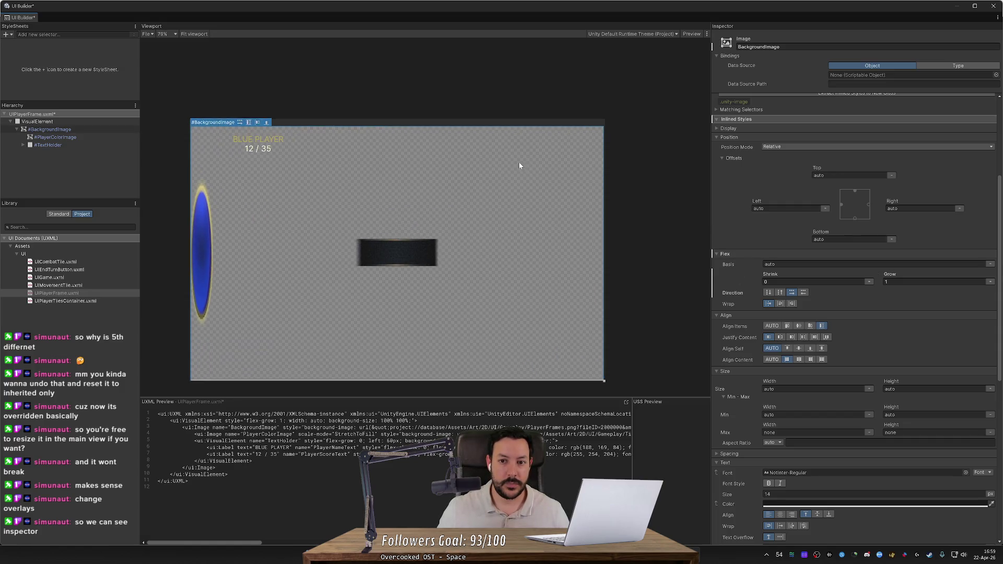
{"action": "left_click", "coordinate": [452, 90]}
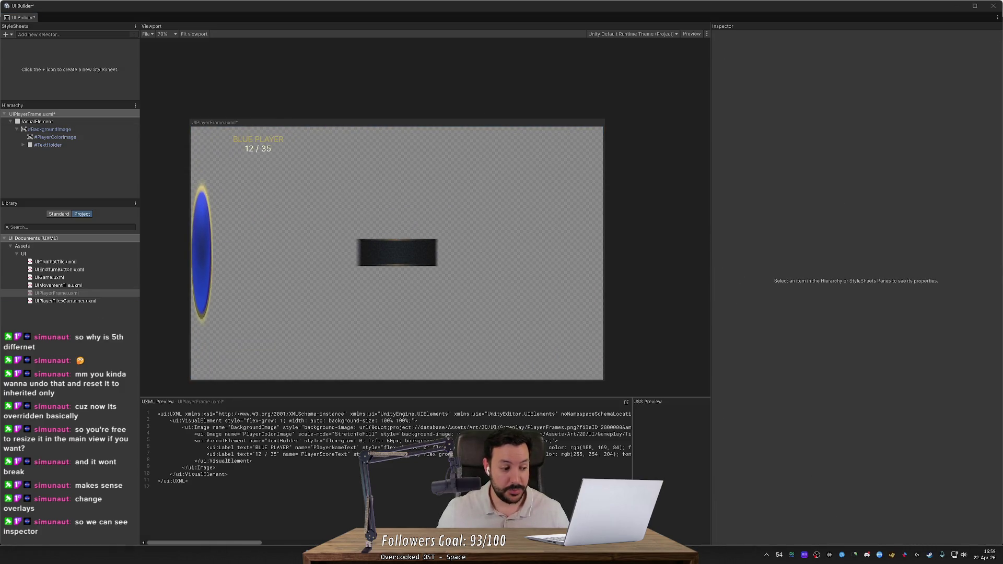
{"action": "mouse_move", "coordinate": [120, 219]}
{"action": "left_mouse_down"}
{"action": "mouse_move", "coordinate": [168, 228]}
{"action": "mouse_move", "coordinate": [187, 190]}
{"action": "left_mouse_up"}
{"action": "scroll", "coordinate": [190, 221], "scroll_direction": "up", "scroll_amount": 2}
{"action": "scroll", "coordinate": [190, 227], "scroll_direction": "down", "scroll_amount": 1}
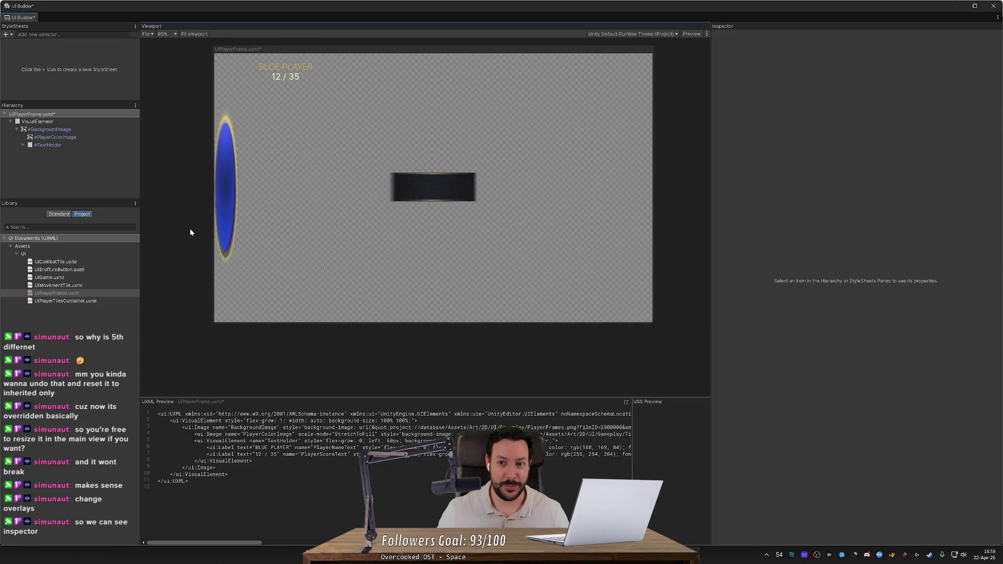
{"action": "mouse_move", "coordinate": [114, 279]}
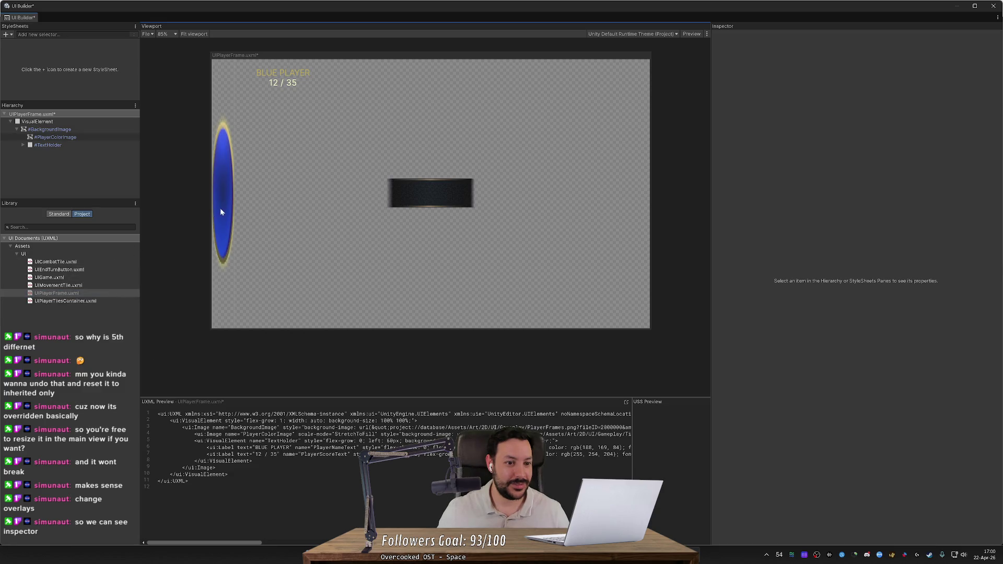
{"action": "left_click", "coordinate": [222, 210]}
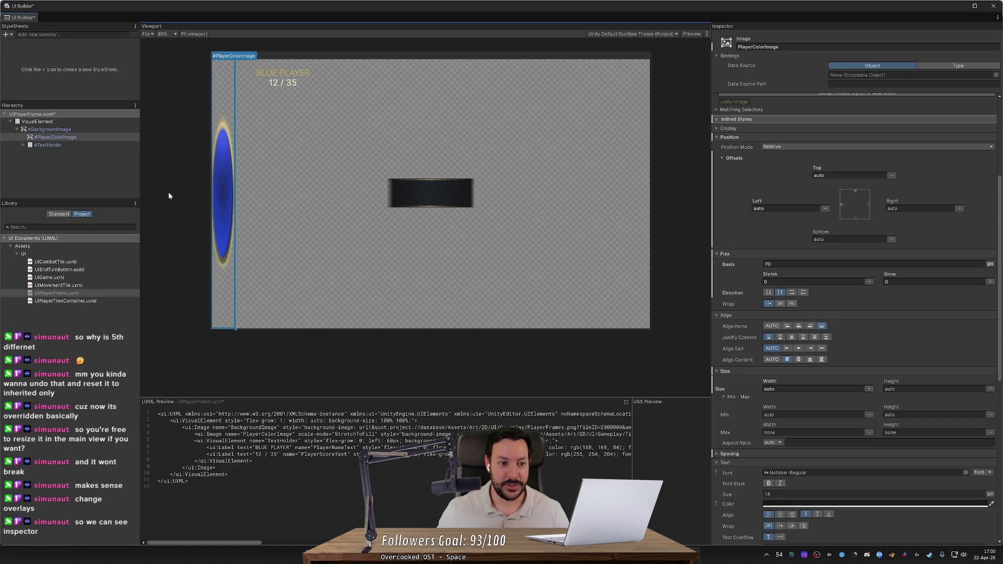
{"action": "left_click_drag", "start_coordinate": [236, 194], "coordinate": [239, 193]}
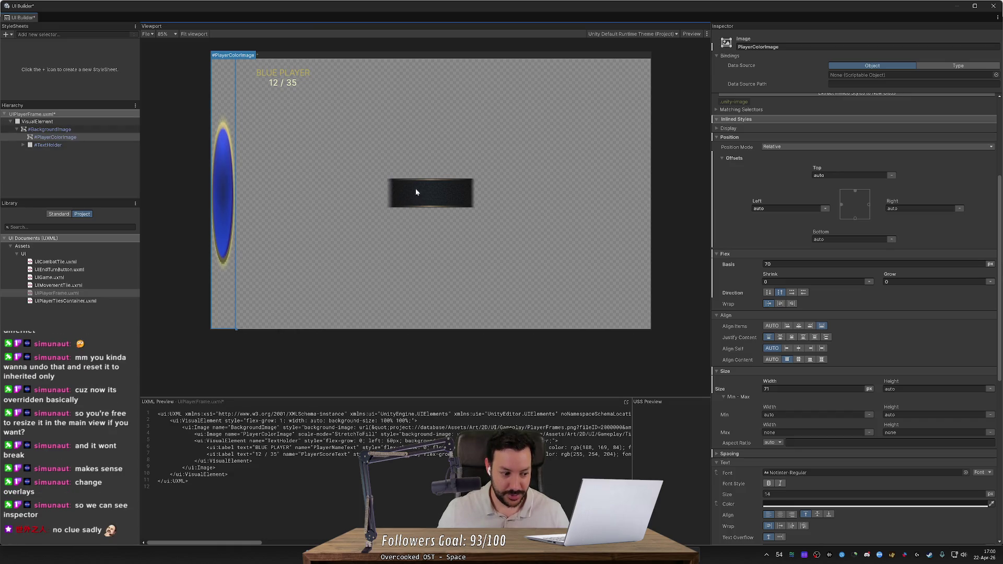
{"action": "scroll", "coordinate": [998, 313], "scroll_direction": "down", "scroll_amount": 10}
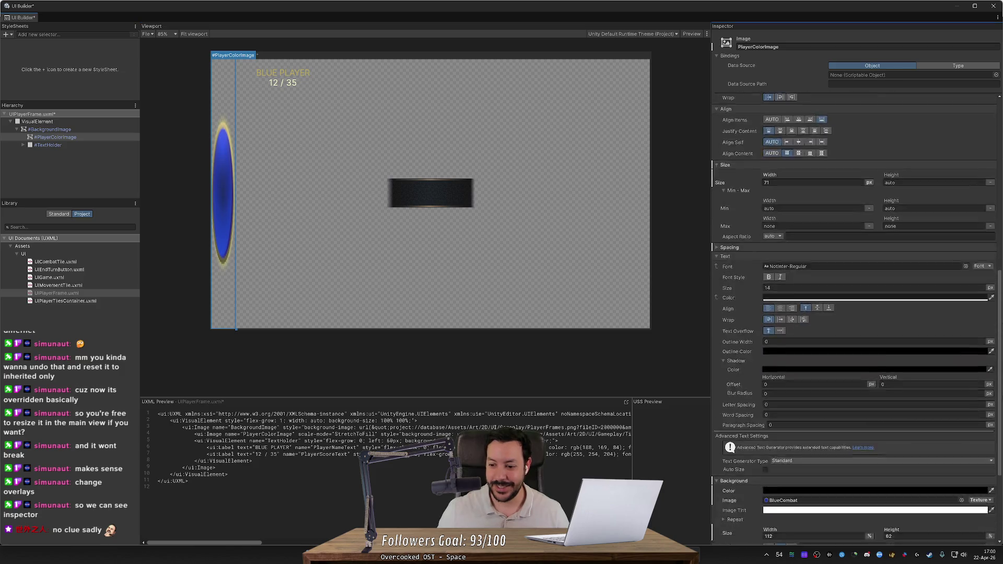
Set the PlayerColorImage background size to 100 width and 100 height.
{"action": "mouse_move", "coordinate": [770, 394]}
{"action": "left_mouse_down"}
{"action": "mouse_move", "coordinate": [925, 410]}
{"action": "mouse_move", "coordinate": [783, 401]}
{"action": "mouse_move", "coordinate": [813, 402]}
{"action": "mouse_move", "coordinate": [784, 401]}
{"action": "mouse_move", "coordinate": [799, 400]}
{"action": "left_mouse_up"}
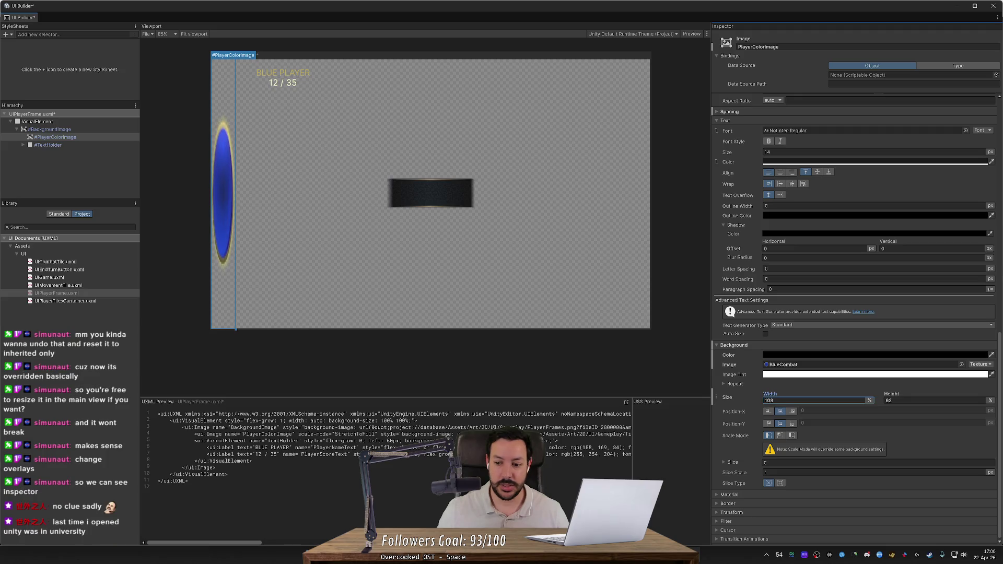
{"action": "left_click", "coordinate": [883, 400]}
{"action": "type", "text": "100"}
{"action": "key", "text": "Tab"}
{"action": "key", "text": "shift+Tab"}
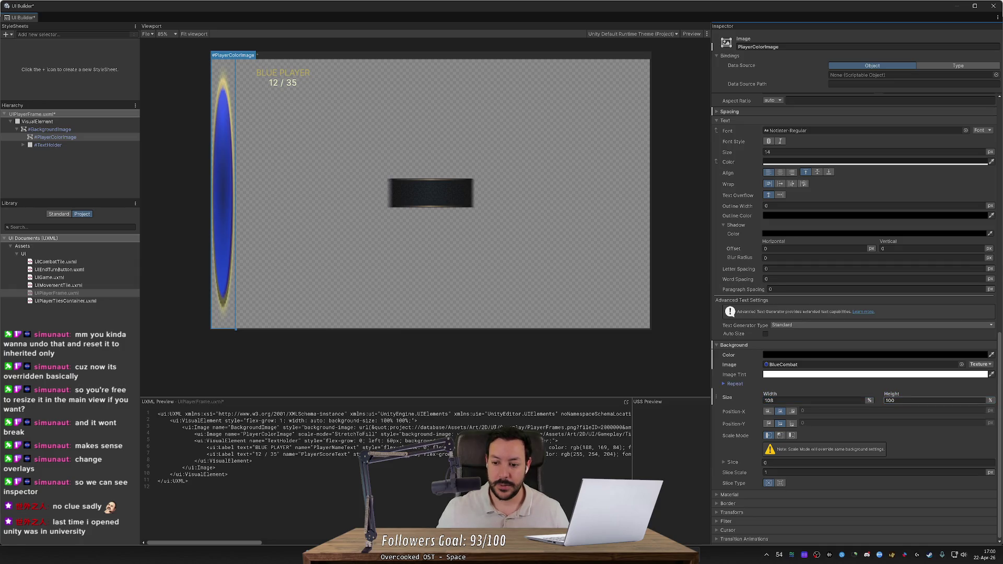
{"action": "key", "text": "Return"}
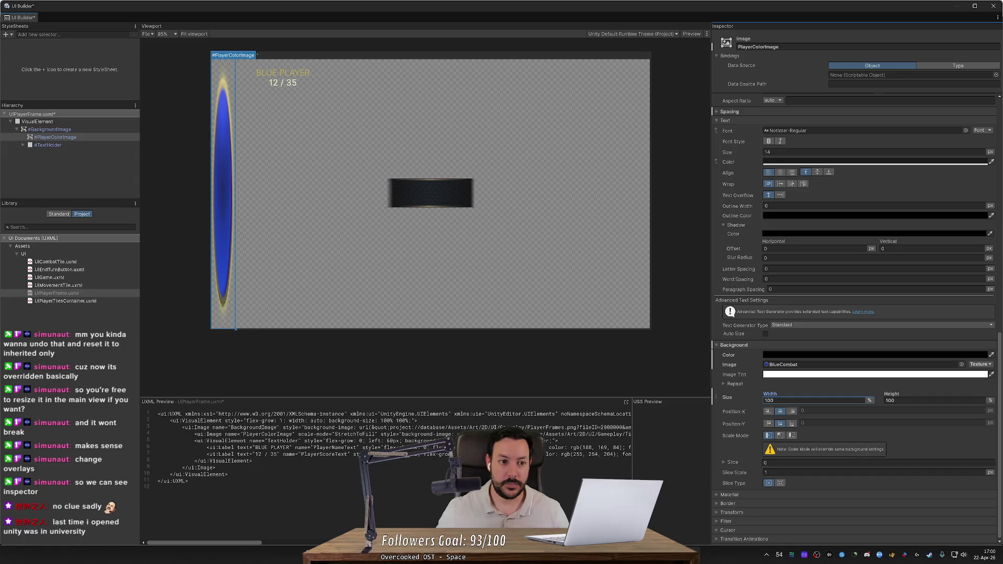
{"action": "left_click", "coordinate": [78, 137]}
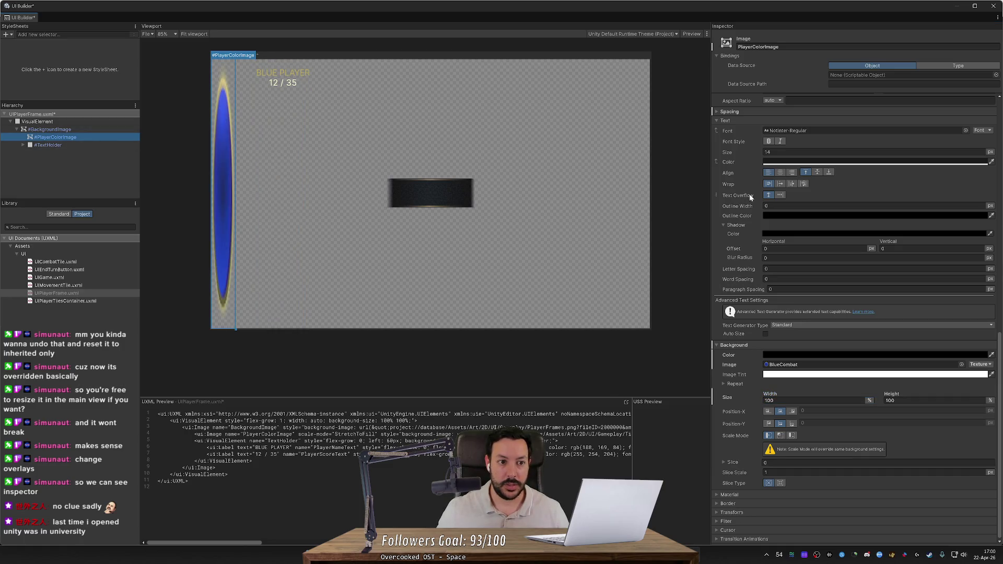
{"action": "scroll", "coordinate": [734, 255], "scroll_direction": "up", "scroll_amount": 5}
{"action": "scroll", "coordinate": [737, 251], "scroll_direction": "up", "scroll_amount": 6}
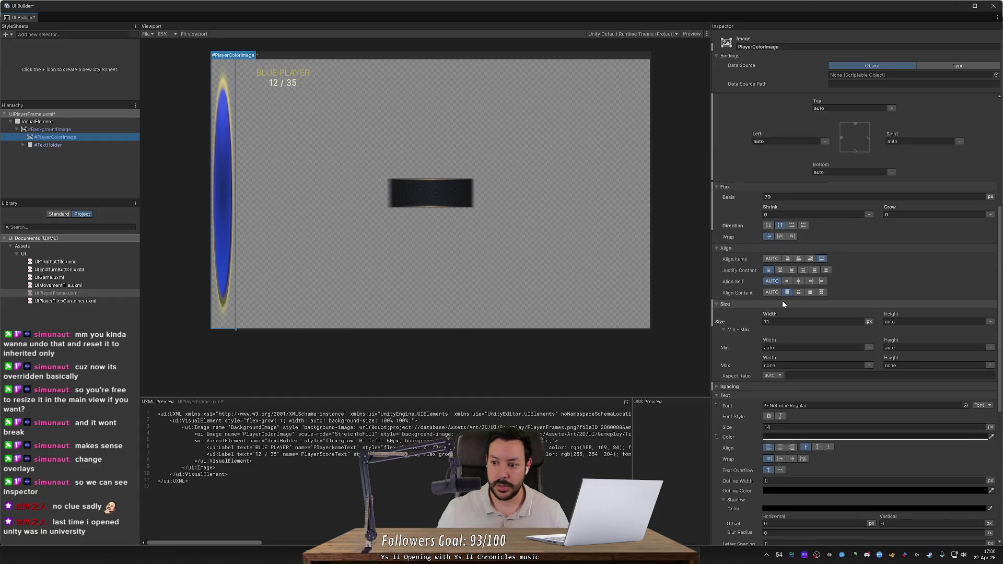
Size #PlayerColorImage to 80 px wide and 70 px high.
{"action": "mouse_move", "coordinate": [896, 316]}
{"action": "left_mouse_down"}
{"action": "mouse_move", "coordinate": [835, 312]}
{"action": "mouse_move", "coordinate": [961, 328]}
{"action": "mouse_move", "coordinate": [928, 328]}
{"action": "left_mouse_up"}
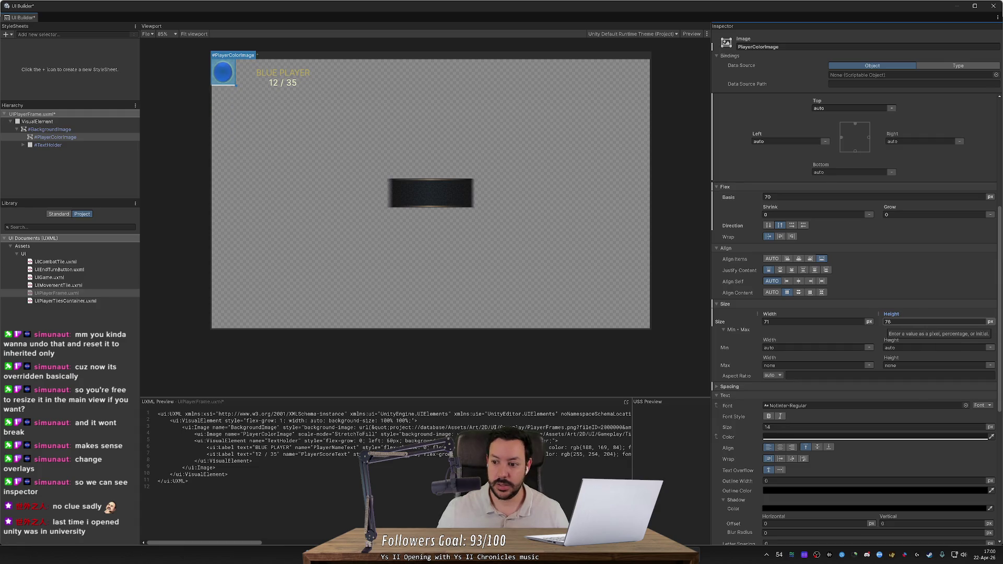
{"action": "left_click", "coordinate": [789, 322]}
{"action": "type", "text": "80"}
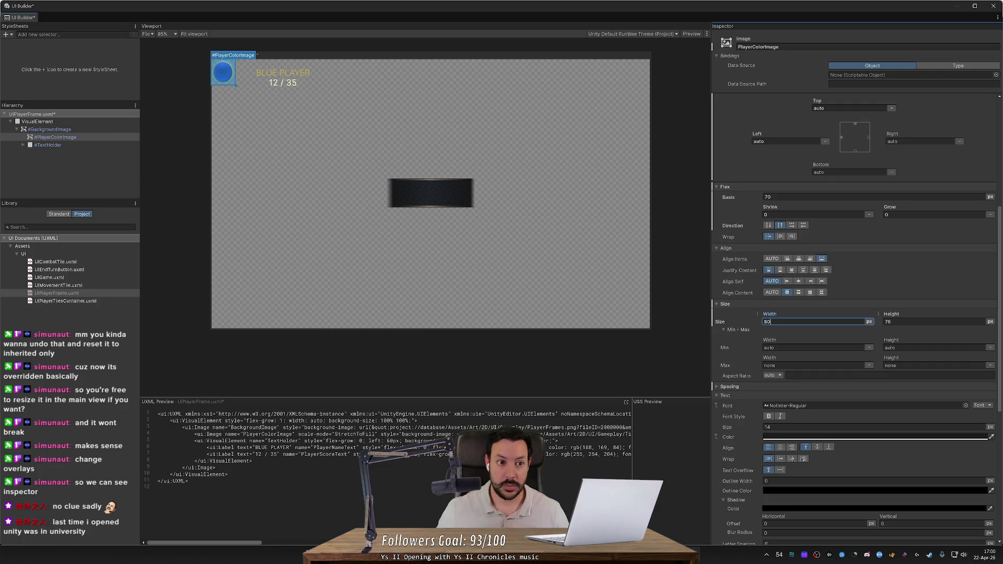
{"action": "left_click", "coordinate": [935, 322]}
{"action": "type", "text": "80"}
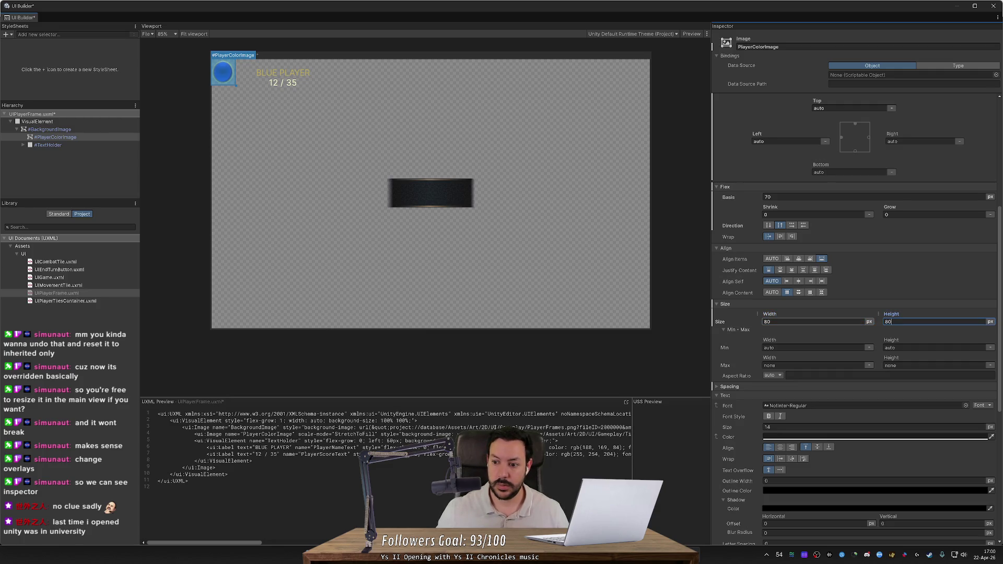
{"action": "key", "text": "Return"}
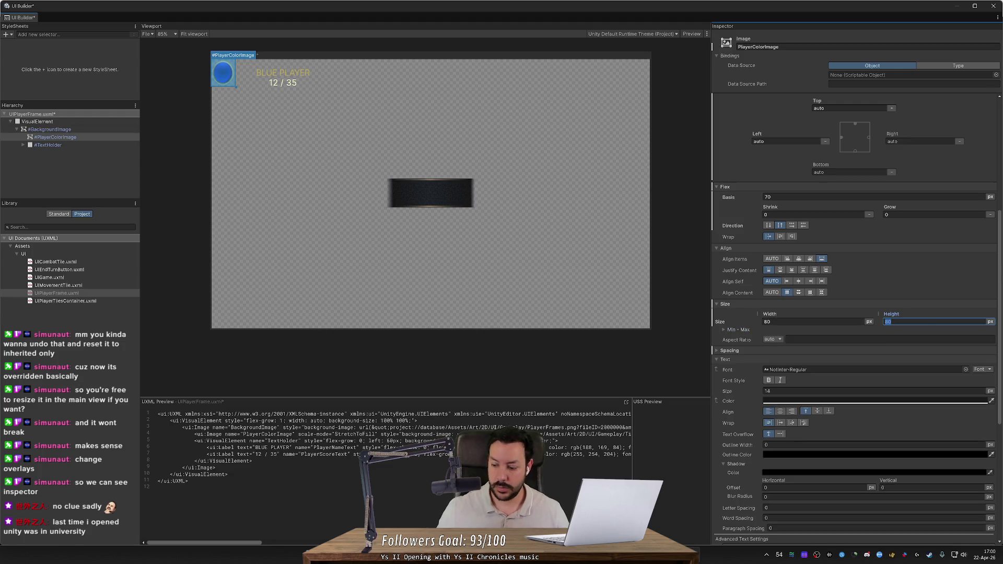
{"action": "type", "text": "72"}
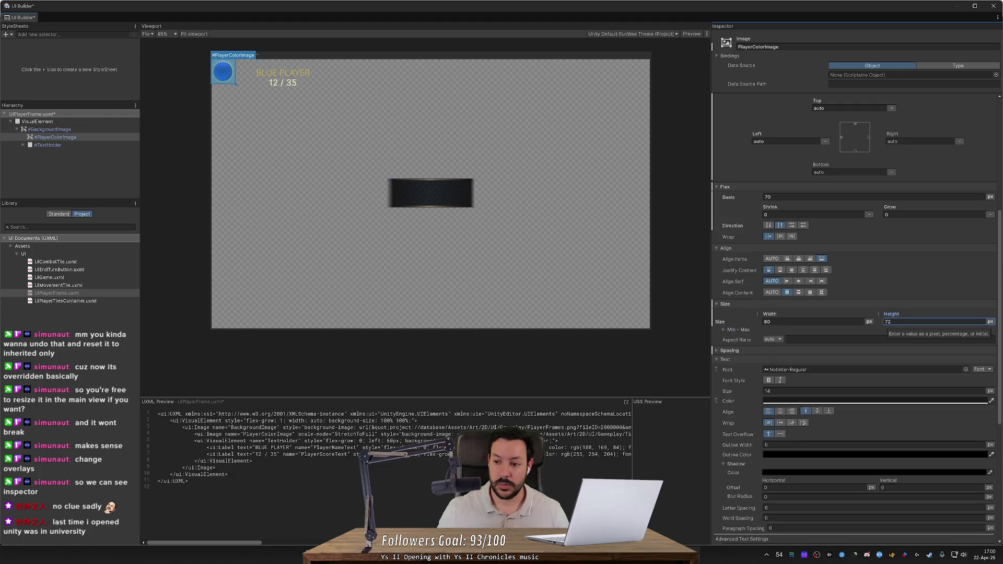
{"action": "left_click_drag", "start_coordinate": [888, 315], "coordinate": [890, 316]}
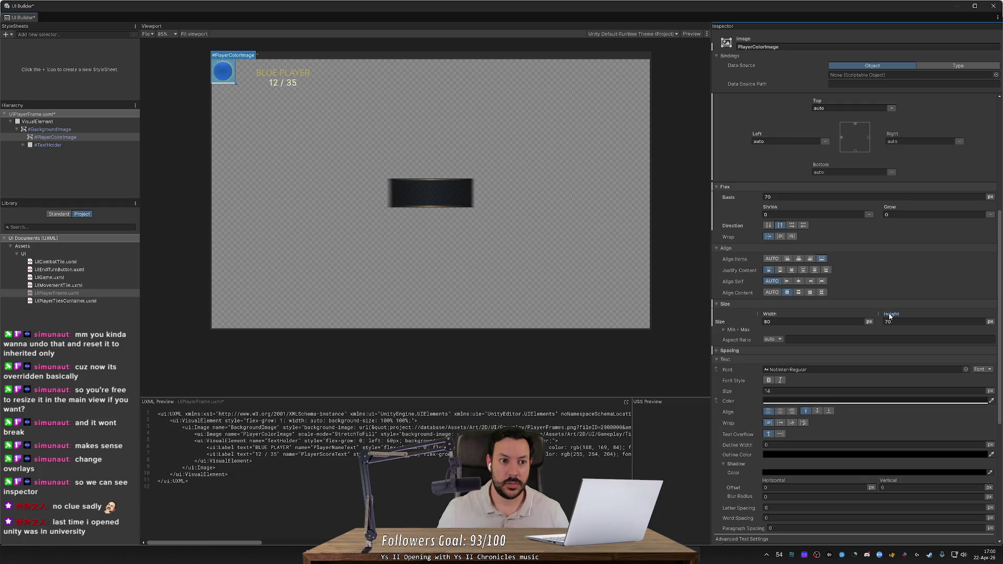
{"action": "left_click", "coordinate": [902, 320]}
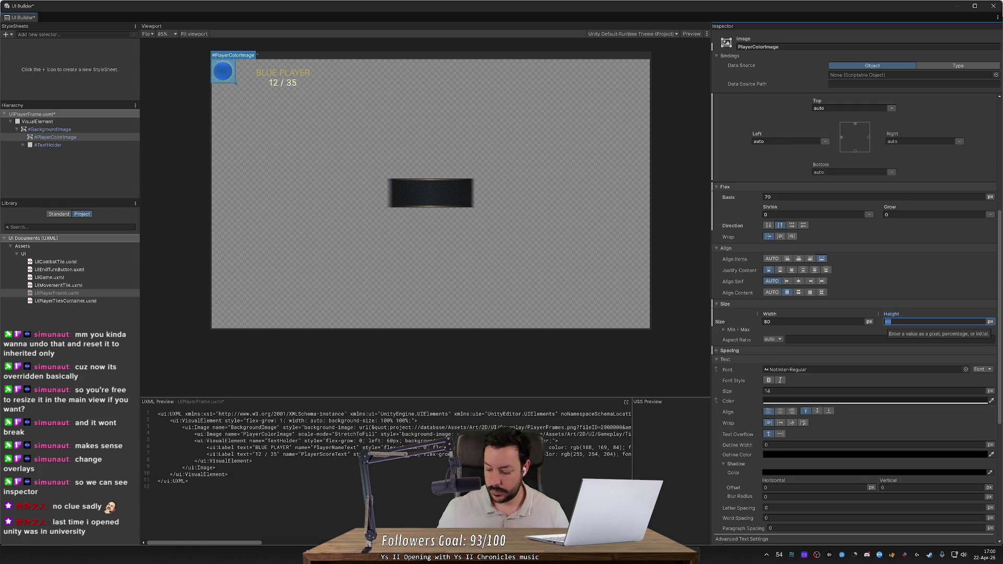
Move #PlayerColorImage below #TextHolder in the Hierarchy.
{"action": "left_click", "coordinate": [538, 353]}
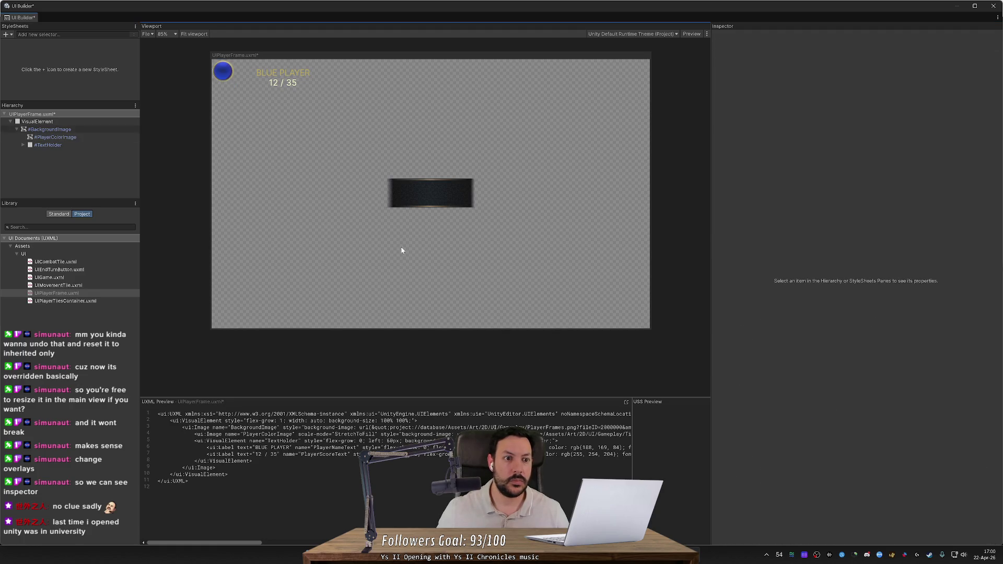
{"action": "left_click", "coordinate": [225, 73]}
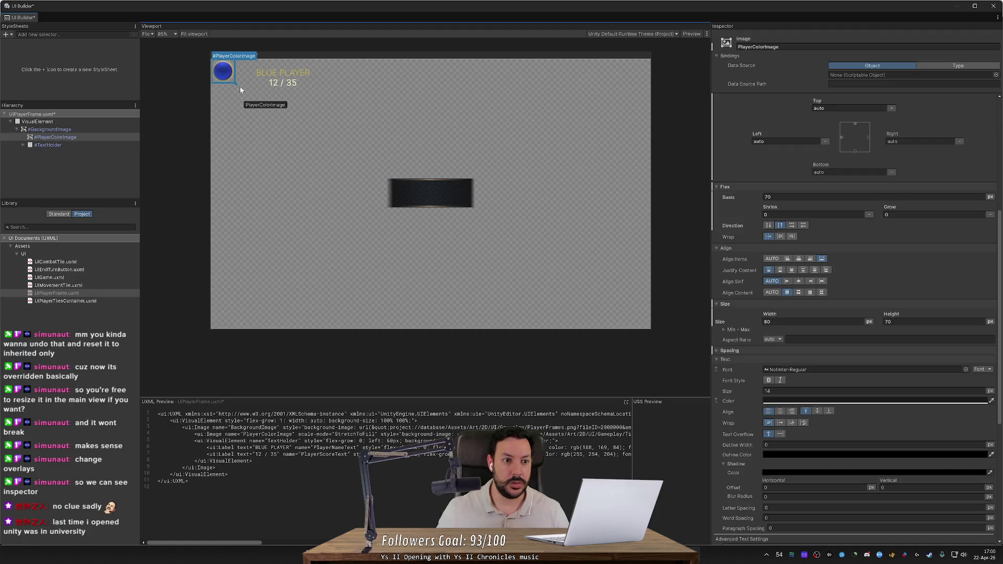
{"action": "left_click_drag", "start_coordinate": [391, 191], "coordinate": [410, 207]}
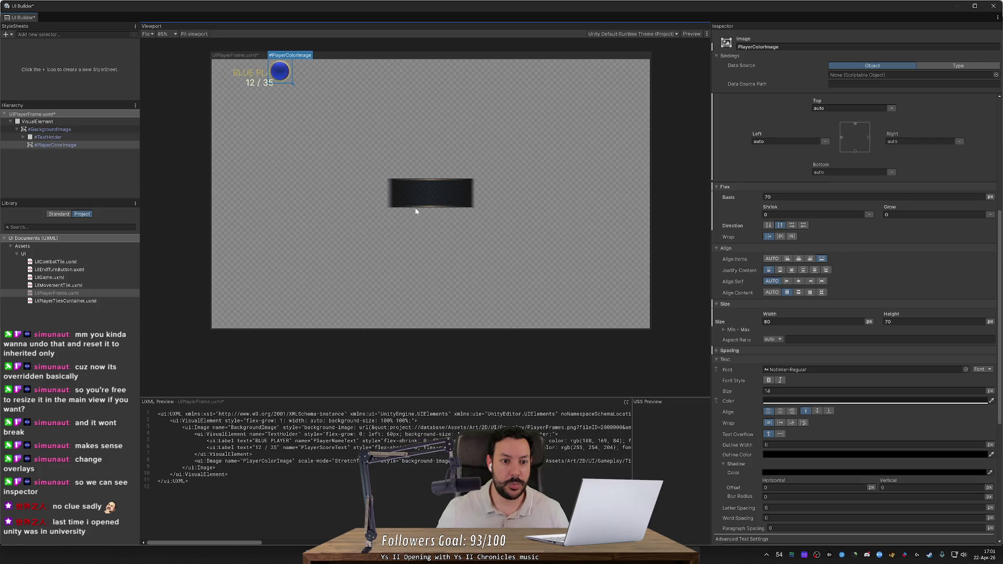
Undo moving the circle after the text and reselect PlayerColorImage.
{"action": "key", "text": "ctrl+z"}
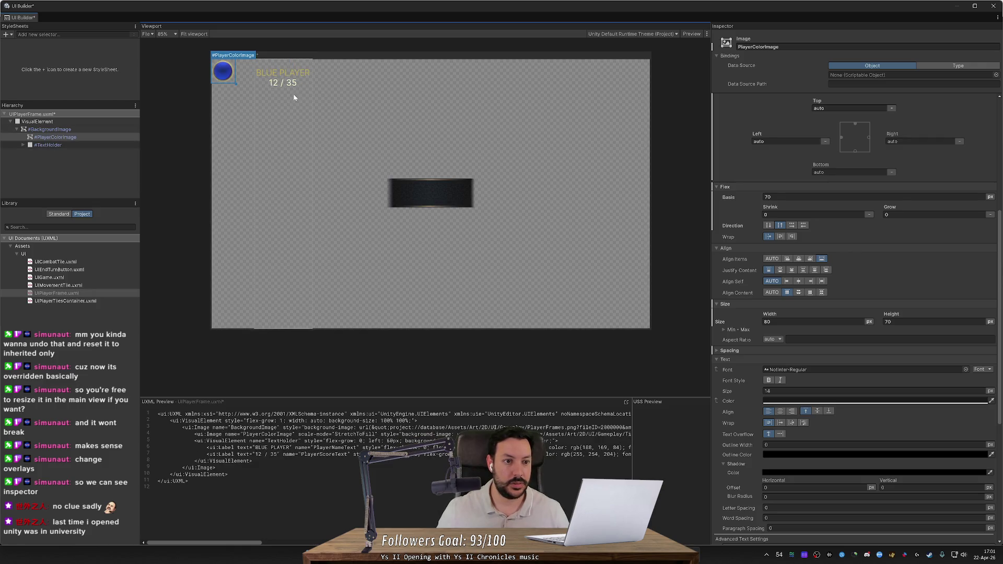
{"action": "left_click", "coordinate": [99, 138]}
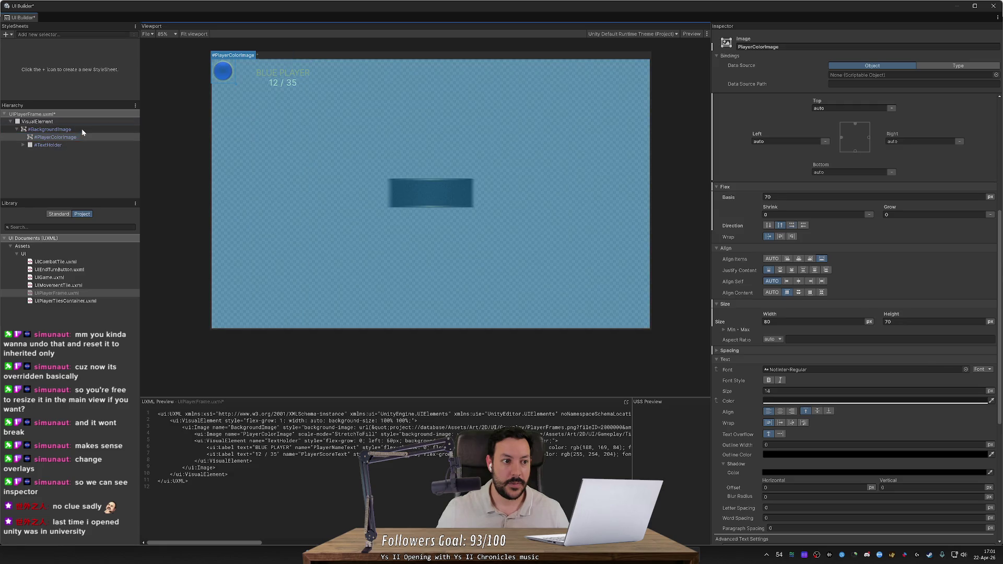
{"action": "left_click", "coordinate": [82, 129]}
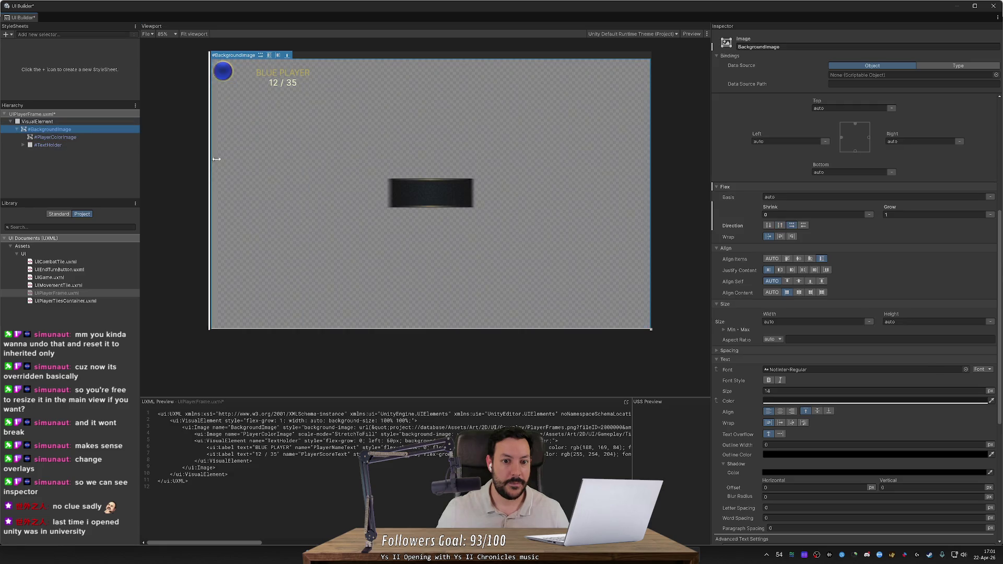
{"action": "left_click", "coordinate": [88, 135]}
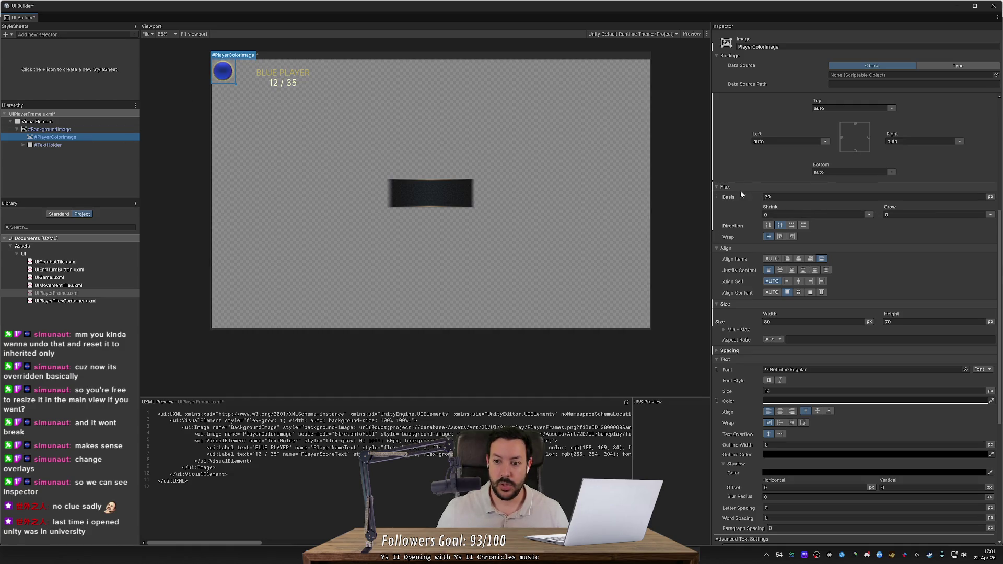
Set PlayerColorImage's flex basis back to 70 px and its flex direction to Row.
{"action": "left_click", "coordinate": [990, 197]}
{"action": "left_click", "coordinate": [989, 227]}
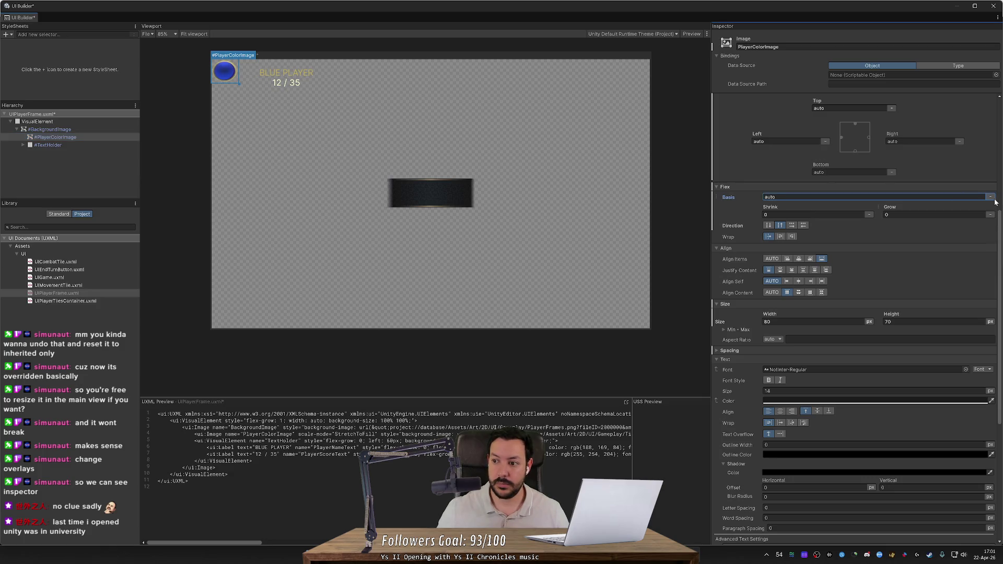
{"action": "left_click", "coordinate": [990, 198]}
{"action": "left_click", "coordinate": [988, 218]}
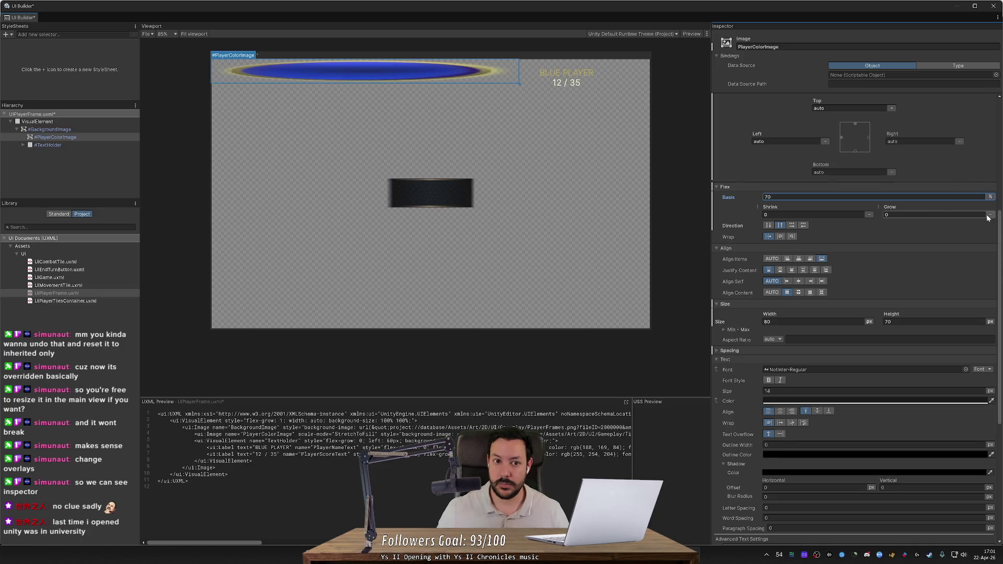
{"action": "left_click", "coordinate": [990, 197]}
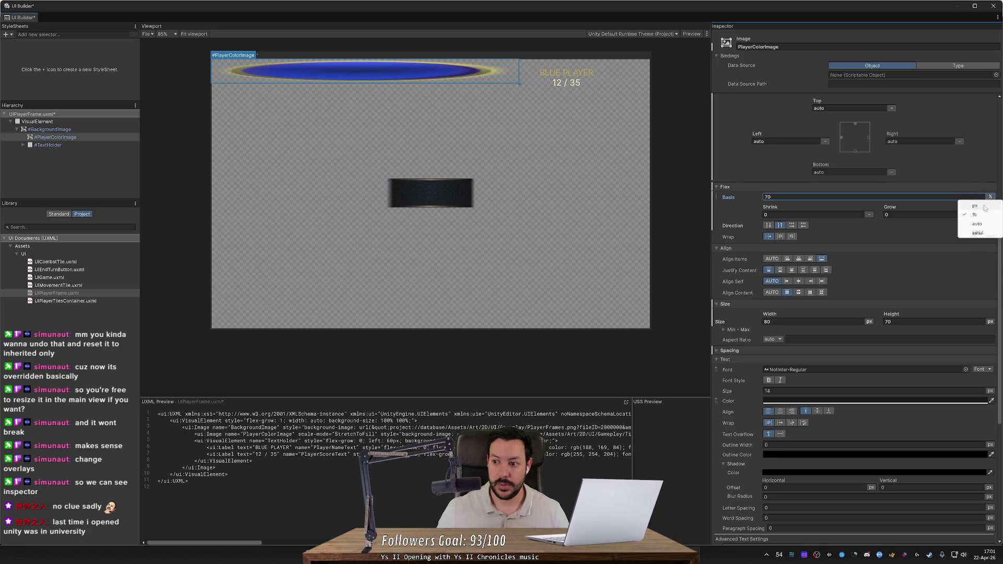
{"action": "left_click", "coordinate": [984, 207]}
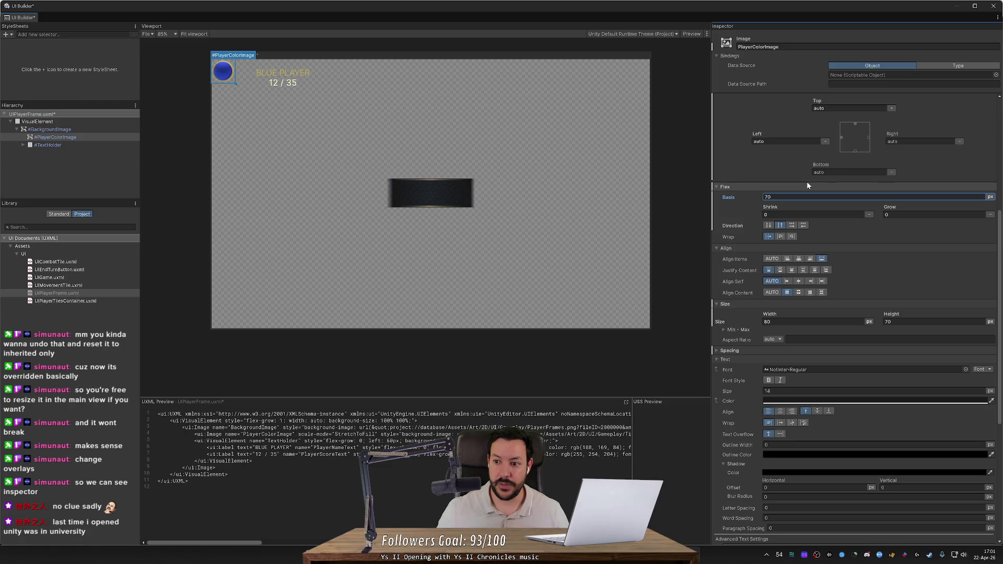
{"action": "left_click", "coordinate": [792, 225]}
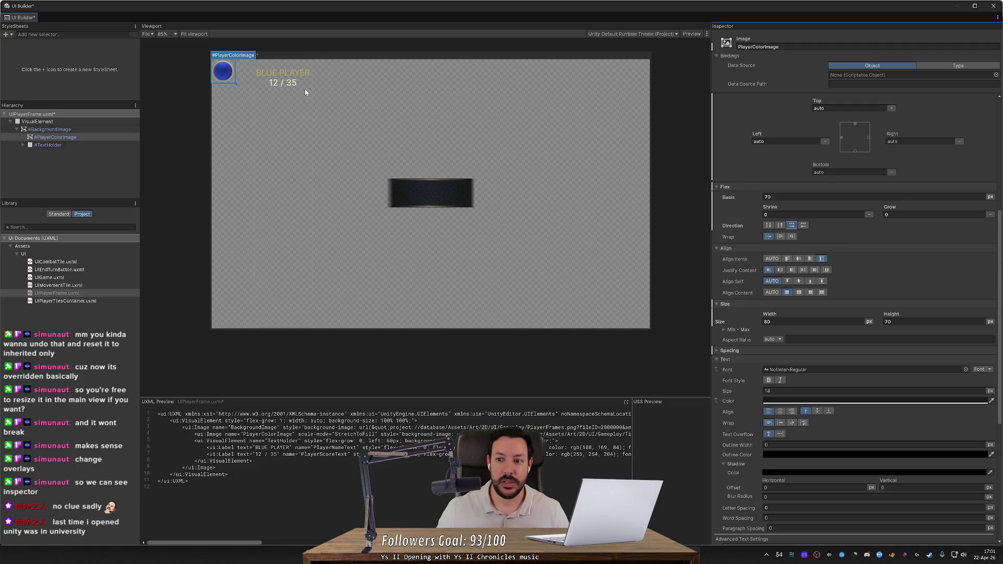
{"action": "scroll", "coordinate": [768, 167], "scroll_direction": "up", "scroll_amount": 3}
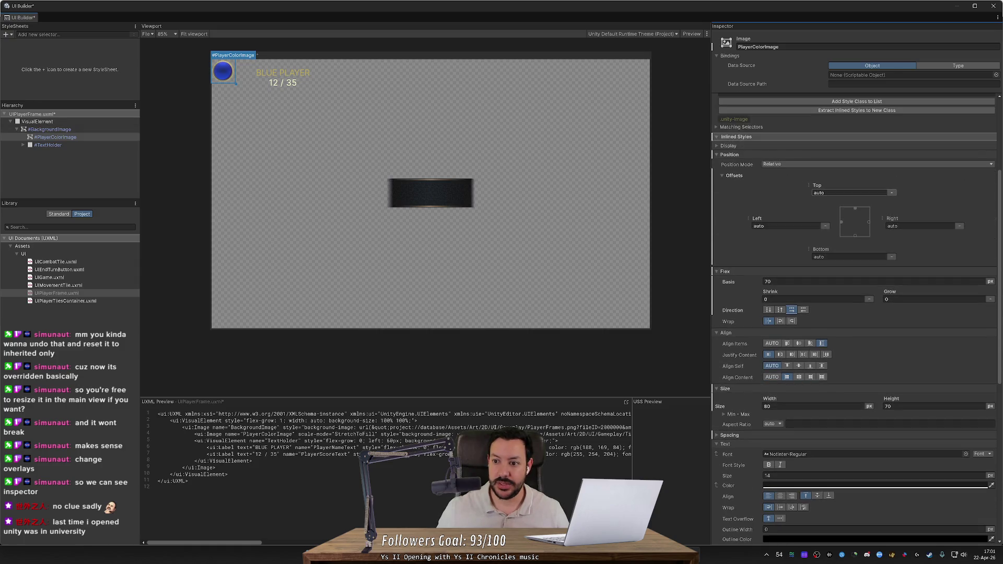
Switch PlayerColorImage's Position Mode to Absolute and start entering the left anchor.
{"action": "scroll", "coordinate": [800, 170], "scroll_direction": "up", "scroll_amount": 2}
{"action": "left_click", "coordinate": [791, 206]}
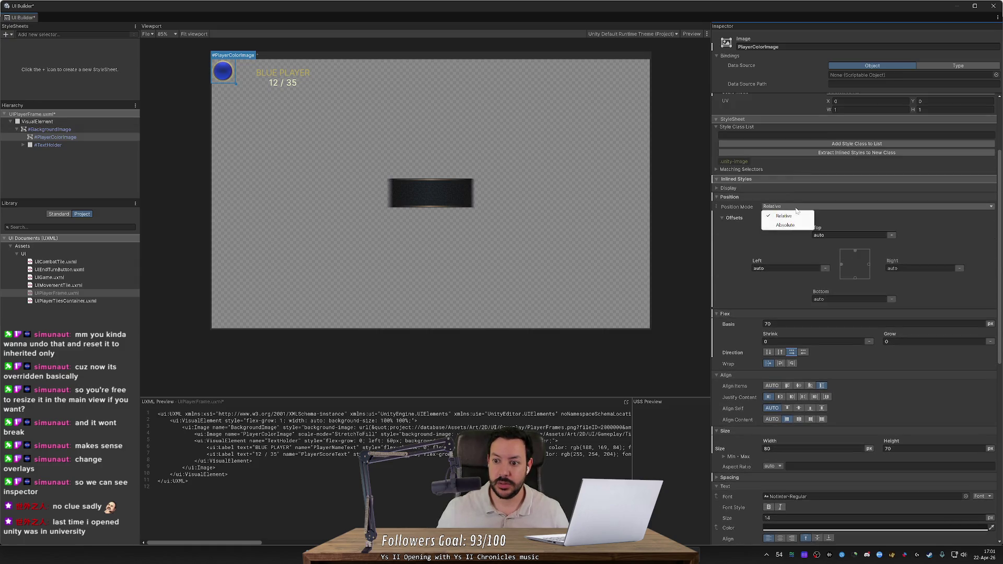
{"action": "left_click", "coordinate": [791, 226]}
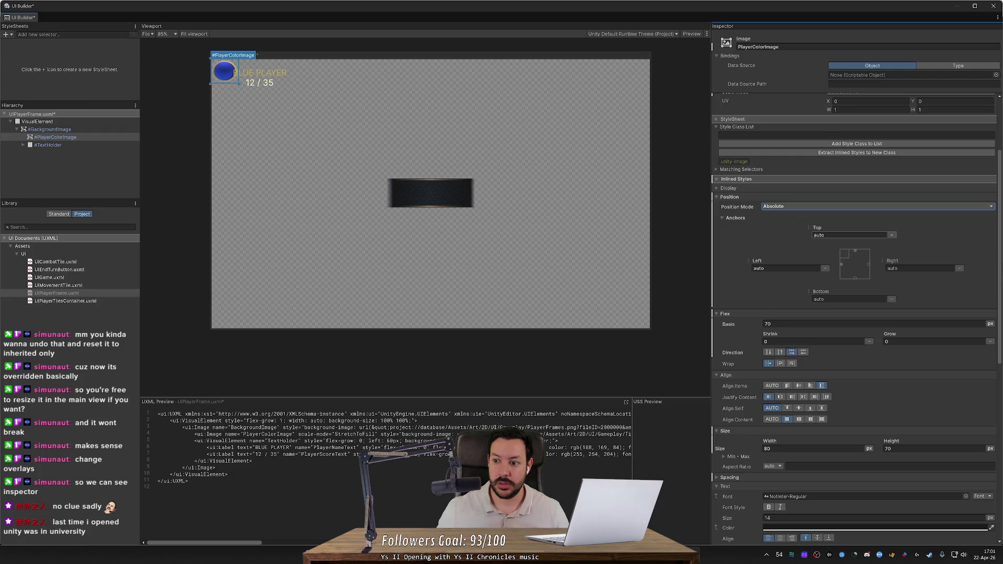
{"action": "left_click", "coordinate": [783, 268]}
{"action": "type", "text": "50"}
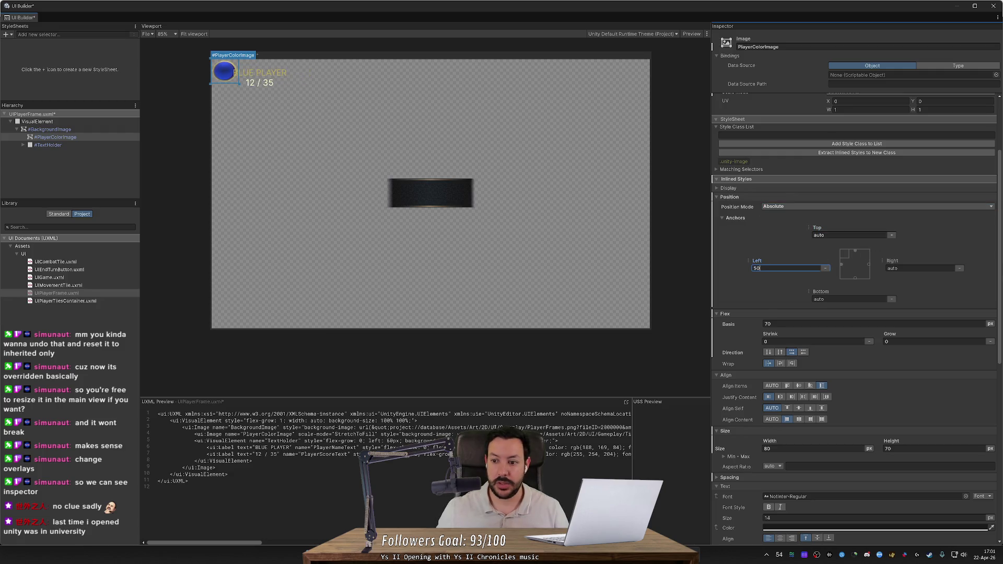
{"action": "key", "text": "Return"}
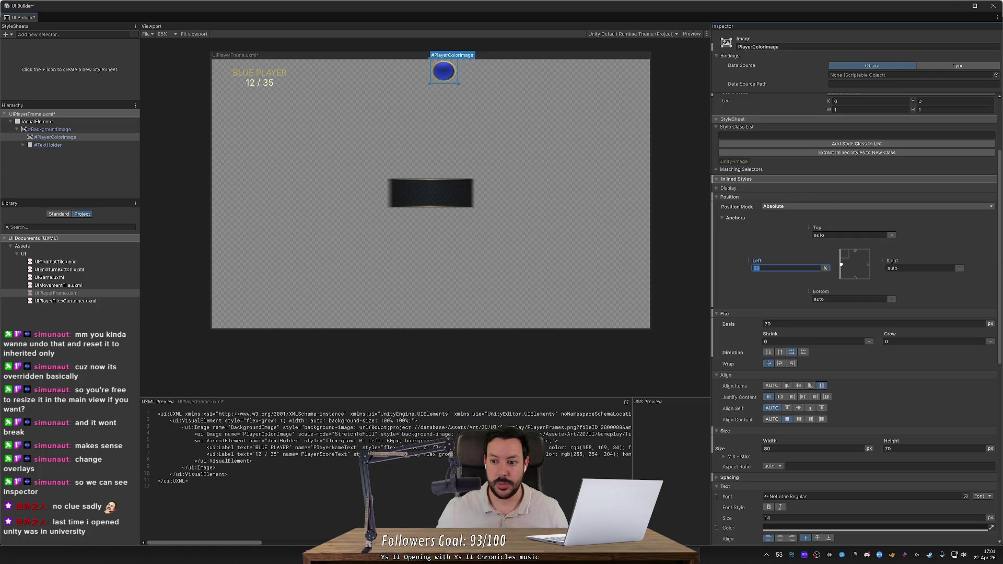
{"action": "type", "text": "0"}
Set the circle's right anchor to 50 %.
{"action": "left_click", "coordinate": [919, 268]}
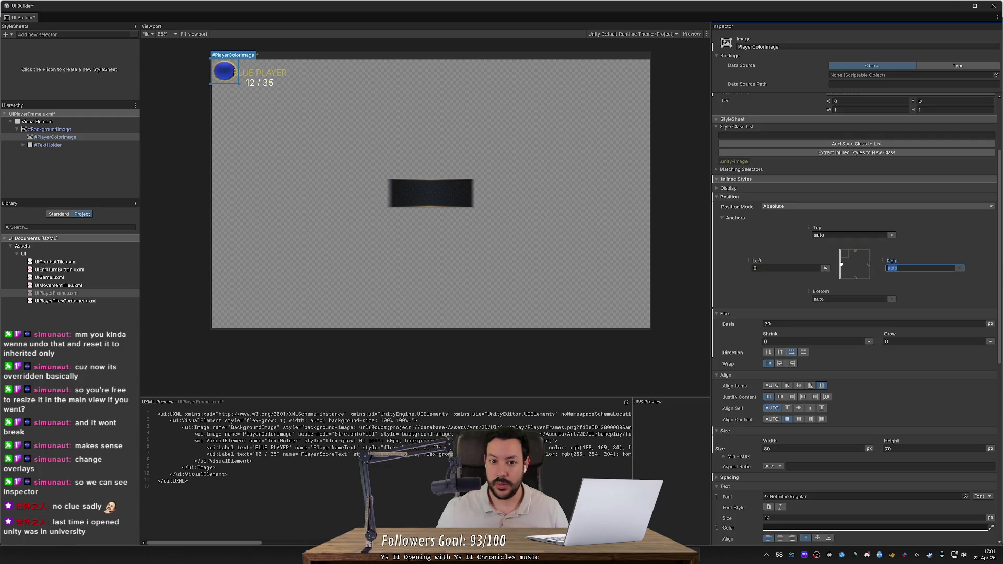
{"action": "type", "text": "50"}
{"action": "key", "text": "Return"}
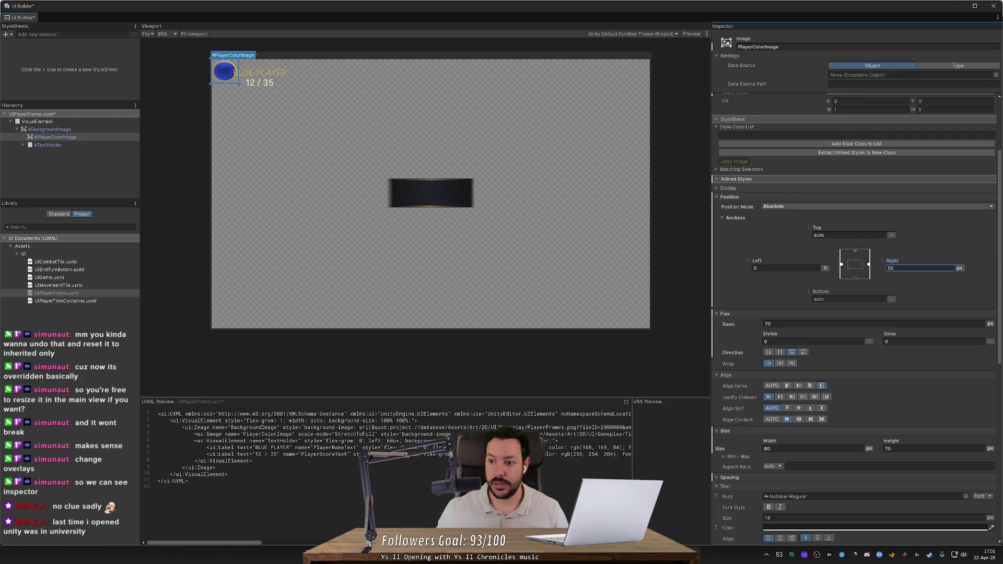
{"action": "left_click", "coordinate": [960, 268]}
{"action": "left_click", "coordinate": [965, 285]}
Reset the left anchor to auto so the circle sits back at the top centre.
{"action": "left_click", "coordinate": [786, 268]}
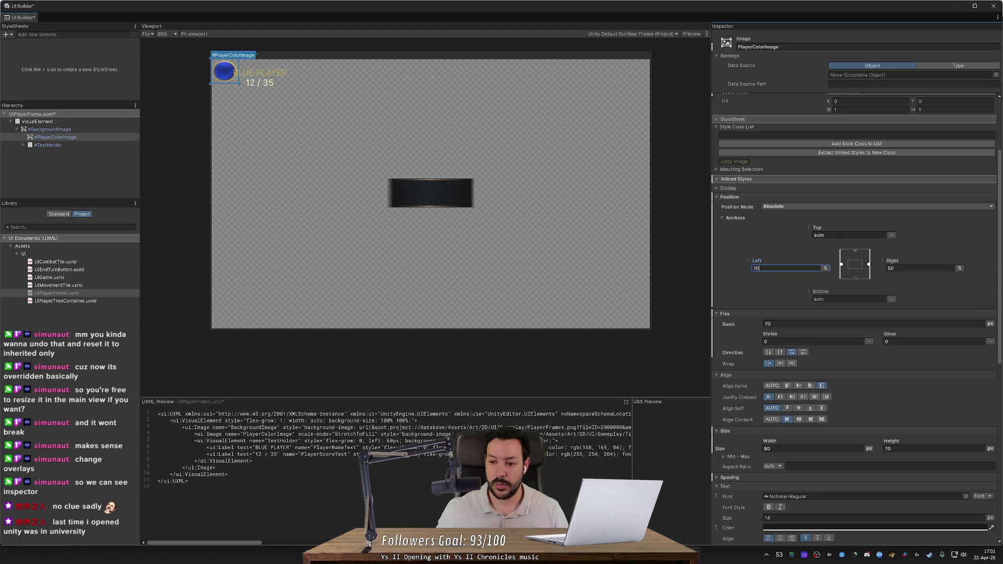
{"action": "type", "text": "00"}
{"action": "left_click", "coordinate": [888, 268]}
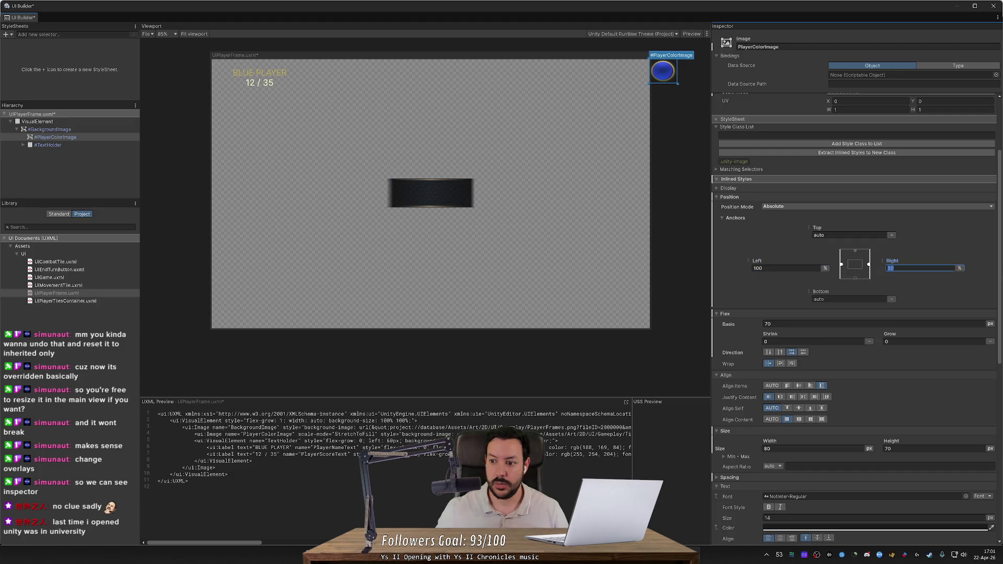
{"action": "type", "text": "-"}
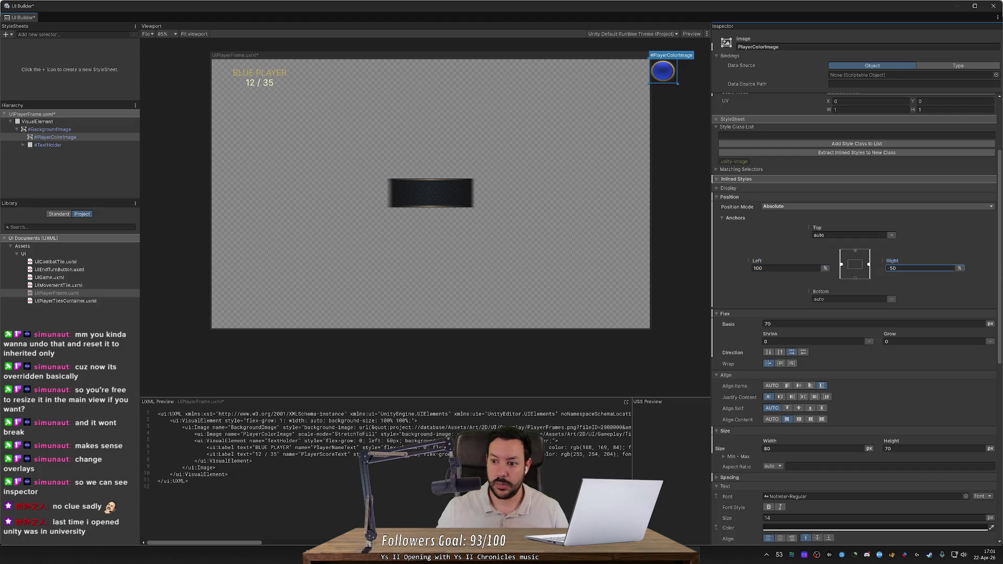
{"action": "left_click", "coordinate": [842, 265]}
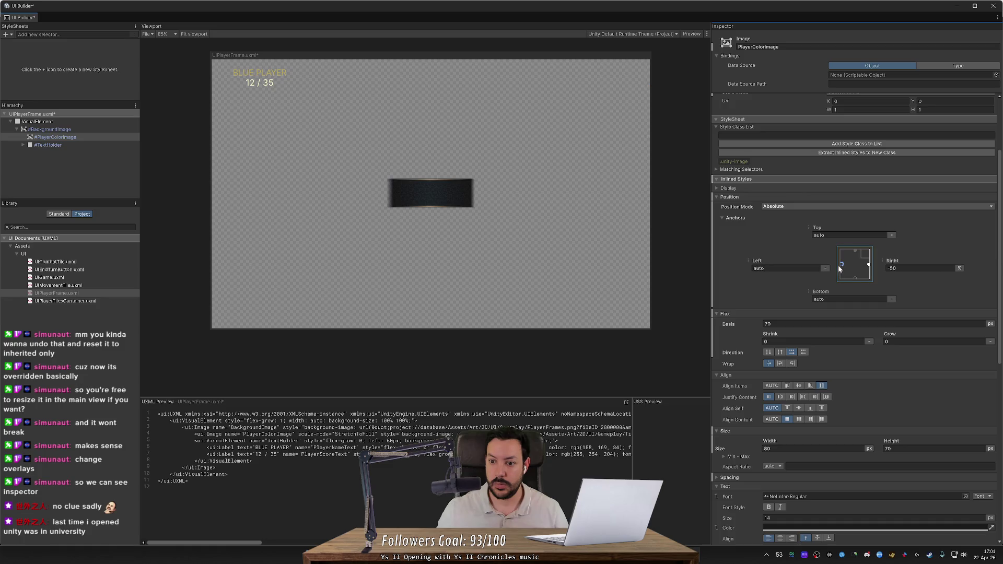
{"action": "left_click_drag", "start_coordinate": [891, 264], "coordinate": [932, 266]}
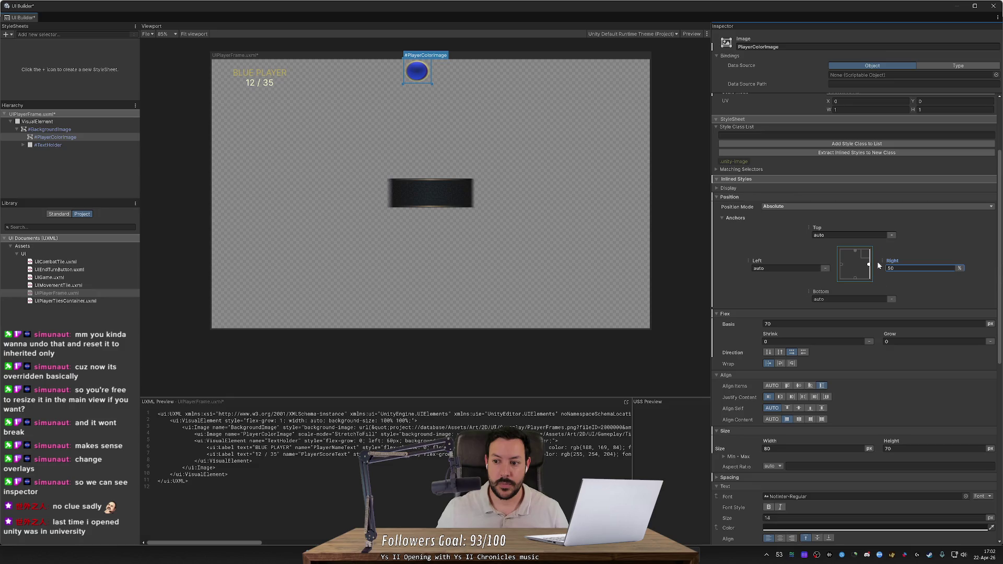
{"action": "left_click", "coordinate": [833, 207]}
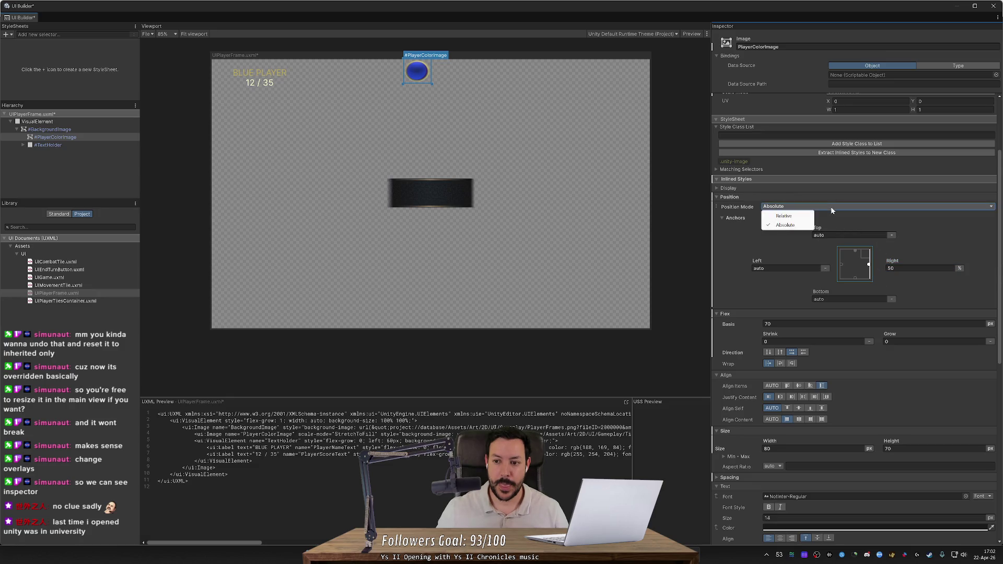
Make the circle Relative with a -39% Right offset and shorten the canvas to a strip.
{"action": "left_click", "coordinate": [783, 216]}
{"action": "left_click_drag", "start_coordinate": [894, 263], "coordinate": [857, 260]}
{"action": "mouse_move", "coordinate": [652, 328]}
{"action": "left_mouse_down"}
{"action": "mouse_move", "coordinate": [627, 119]}
{"action": "mouse_move", "coordinate": [656, 113]}
{"action": "mouse_move", "coordinate": [377, 130]}
{"action": "mouse_move", "coordinate": [646, 141]}
{"action": "mouse_move", "coordinate": [577, 158]}
{"action": "mouse_move", "coordinate": [584, 323]}
{"action": "left_mouse_up"}
{"action": "scroll", "coordinate": [575, 141], "scroll_direction": "up", "scroll_amount": 1}
{"action": "scroll", "coordinate": [555, 328], "scroll_direction": "down", "scroll_amount": 2}
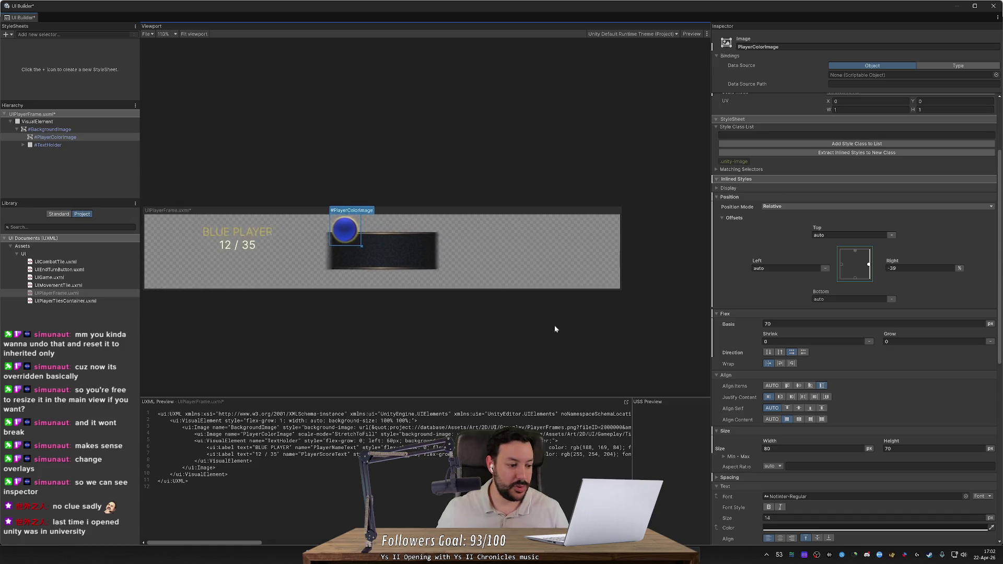
{"action": "scroll", "coordinate": [554, 329], "scroll_direction": "up", "scroll_amount": 1}
{"action": "left_click_drag", "start_coordinate": [555, 329], "coordinate": [556, 259]}
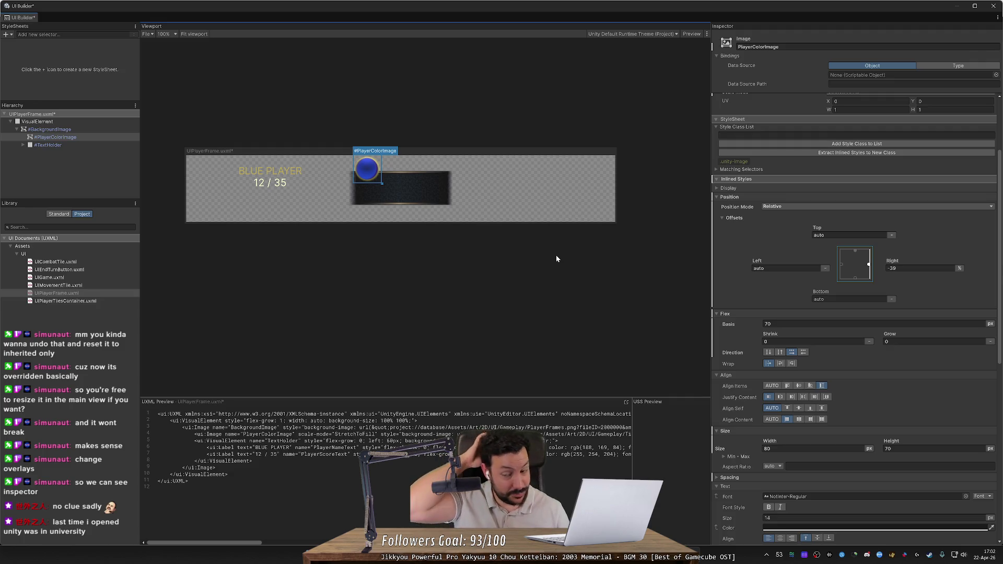
{"action": "scroll", "coordinate": [733, 271], "scroll_direction": "down", "scroll_amount": 1}
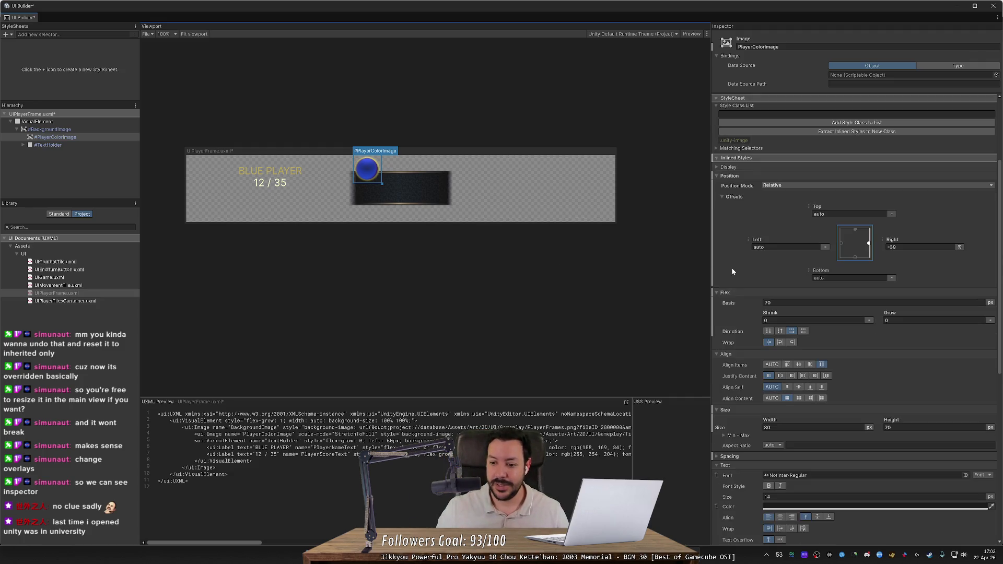
{"action": "scroll", "coordinate": [732, 269], "scroll_direction": "down", "scroll_amount": 5}
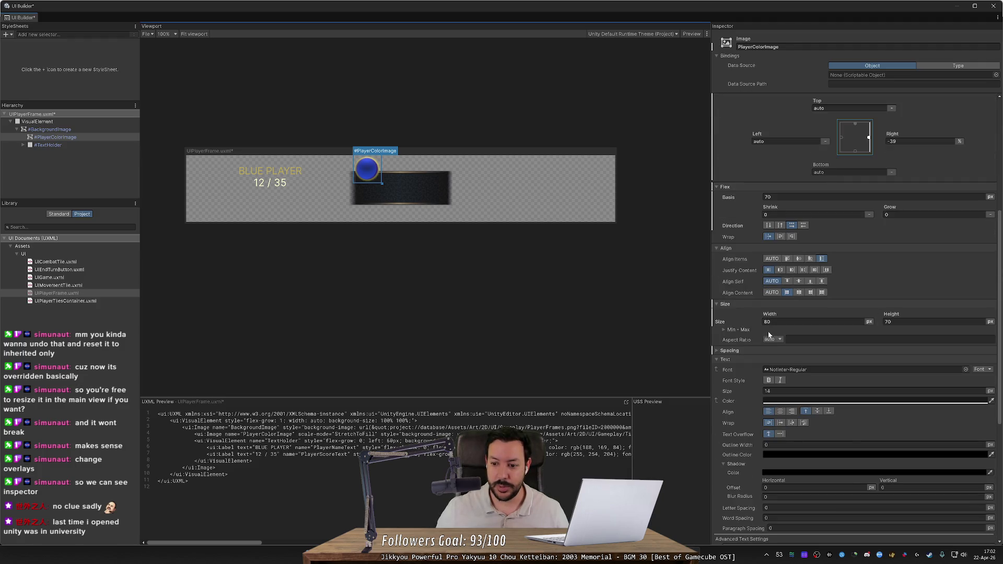
{"action": "scroll", "coordinate": [815, 324], "scroll_direction": "down", "scroll_amount": 3}
Zero PlayerColorImage's width and height, then switch both size units to auto.
{"action": "left_click", "coordinate": [773, 258]}
{"action": "type", "text": "0"}
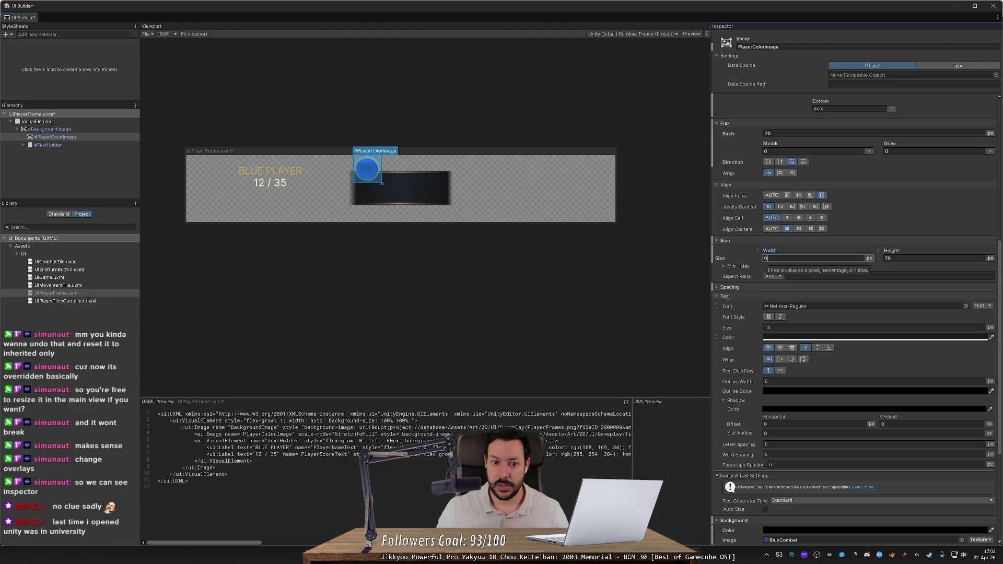
{"action": "key", "text": "Tab"}
{"action": "type", "text": "0"}
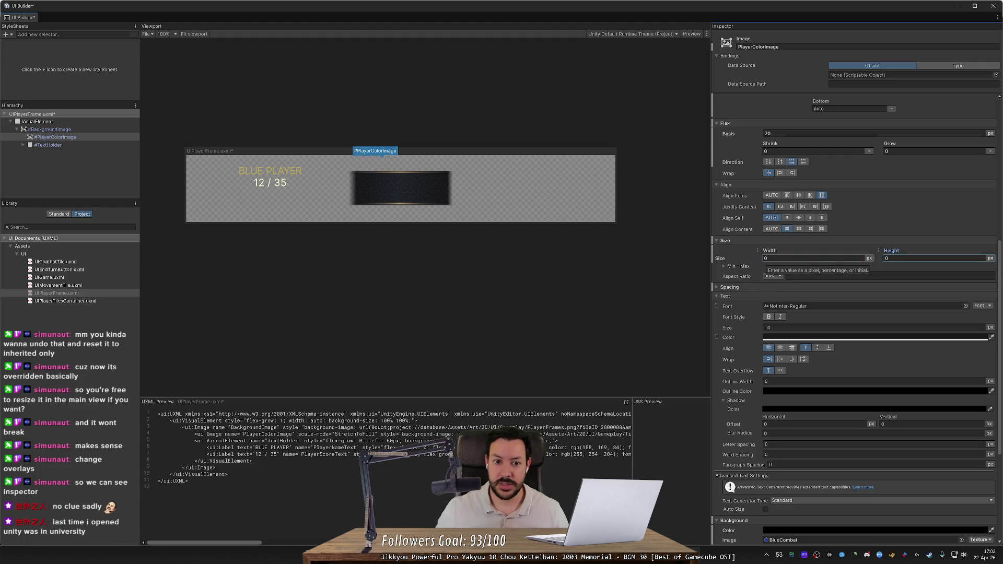
{"action": "left_click", "coordinate": [884, 259]}
{"action": "left_click", "coordinate": [990, 258]}
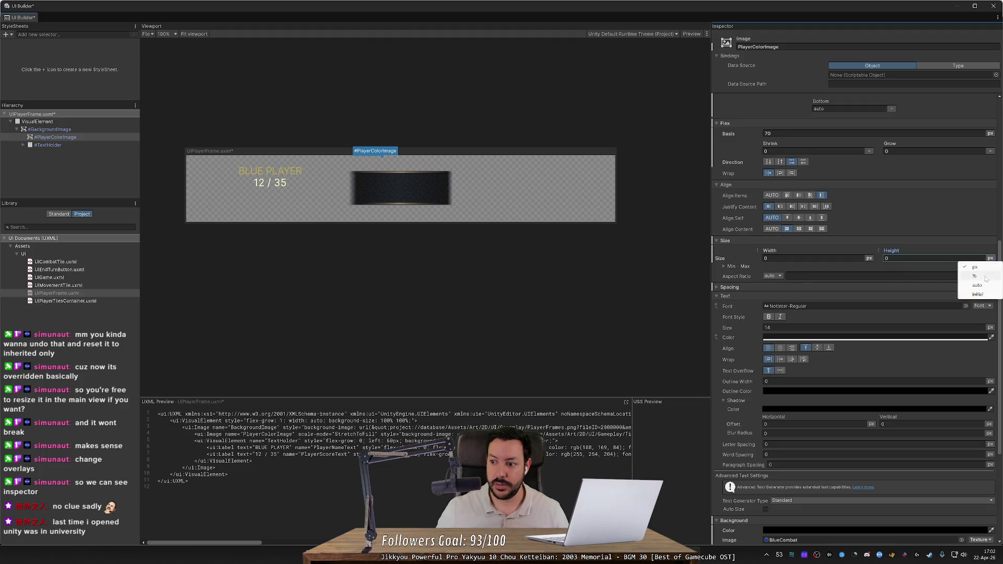
{"action": "left_click", "coordinate": [969, 275]}
{"action": "left_click", "coordinate": [870, 258]}
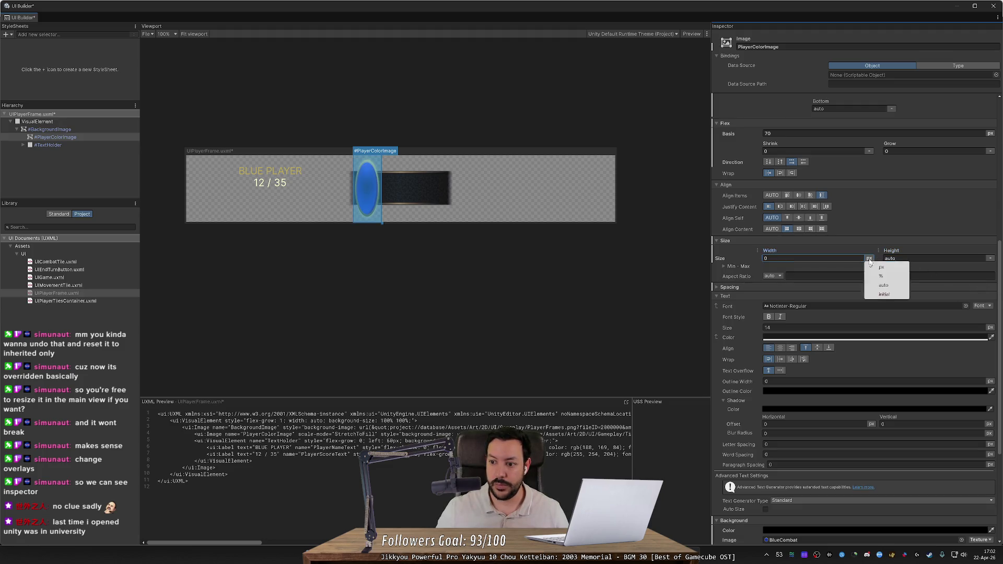
{"action": "left_click", "coordinate": [891, 275]}
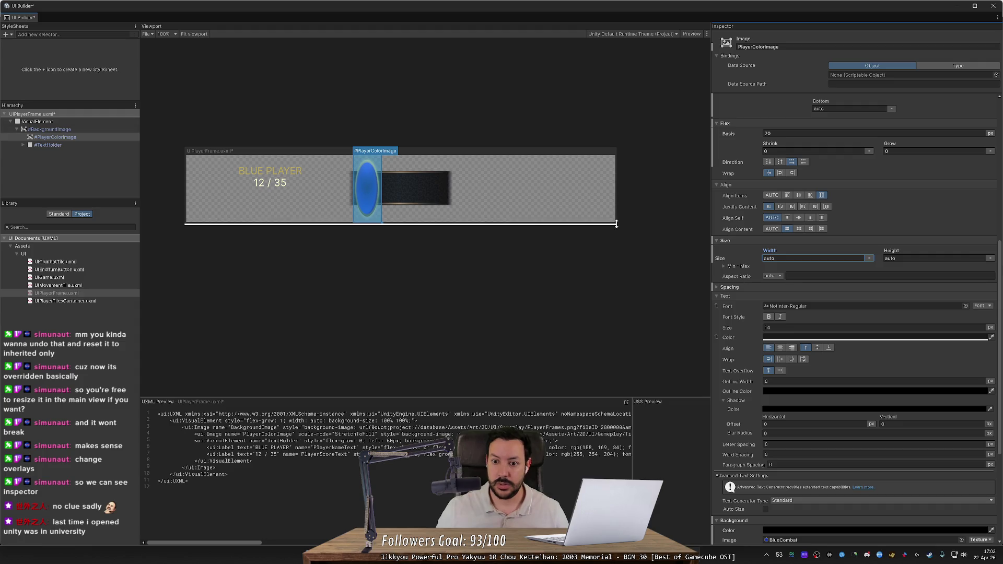
Give the circle a 70 px height and reshape the canvas narrower and taller.
{"action": "left_click_drag", "start_coordinate": [616, 225], "coordinate": [583, 275]}
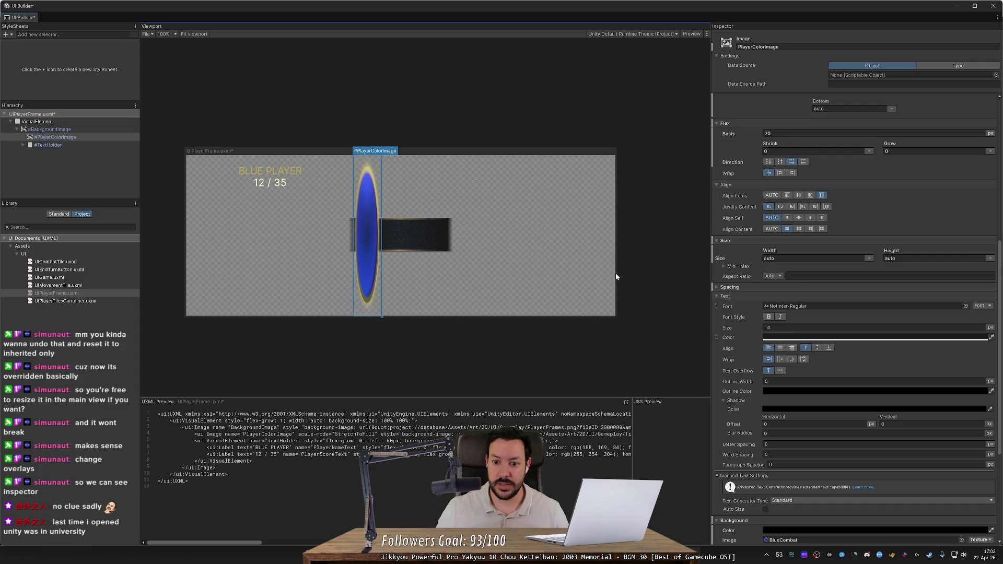
{"action": "mouse_move", "coordinate": [618, 272]}
{"action": "left_mouse_down"}
{"action": "mouse_move", "coordinate": [667, 272]}
{"action": "mouse_move", "coordinate": [605, 271]}
{"action": "left_mouse_up"}
{"action": "left_click", "coordinate": [919, 258]}
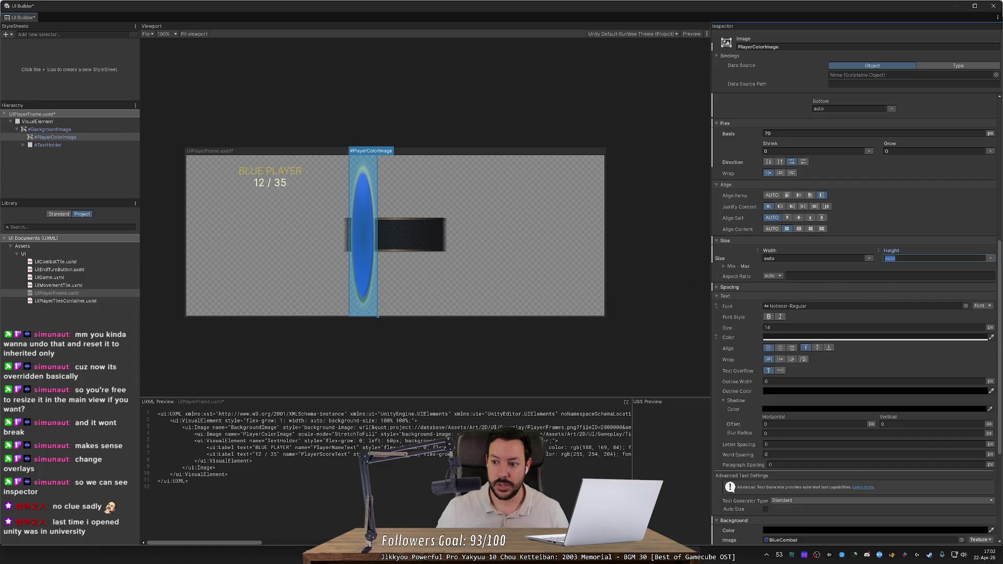
{"action": "type", "text": "70"}
{"action": "key", "text": "Return"}
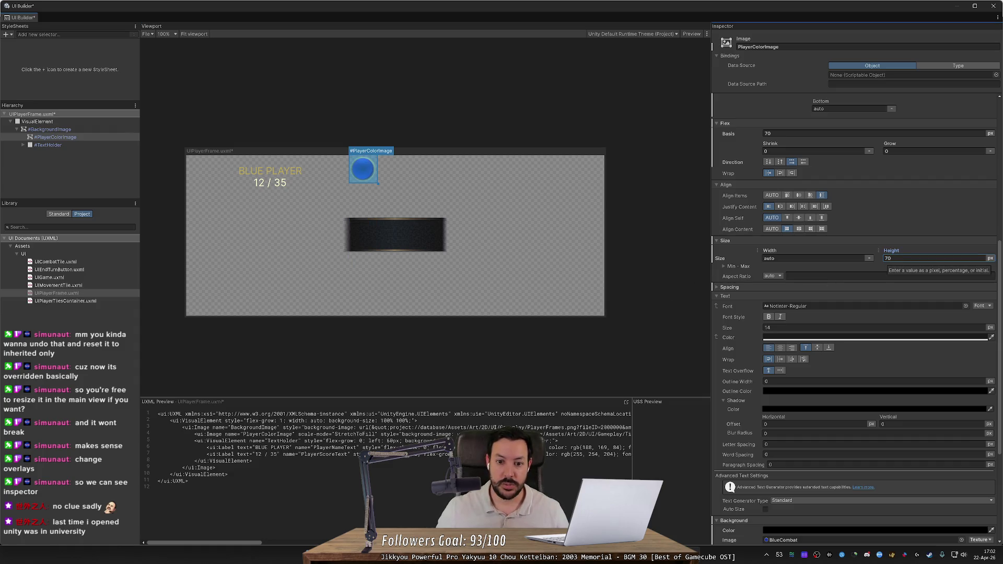
{"action": "mouse_move", "coordinate": [604, 316]}
{"action": "left_mouse_down"}
{"action": "mouse_move", "coordinate": [604, 267]}
{"action": "mouse_move", "coordinate": [589, 311]}
{"action": "mouse_move", "coordinate": [626, 309]}
{"action": "left_mouse_up"}
{"action": "mouse_move", "coordinate": [604, 273]}
{"action": "left_mouse_down"}
{"action": "mouse_move", "coordinate": [273, 280]}
{"action": "mouse_move", "coordinate": [564, 298]}
{"action": "mouse_move", "coordinate": [293, 284]}
{"action": "mouse_move", "coordinate": [371, 290]}
{"action": "mouse_move", "coordinate": [278, 295]}
{"action": "mouse_move", "coordinate": [515, 294]}
{"action": "mouse_move", "coordinate": [381, 294]}
{"action": "mouse_move", "coordinate": [456, 296]}
{"action": "left_mouse_up"}
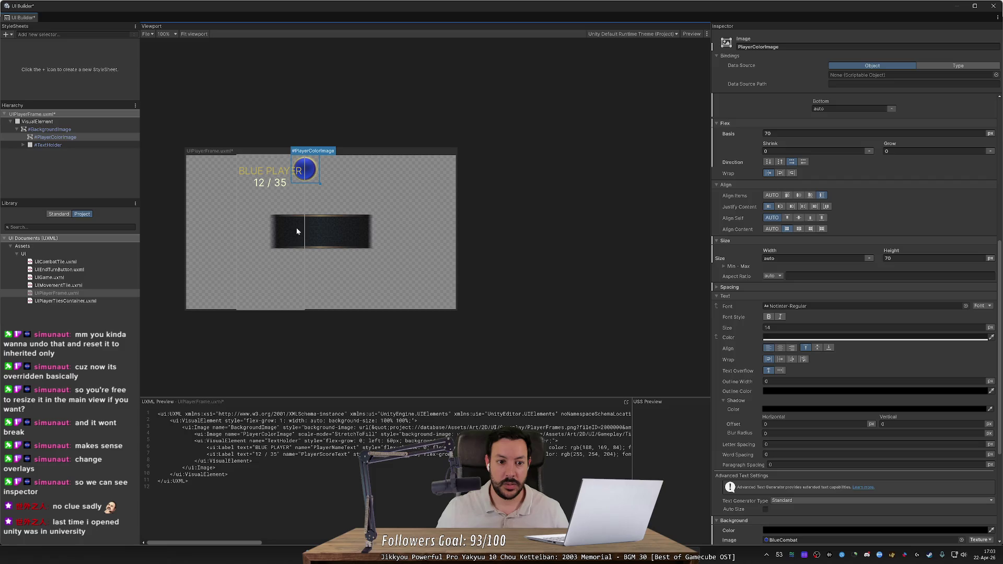
{"action": "left_click", "coordinate": [75, 130]}
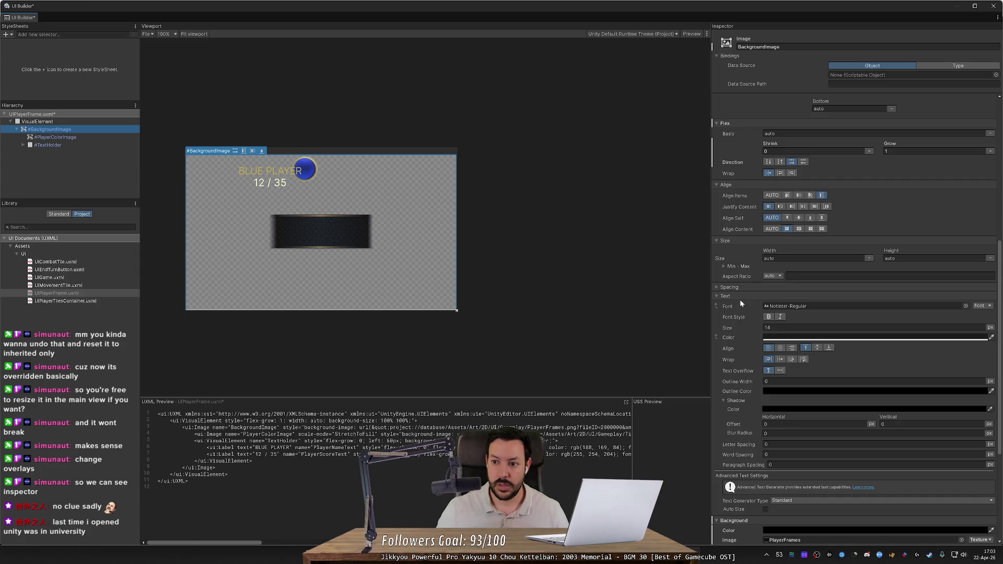
{"action": "left_click", "coordinate": [935, 151]}
{"action": "type", "text": "0"}
{"action": "key", "text": "Return"}
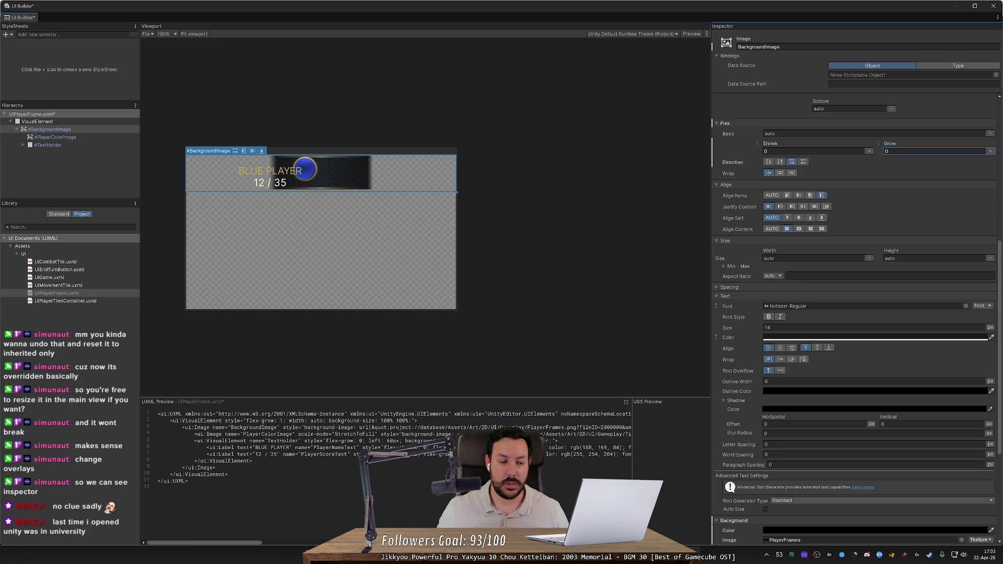
{"action": "mouse_move", "coordinate": [455, 310]}
{"action": "left_mouse_down"}
{"action": "mouse_move", "coordinate": [455, 206]}
{"action": "mouse_move", "coordinate": [472, 343]}
{"action": "left_mouse_up"}
{"action": "mouse_move", "coordinate": [462, 276]}
{"action": "left_mouse_down"}
{"action": "mouse_move", "coordinate": [544, 292]}
{"action": "mouse_move", "coordinate": [480, 314]}
{"action": "left_mouse_up"}
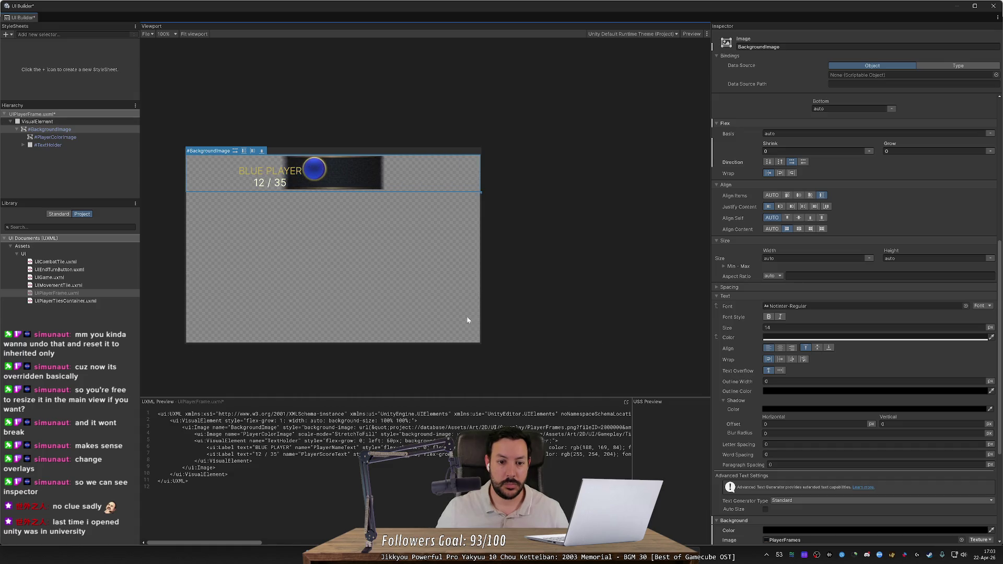
{"action": "mouse_move", "coordinate": [409, 146]}
{"action": "left_mouse_down"}
{"action": "mouse_move", "coordinate": [397, 265]}
{"action": "mouse_move", "coordinate": [397, 156]}
{"action": "left_mouse_up"}
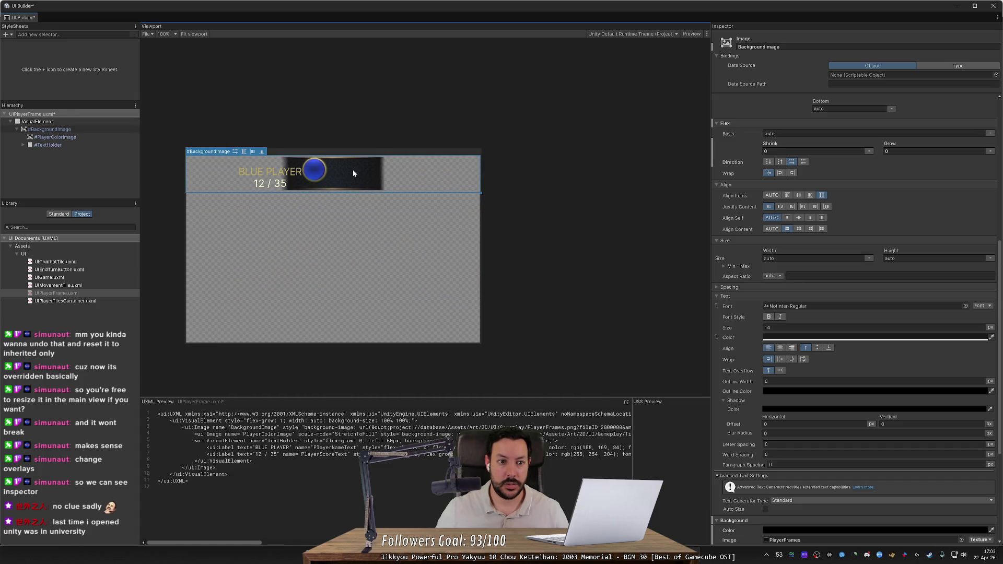
{"action": "left_click", "coordinate": [319, 173]}
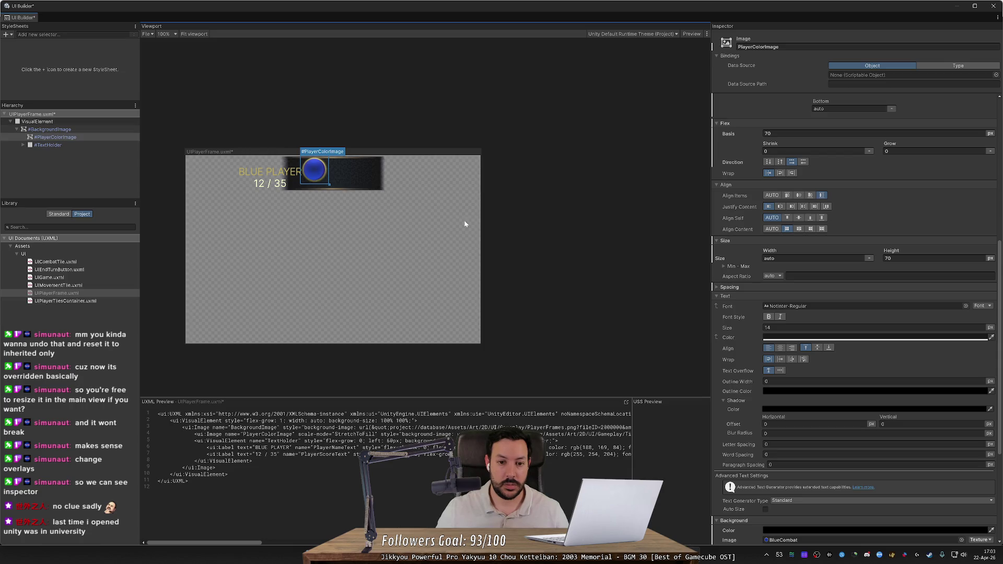
{"action": "left_click", "coordinate": [73, 138]}
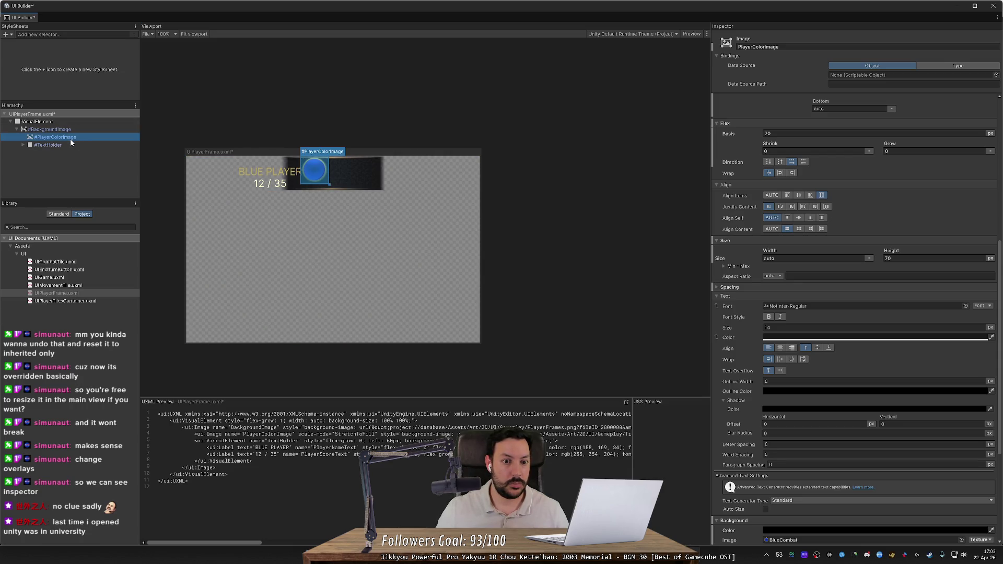
{"action": "left_click", "coordinate": [71, 128]}
{"action": "left_click", "coordinate": [68, 137]}
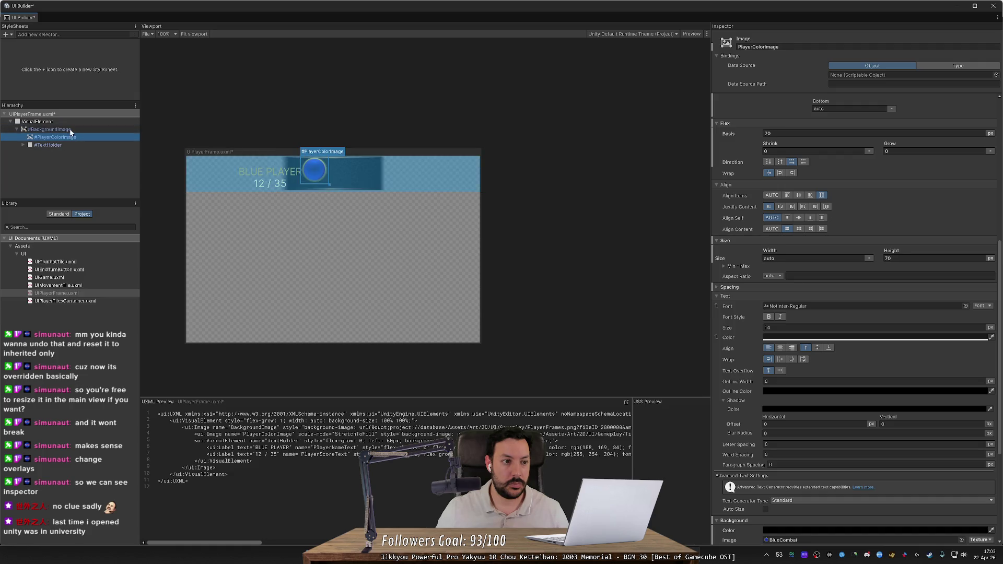
{"action": "left_click", "coordinate": [52, 129]}
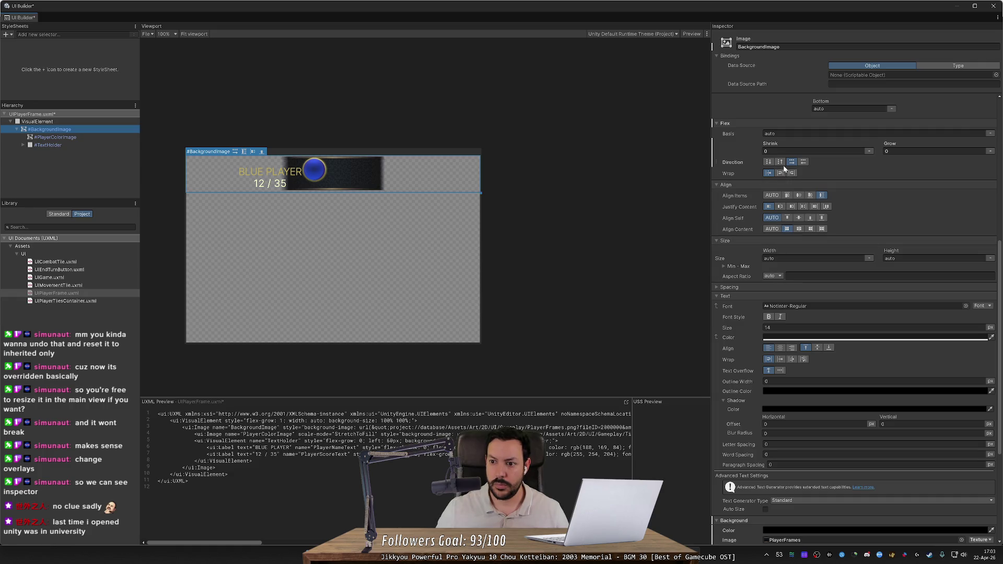
{"action": "left_click", "coordinate": [768, 162]}
{"action": "left_click", "coordinate": [803, 161]}
{"action": "left_click", "coordinate": [792, 162]}
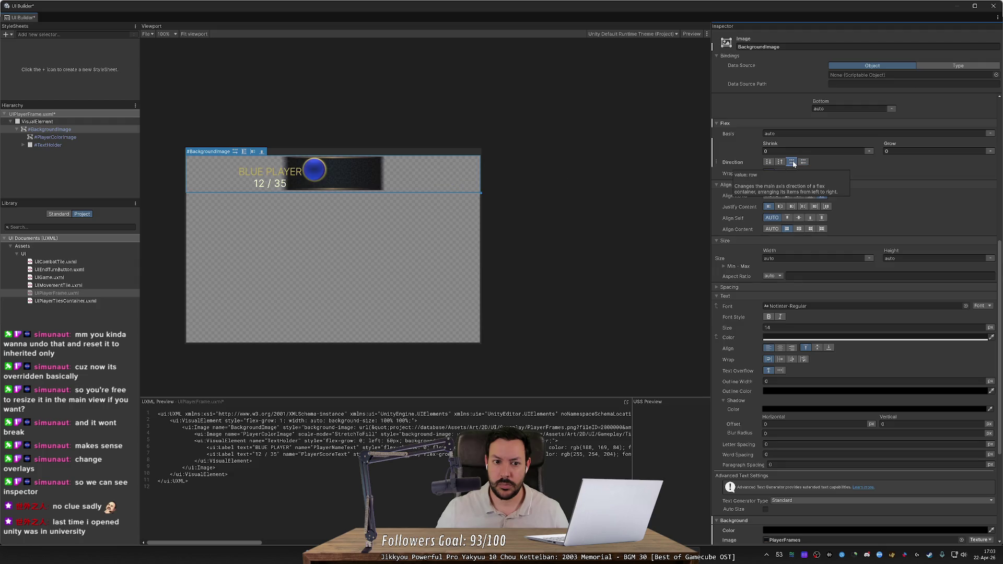
{"action": "left_click", "coordinate": [315, 170]}
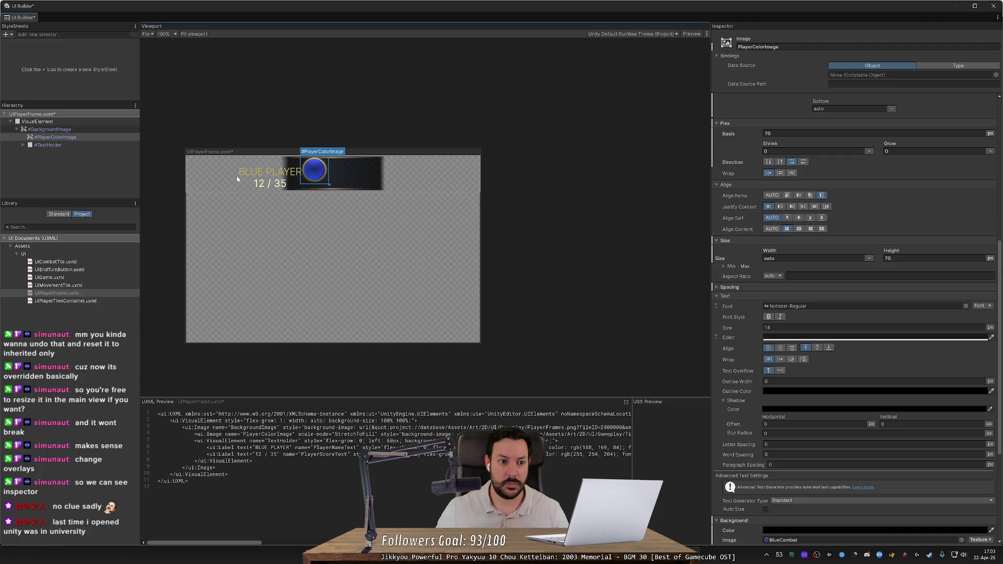
{"action": "left_click", "coordinate": [269, 172]}
{"action": "left_click", "coordinate": [62, 145]}
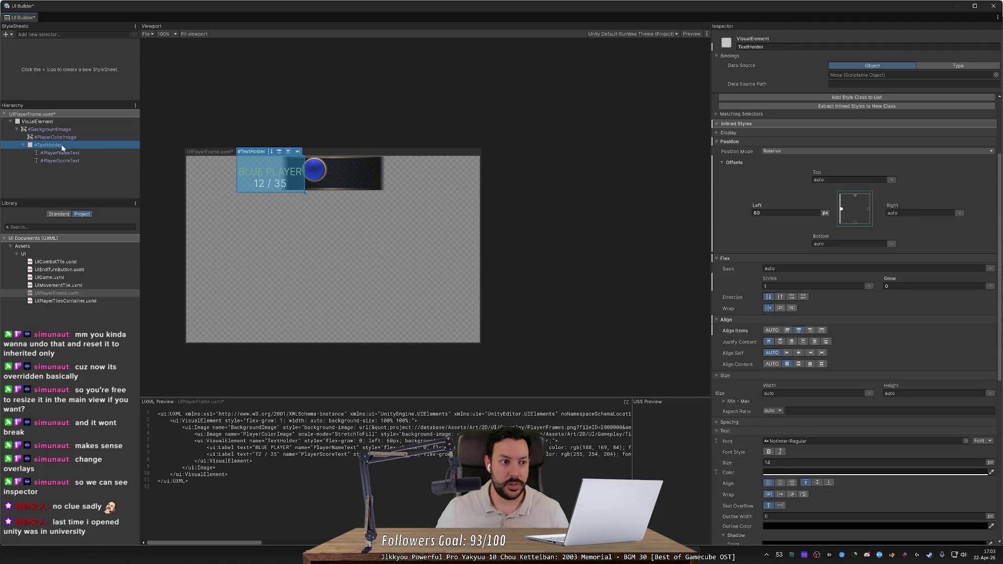
{"action": "left_click", "coordinate": [312, 175]}
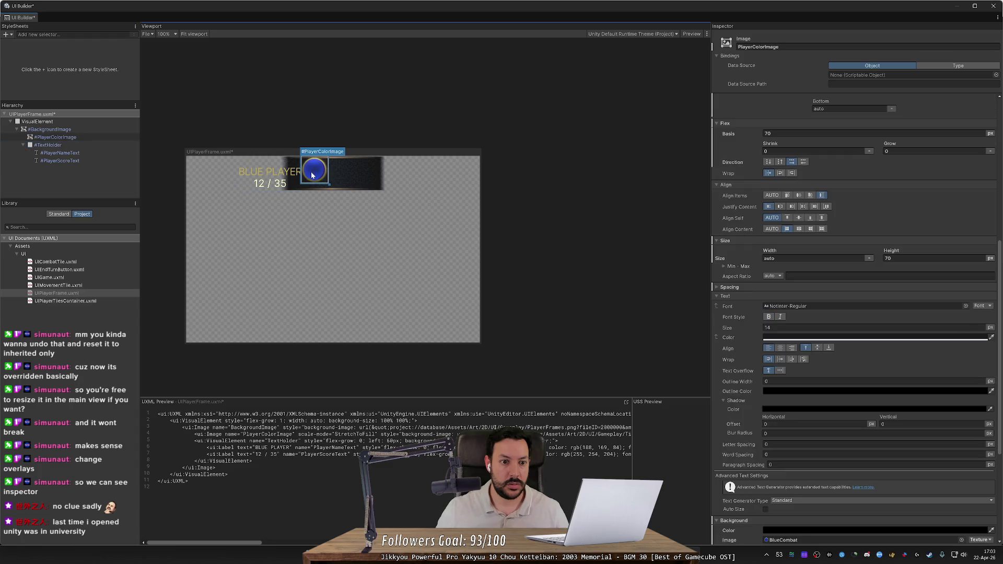
{"action": "left_click", "coordinate": [24, 145]}
{"action": "mouse_move", "coordinate": [53, 137]}
{"action": "left_mouse_down"}
{"action": "mouse_move", "coordinate": [59, 148]}
{"action": "mouse_move", "coordinate": [64, 133]}
{"action": "left_mouse_up"}
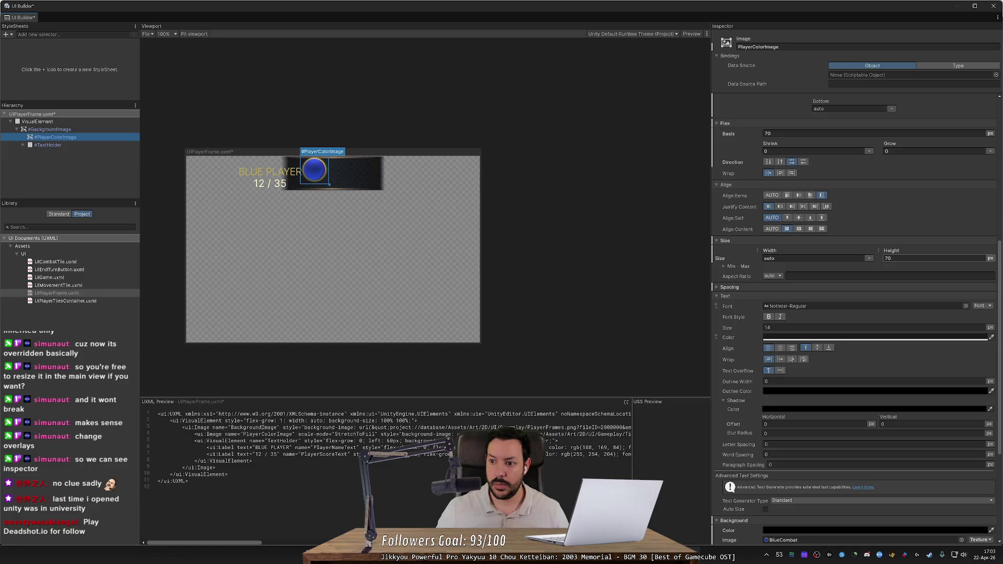
Set PlayerColorImage's Position Right offset to 0.
{"action": "scroll", "coordinate": [864, 247], "scroll_direction": "up", "scroll_amount": 1}
{"action": "double_click", "coordinate": [919, 99]}
{"action": "type", "text": "0"}
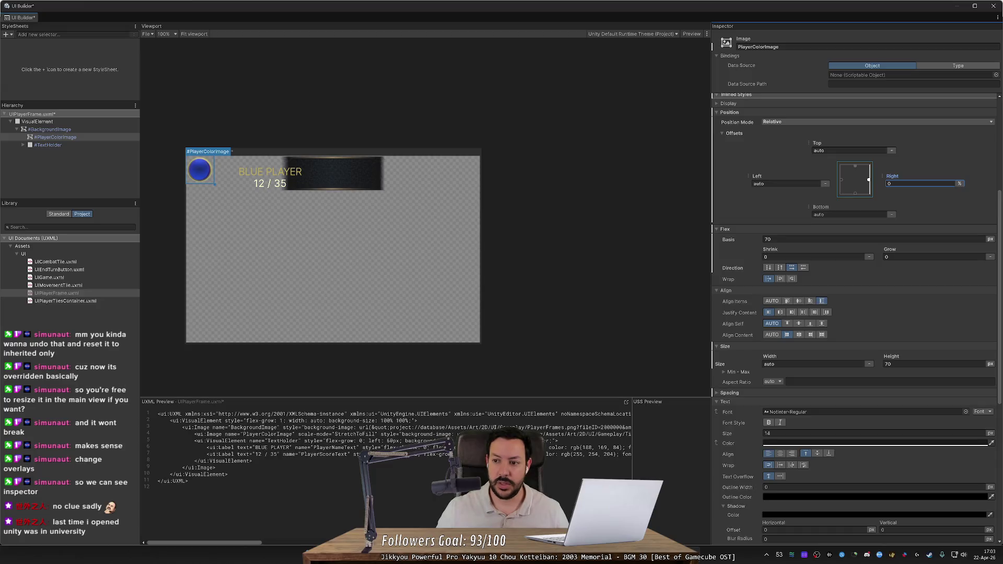
{"action": "scroll", "coordinate": [818, 205], "scroll_direction": "up", "scroll_amount": 4}
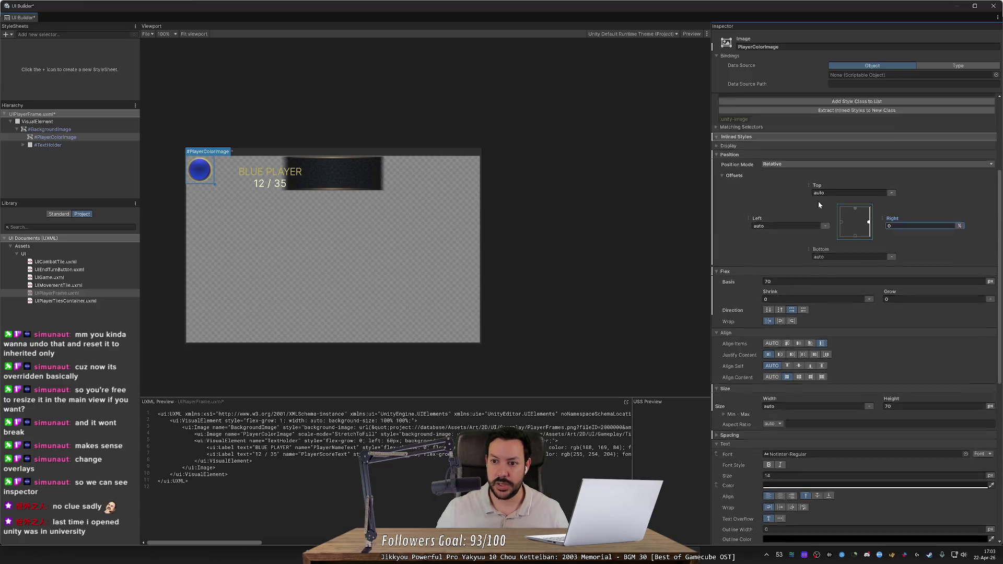
{"action": "scroll", "coordinate": [818, 202], "scroll_direction": "down", "scroll_amount": 12}
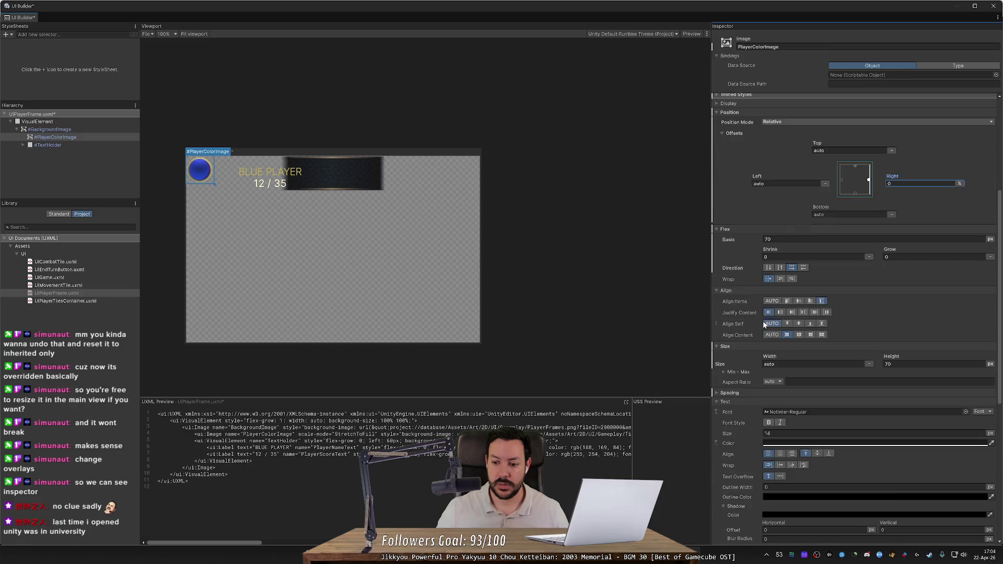
{"action": "scroll", "coordinate": [726, 501], "scroll_direction": "down", "scroll_amount": 4}
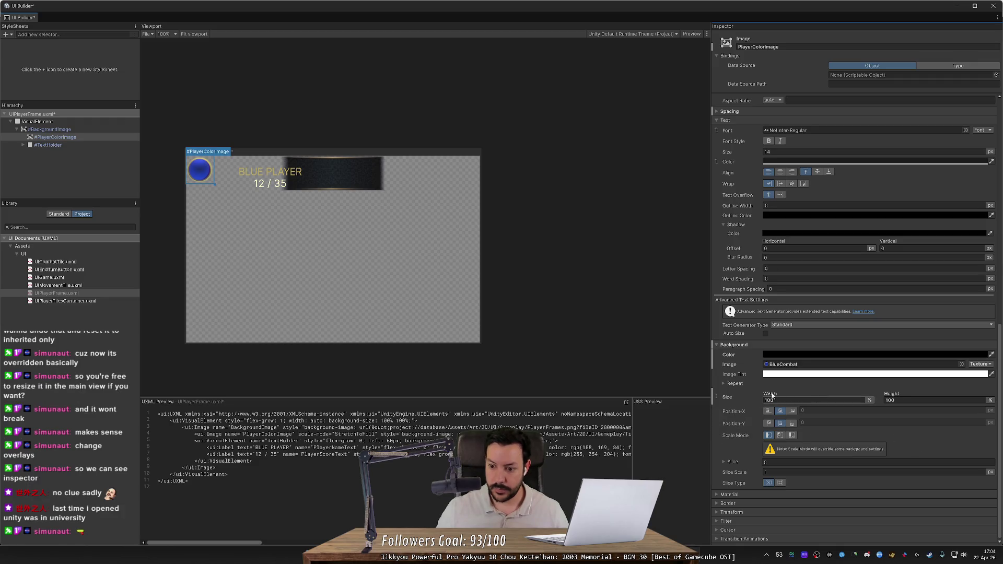
Set the circle's Background Size width to 80 px and its height unit to px.
{"action": "left_click_drag", "start_coordinate": [796, 396], "coordinate": [807, 396]}
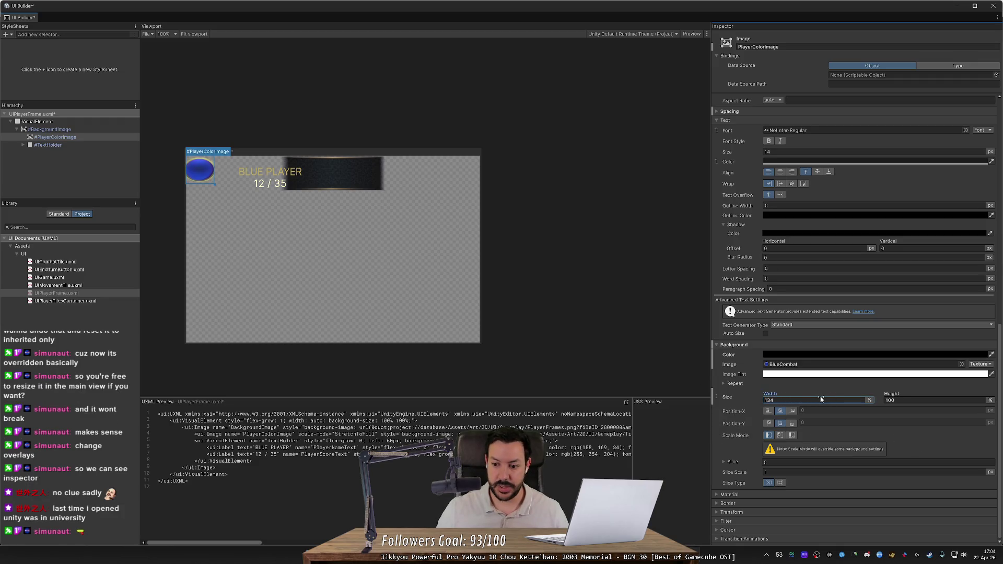
{"action": "left_click", "coordinate": [869, 400]}
{"action": "left_click", "coordinate": [883, 409]}
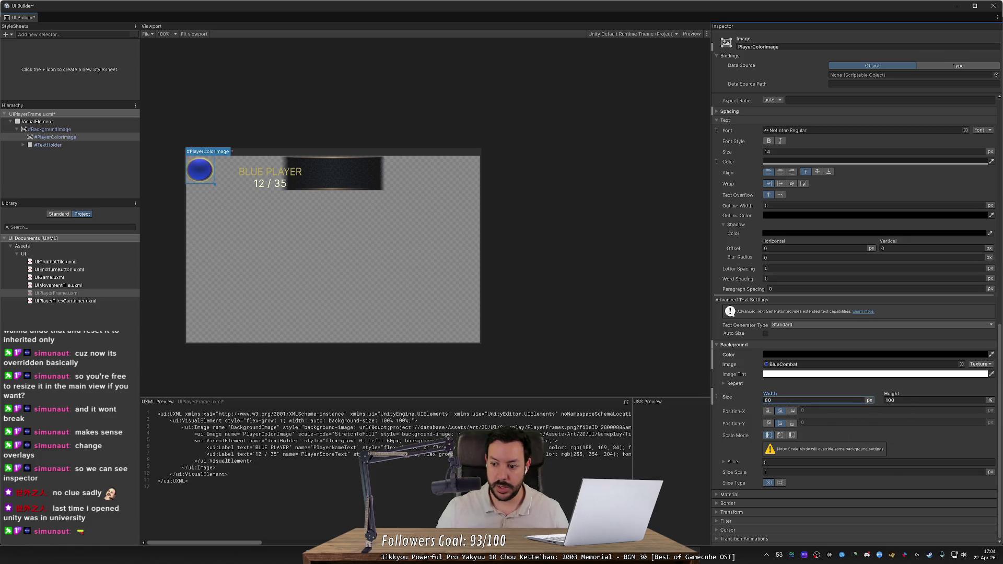
{"action": "left_click", "coordinate": [903, 399]}
{"action": "type", "text": "70"}
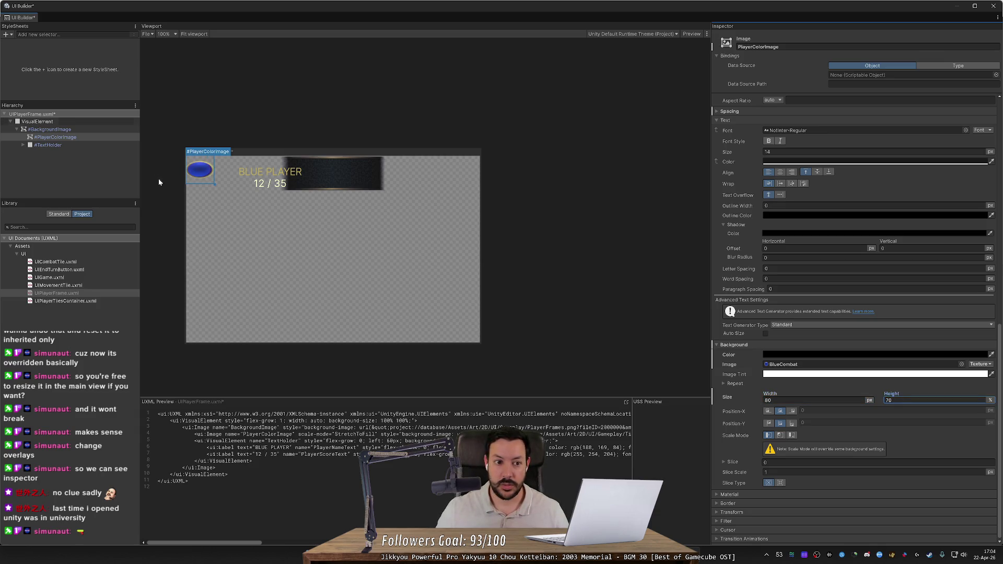
{"action": "left_click", "coordinate": [215, 183]}
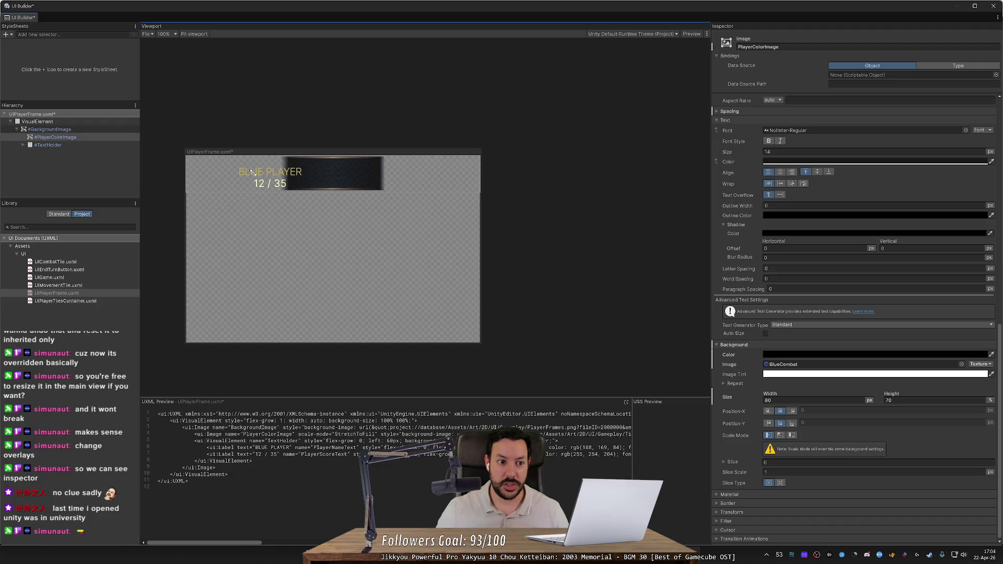
{"action": "left_click", "coordinate": [909, 400]}
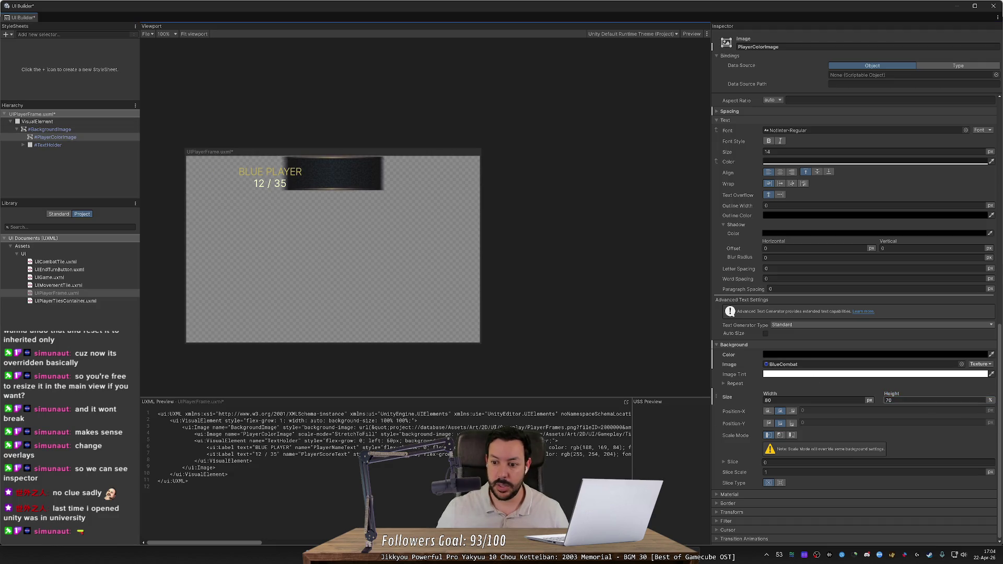
{"action": "left_click", "coordinate": [990, 400]}
{"action": "left_click", "coordinate": [976, 409]}
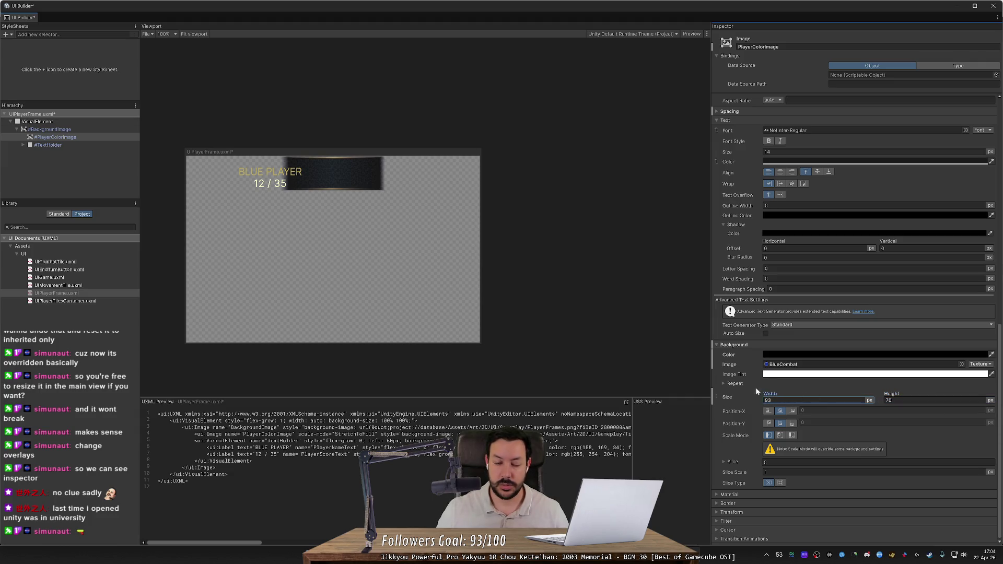
Re-enter the background image height in pixels and reselect PlayerColorImage.
{"action": "left_click", "coordinate": [495, 305]}
{"action": "key", "text": "ctrl+z"}
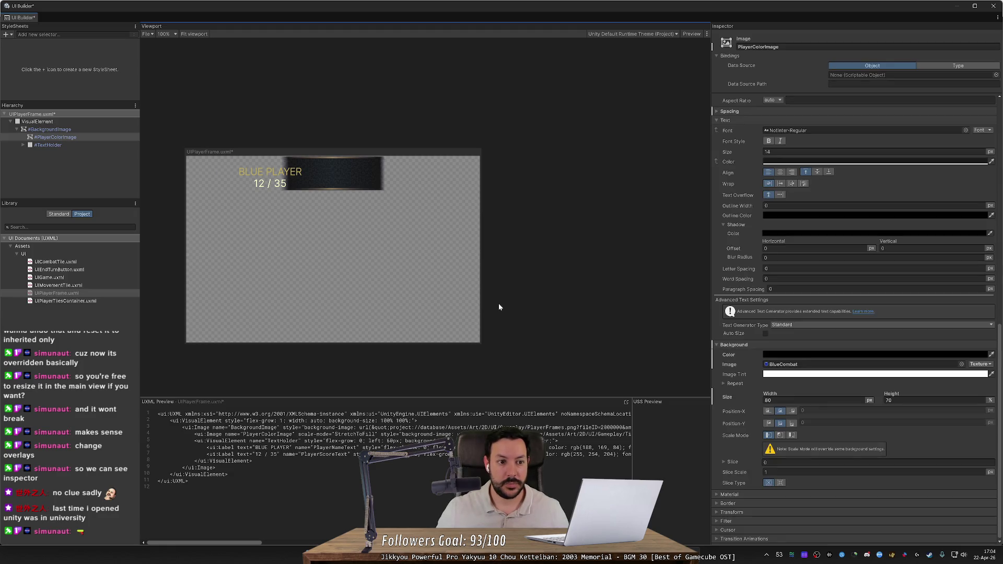
{"action": "key", "text": "ctrl+z"}
{"action": "left_click", "coordinate": [886, 403]}
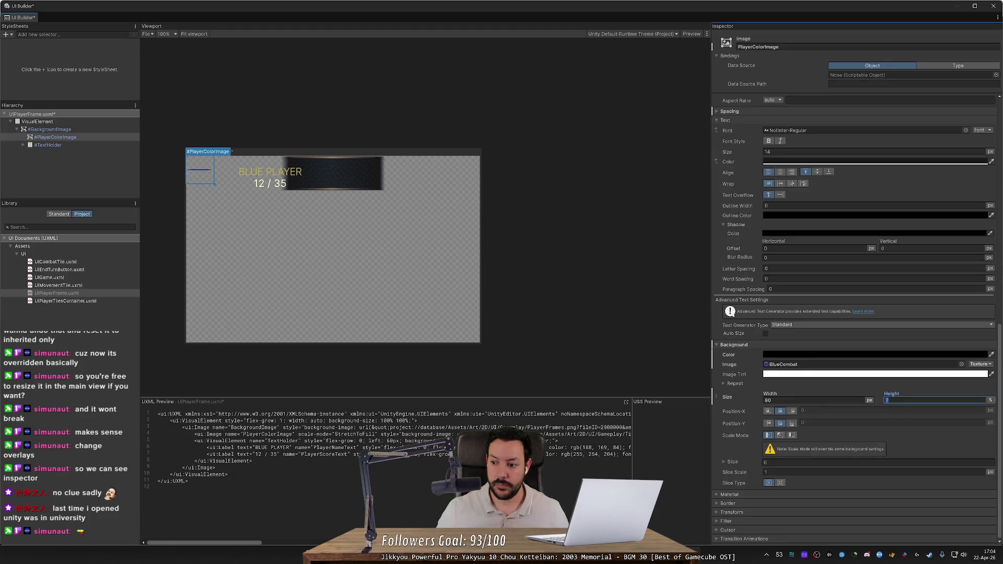
{"action": "type", "text": "100"}
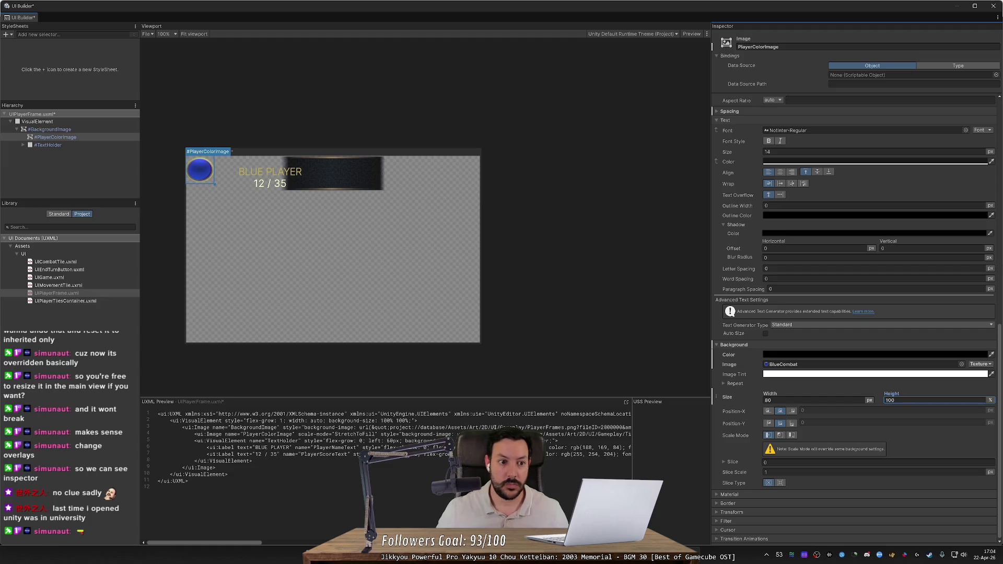
{"action": "left_click", "coordinate": [990, 401]}
{"action": "left_click", "coordinate": [975, 409]}
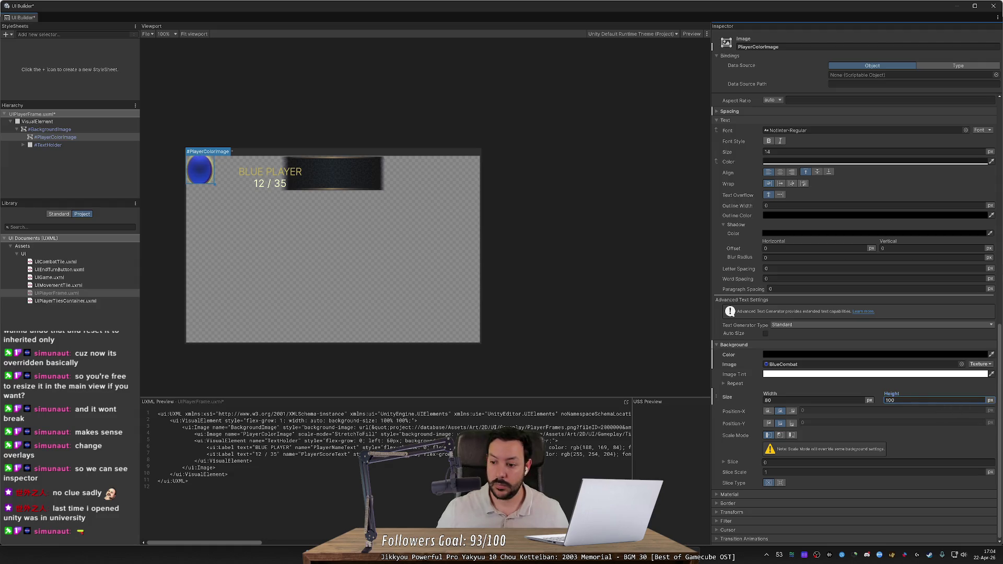
{"action": "left_click_drag", "start_coordinate": [897, 394], "coordinate": [877, 396]}
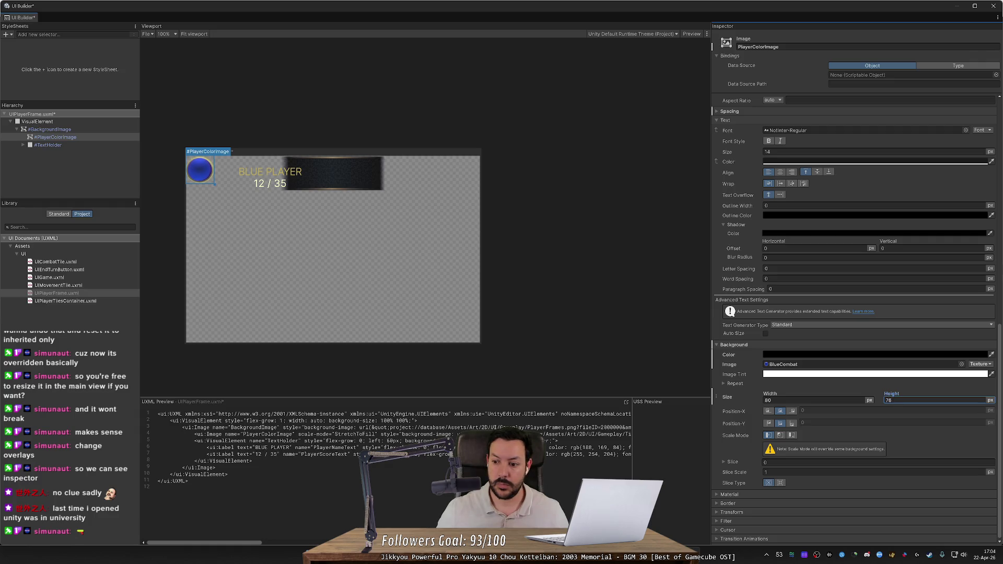
{"action": "left_click", "coordinate": [588, 358]}
{"action": "left_click", "coordinate": [197, 166]}
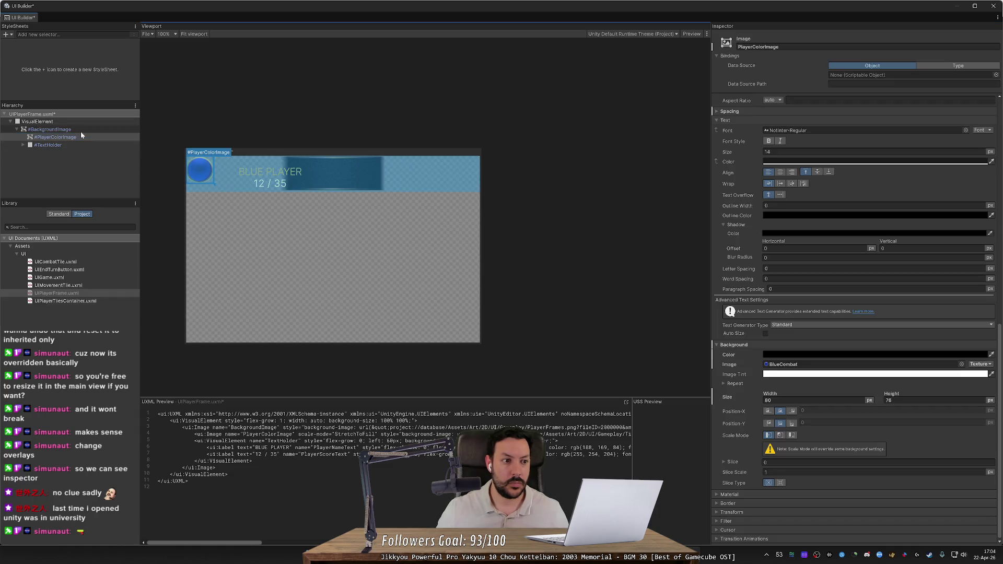
{"action": "scroll", "coordinate": [857, 313], "scroll_direction": "up", "scroll_amount": 2}
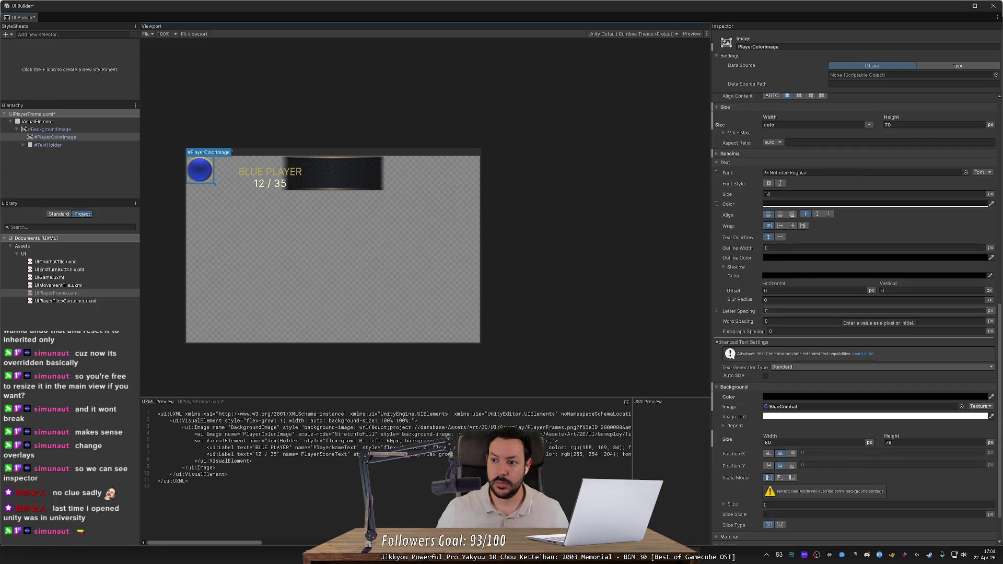
Try a 73 height on PlayerColorImage and switch the image height unit to percent.
{"action": "scroll", "coordinate": [856, 313], "scroll_direction": "up", "scroll_amount": 3}
{"action": "double_click", "coordinate": [901, 208]}
{"action": "type", "text": "73"}
{"action": "mouse_move", "coordinate": [900, 208]}
{"action": "left_mouse_down"}
{"action": "mouse_move", "coordinate": [929, 230]}
{"action": "mouse_move", "coordinate": [894, 230]}
{"action": "mouse_move", "coordinate": [909, 234]}
{"action": "mouse_move", "coordinate": [899, 238]}
{"action": "left_mouse_up"}
{"action": "scroll", "coordinate": [857, 314], "scroll_direction": "down", "scroll_amount": 4}
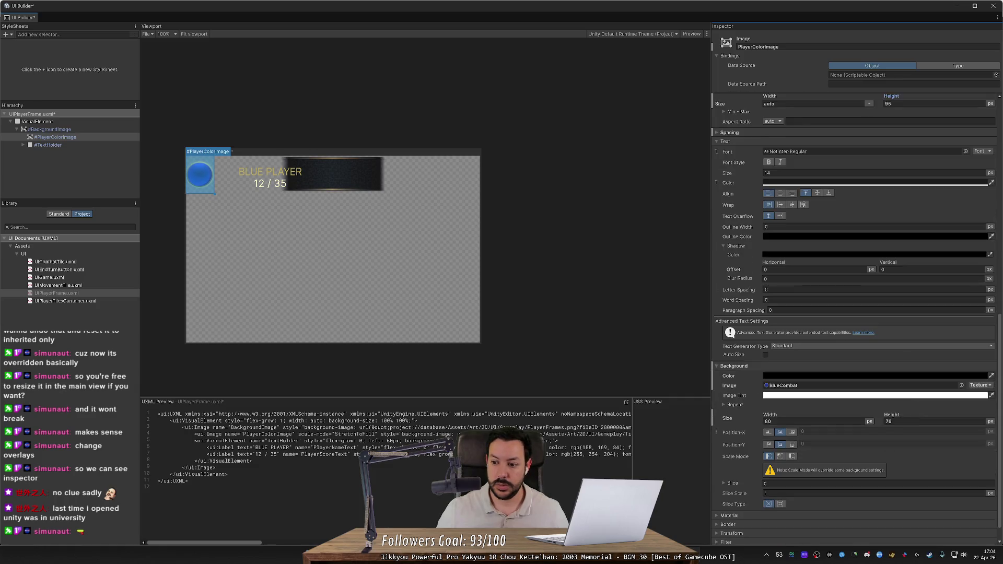
{"action": "scroll", "coordinate": [903, 444], "scroll_direction": "down", "scroll_amount": 1}
{"action": "left_click", "coordinate": [992, 402]}
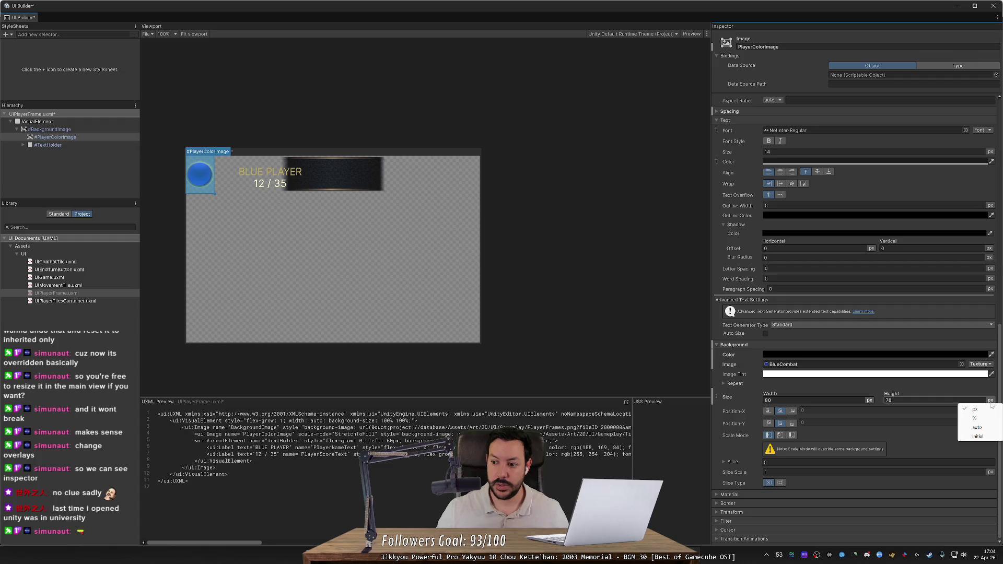
{"action": "left_click", "coordinate": [976, 419]}
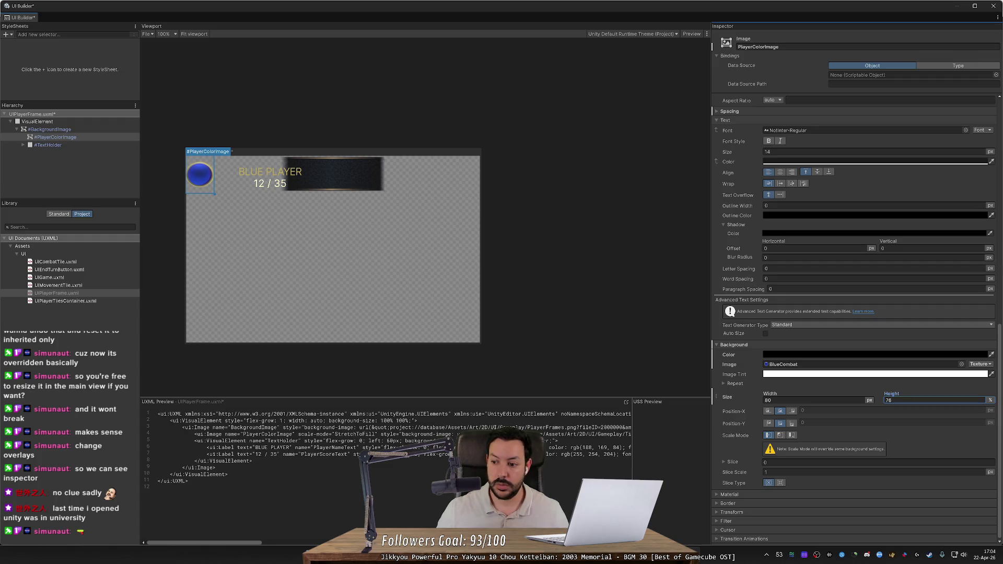
Set PlayerColorImage's Size Height to 0, then switch its unit to auto.
{"action": "scroll", "coordinate": [881, 202], "scroll_direction": "up", "scroll_amount": 4}
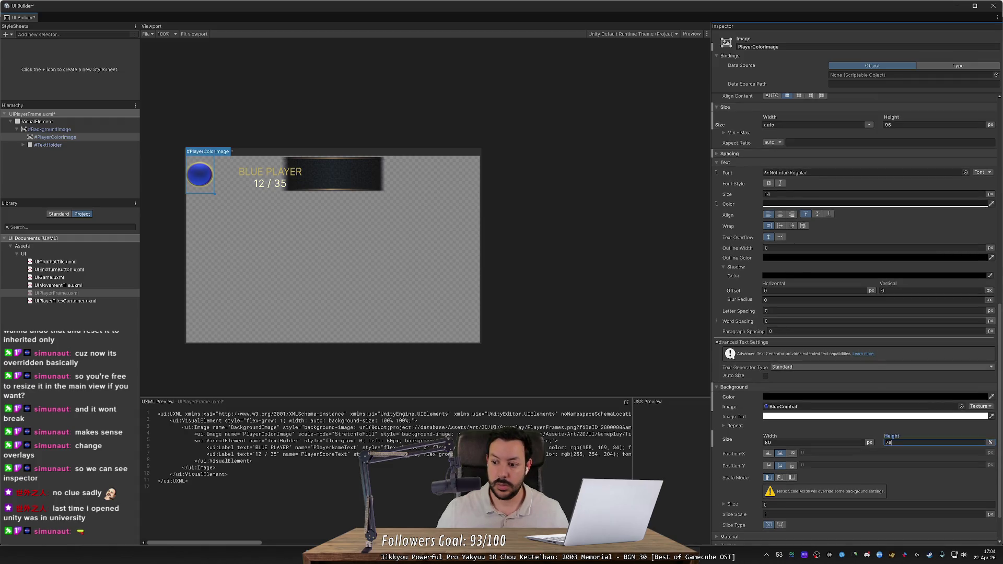
{"action": "mouse_move", "coordinate": [891, 160]}
{"action": "left_mouse_down"}
{"action": "mouse_move", "coordinate": [916, 167]}
{"action": "mouse_move", "coordinate": [907, 165]}
{"action": "left_mouse_up"}
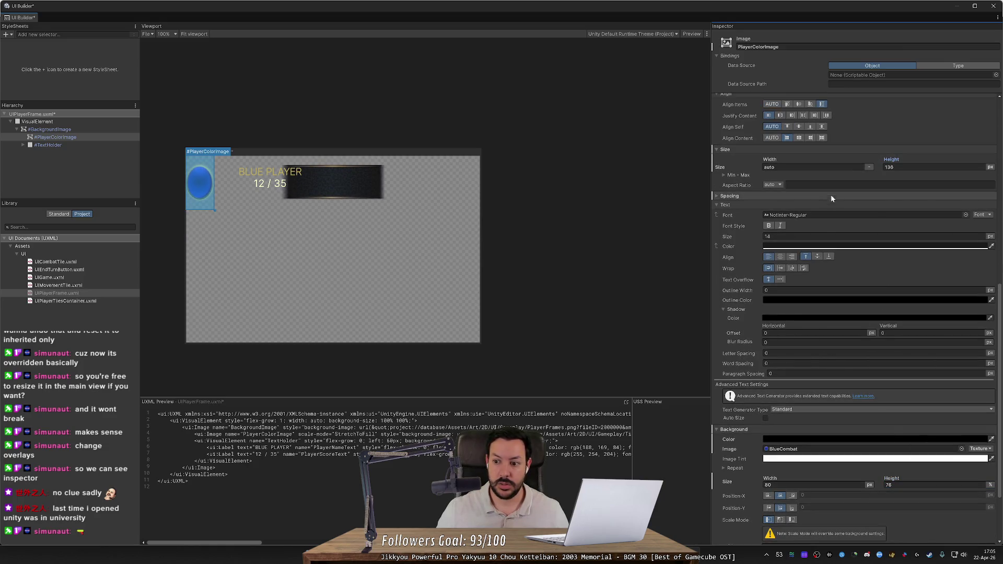
{"action": "double_click", "coordinate": [898, 167]}
{"action": "type", "text": "0"}
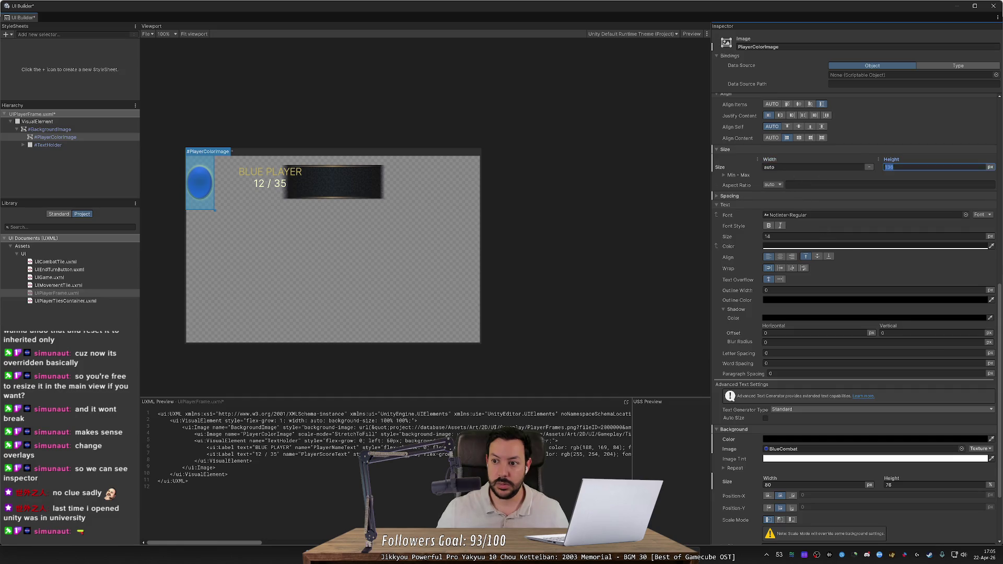
{"action": "key", "text": "Return"}
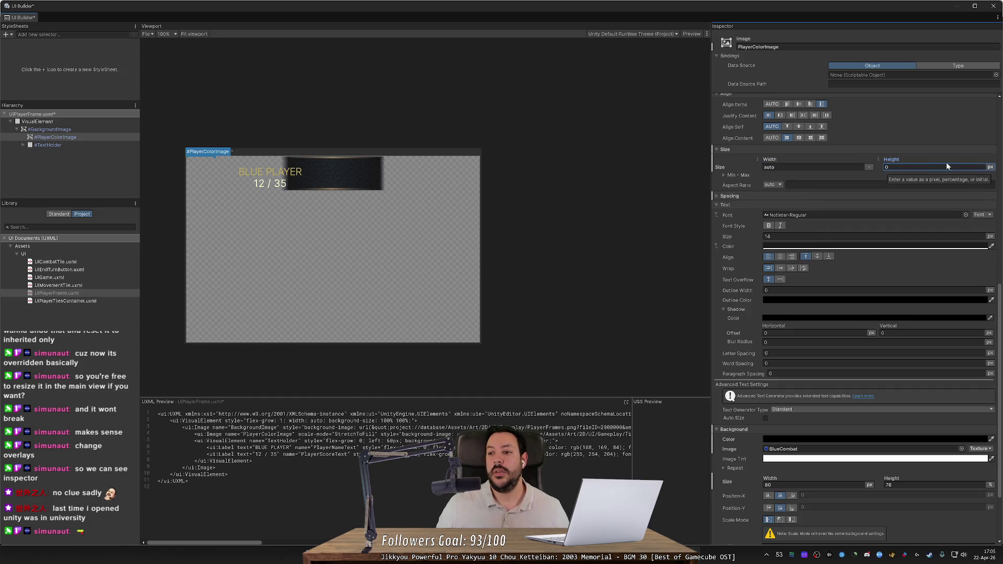
{"action": "left_click", "coordinate": [990, 167]}
{"action": "left_click", "coordinate": [985, 199]}
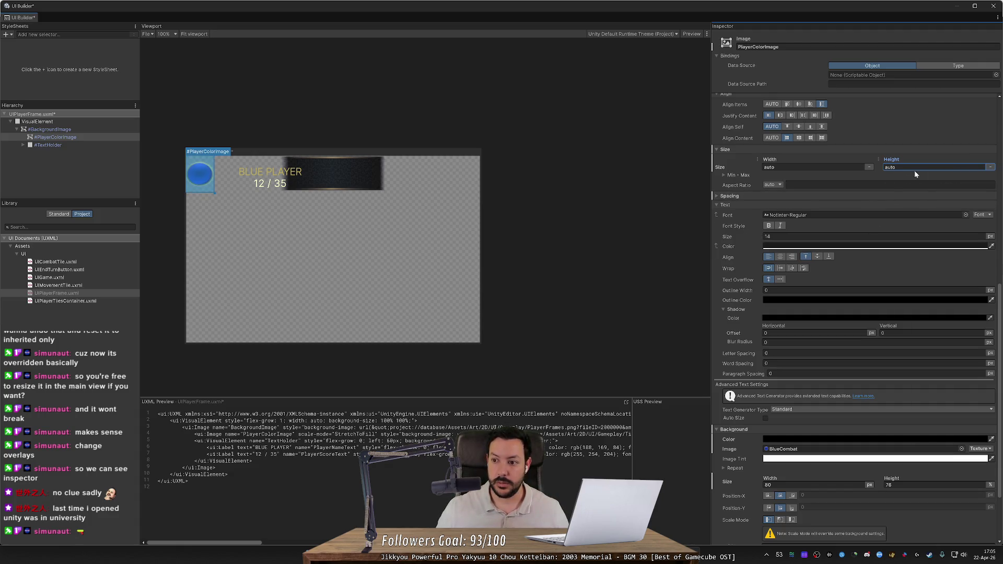
Enter 76 as the Background Size width of the blue circle.
{"action": "left_click", "coordinate": [768, 483]}
{"action": "type", "text": "76"}
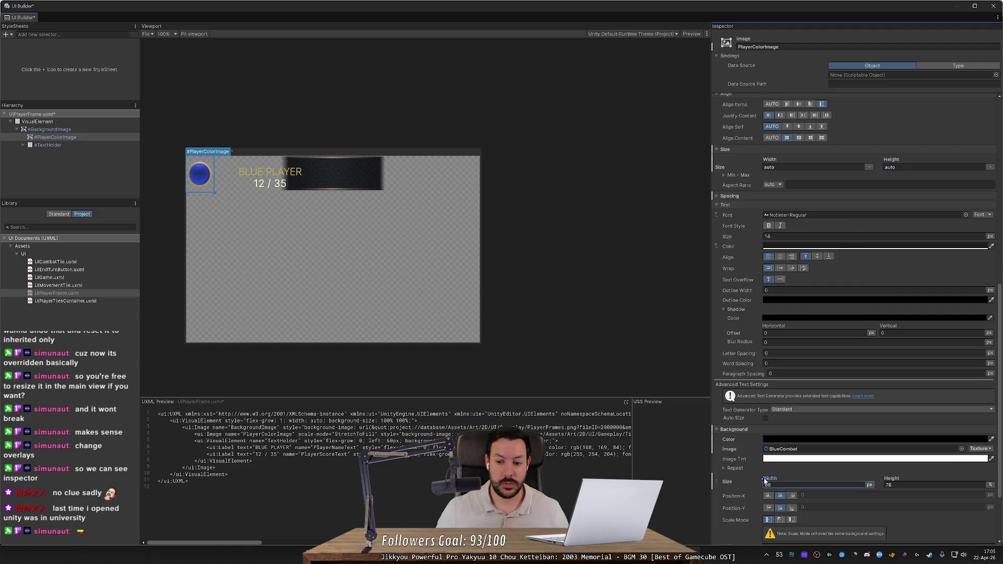
{"action": "type", "text": "80"}
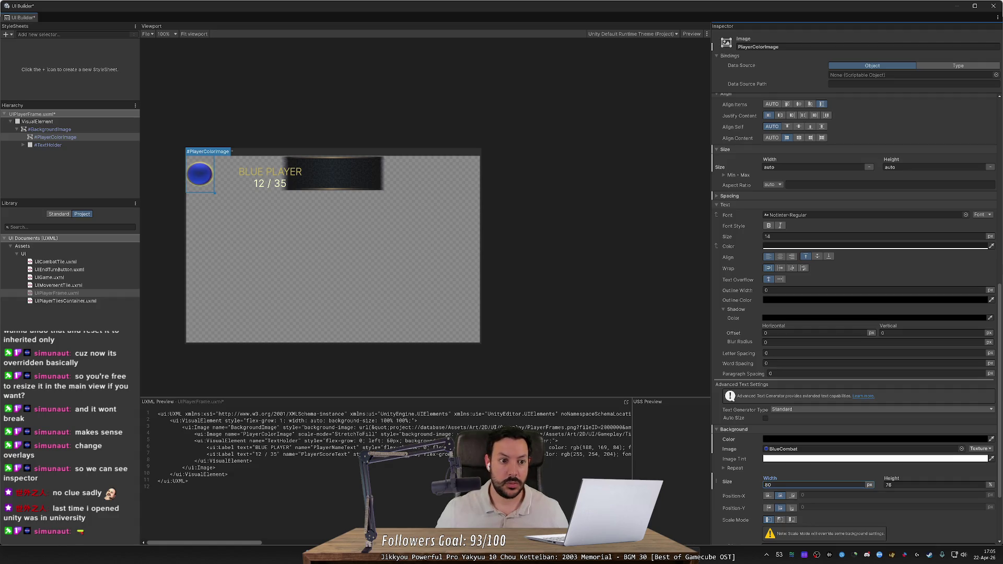
{"action": "type", "text": "76"}
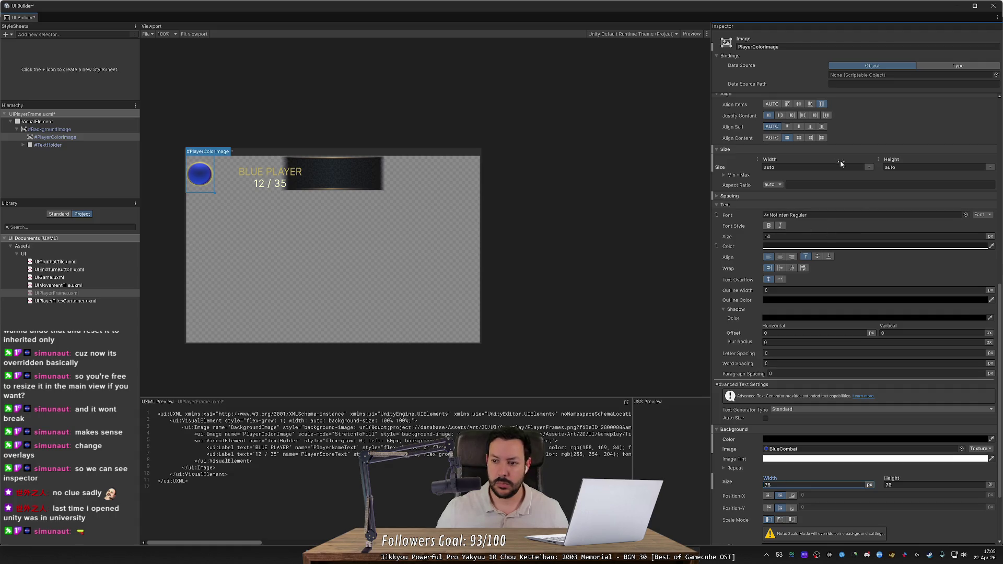
{"action": "scroll", "coordinate": [695, 216], "scroll_direction": "up", "scroll_amount": 1}
{"action": "scroll", "coordinate": [855, 175], "scroll_direction": "down", "scroll_amount": 1}
Change PlayerColorImage's Flex Basis to auto.
{"action": "scroll", "coordinate": [475, 194], "scroll_direction": "down", "scroll_amount": 2}
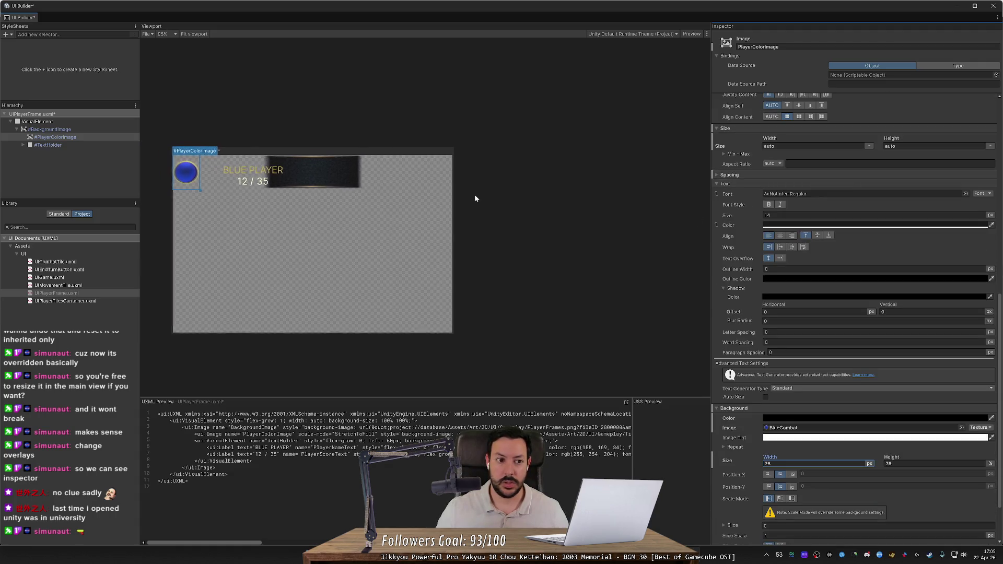
{"action": "scroll", "coordinate": [880, 168], "scroll_direction": "up", "scroll_amount": 6}
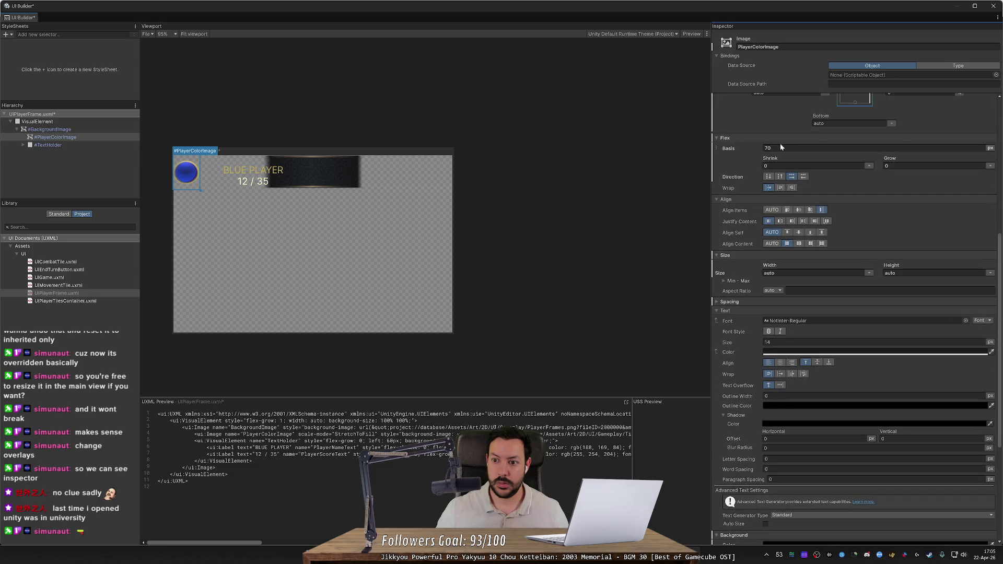
{"action": "mouse_move", "coordinate": [736, 148]}
{"action": "left_mouse_down"}
{"action": "mouse_move", "coordinate": [719, 164]}
{"action": "mouse_move", "coordinate": [932, 192]}
{"action": "left_mouse_up"}
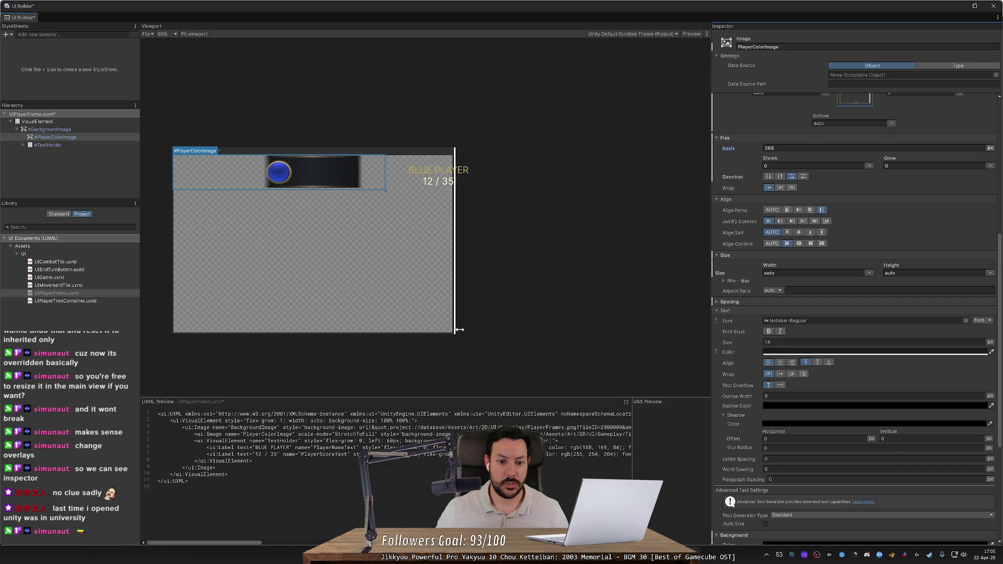
{"action": "mouse_move", "coordinate": [454, 322]}
{"action": "left_mouse_down"}
{"action": "mouse_move", "coordinate": [553, 321]}
{"action": "mouse_move", "coordinate": [480, 322]}
{"action": "left_mouse_up"}
{"action": "left_click_drag", "start_coordinate": [751, 152], "coordinate": [669, 150]}
{"action": "left_click", "coordinate": [794, 148]}
{"action": "left_click", "coordinate": [988, 148]}
{"action": "left_click", "coordinate": [978, 171]}
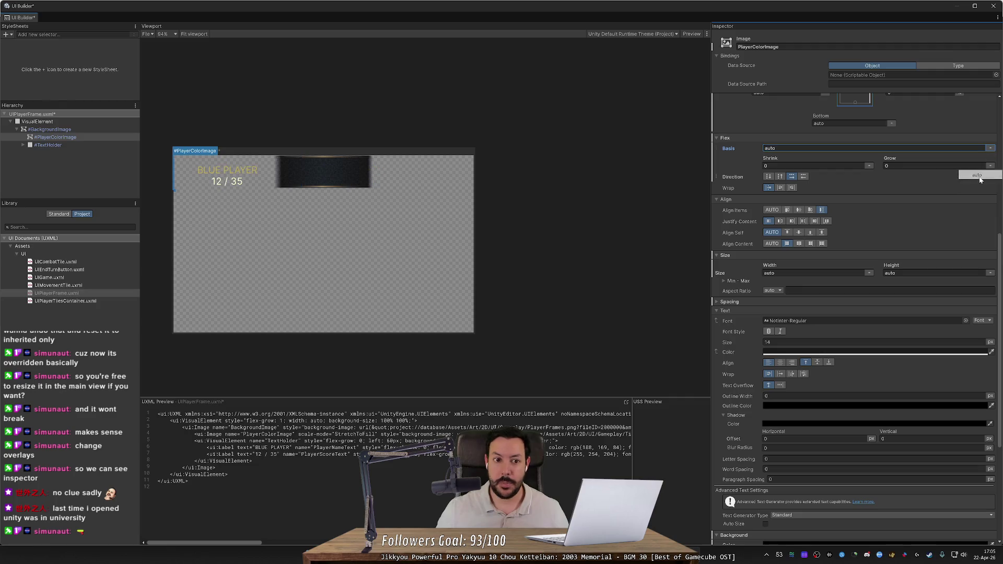
Set Flex Grow to 1, Shrink to 1 and Direction to row, resizing the preview canvas.
{"action": "left_click", "coordinate": [888, 165]}
{"action": "type", "text": "1"}
{"action": "key", "text": "Return"}
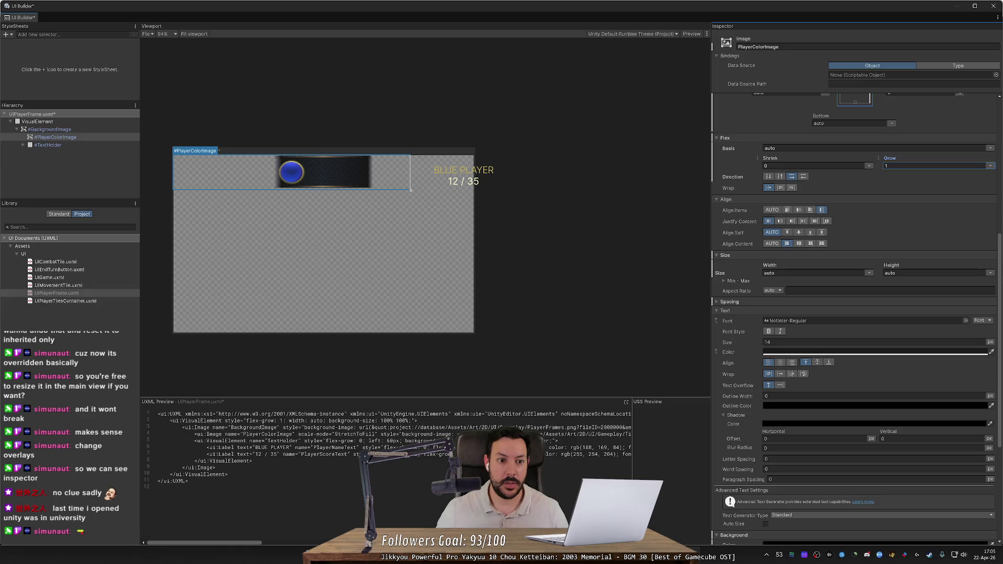
{"action": "mouse_move", "coordinate": [475, 225]}
{"action": "left_mouse_down"}
{"action": "mouse_move", "coordinate": [538, 233]}
{"action": "mouse_move", "coordinate": [266, 237]}
{"action": "mouse_move", "coordinate": [533, 251]}
{"action": "mouse_move", "coordinate": [306, 242]}
{"action": "mouse_move", "coordinate": [234, 263]}
{"action": "mouse_move", "coordinate": [685, 266]}
{"action": "mouse_move", "coordinate": [327, 269]}
{"action": "mouse_move", "coordinate": [580, 281]}
{"action": "mouse_move", "coordinate": [366, 287]}
{"action": "mouse_move", "coordinate": [519, 300]}
{"action": "left_mouse_up"}
{"action": "mouse_move", "coordinate": [429, 332]}
{"action": "left_mouse_down"}
{"action": "mouse_move", "coordinate": [429, 367]}
{"action": "mouse_move", "coordinate": [439, 158]}
{"action": "mouse_move", "coordinate": [425, 296]}
{"action": "mouse_move", "coordinate": [452, 396]}
{"action": "mouse_move", "coordinate": [473, 199]}
{"action": "mouse_move", "coordinate": [452, 314]}
{"action": "mouse_move", "coordinate": [444, 238]}
{"action": "left_mouse_up"}
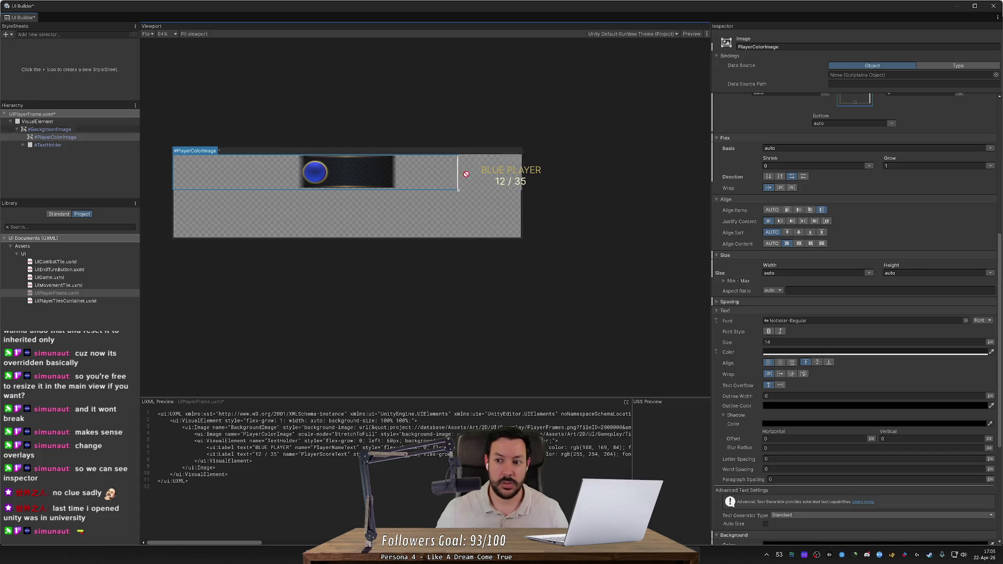
{"action": "left_click", "coordinate": [815, 166]}
{"action": "type", "text": "1"}
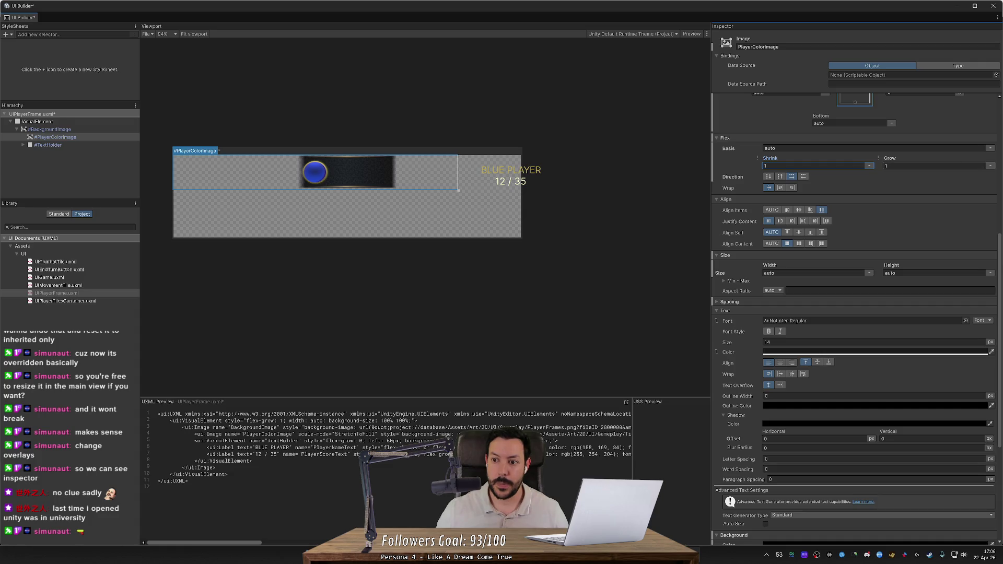
{"action": "left_click", "coordinate": [769, 178]}
{"action": "left_click", "coordinate": [789, 177]}
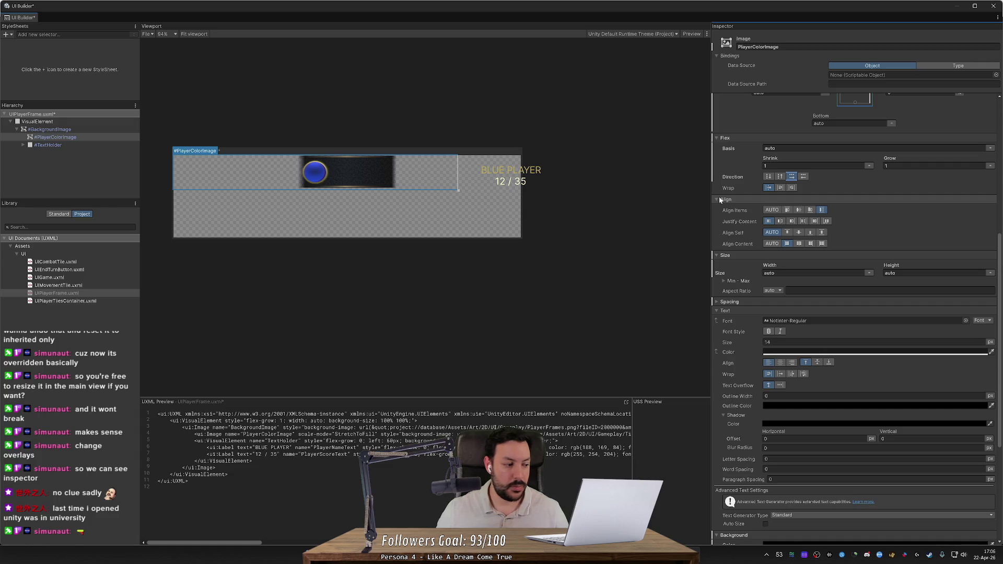
Set the circle's Background Size Width to 64.
{"action": "scroll", "coordinate": [752, 225], "scroll_direction": "down", "scroll_amount": 5}
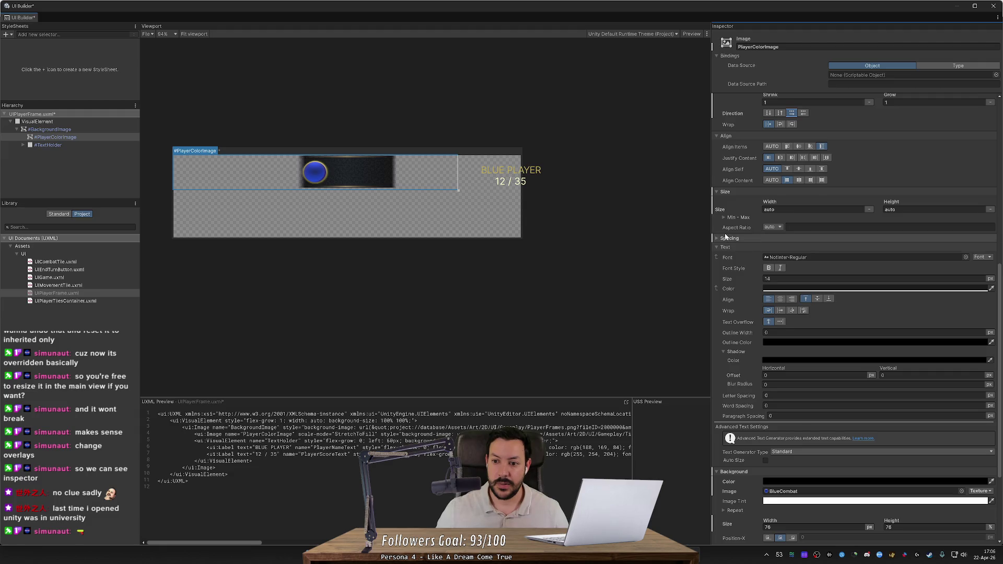
{"action": "scroll", "coordinate": [732, 293], "scroll_direction": "down", "scroll_amount": 1}
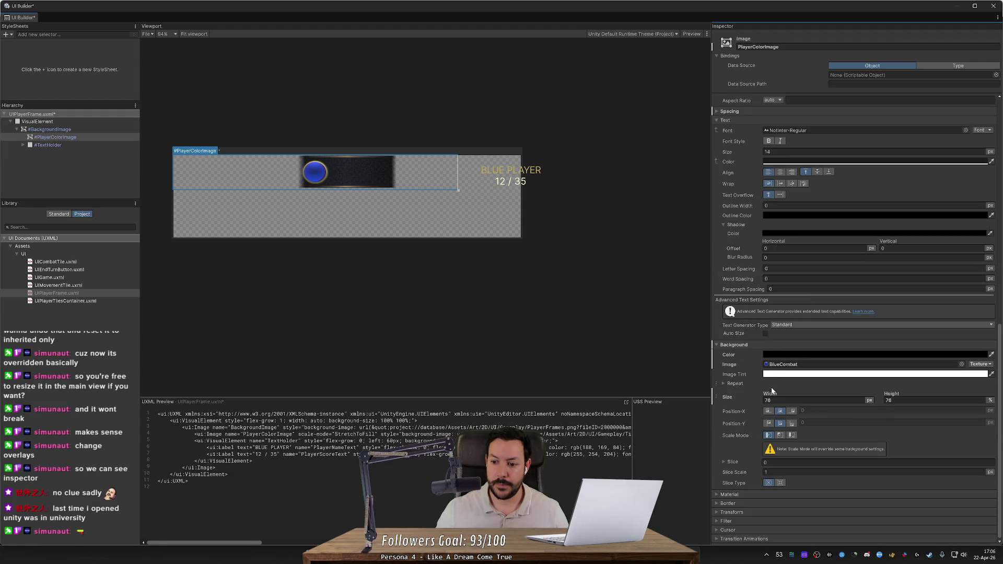
{"action": "left_click_drag", "start_coordinate": [772, 397], "coordinate": [852, 389]}
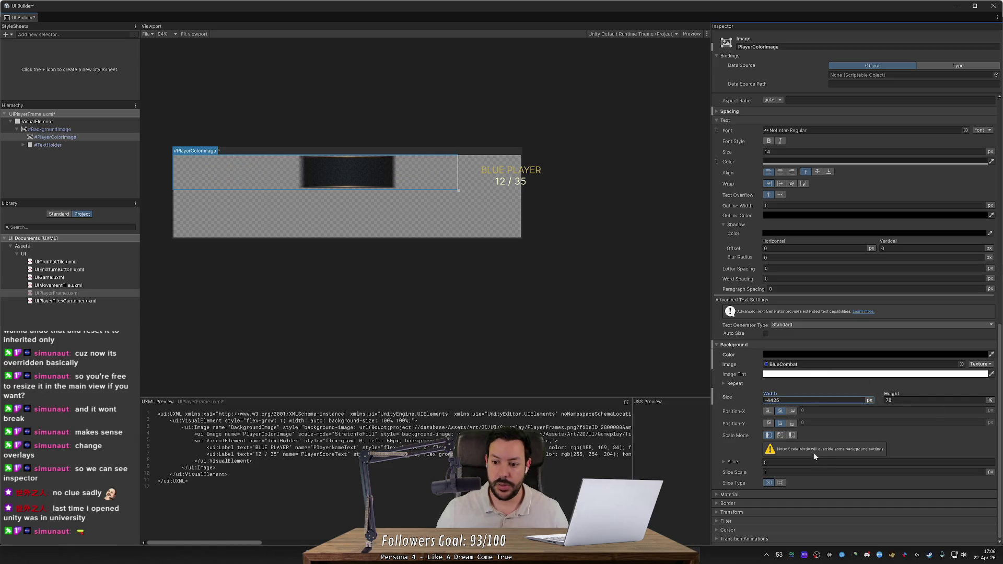
{"action": "key", "text": "ctrl+a"}
{"action": "type", "text": "7"}
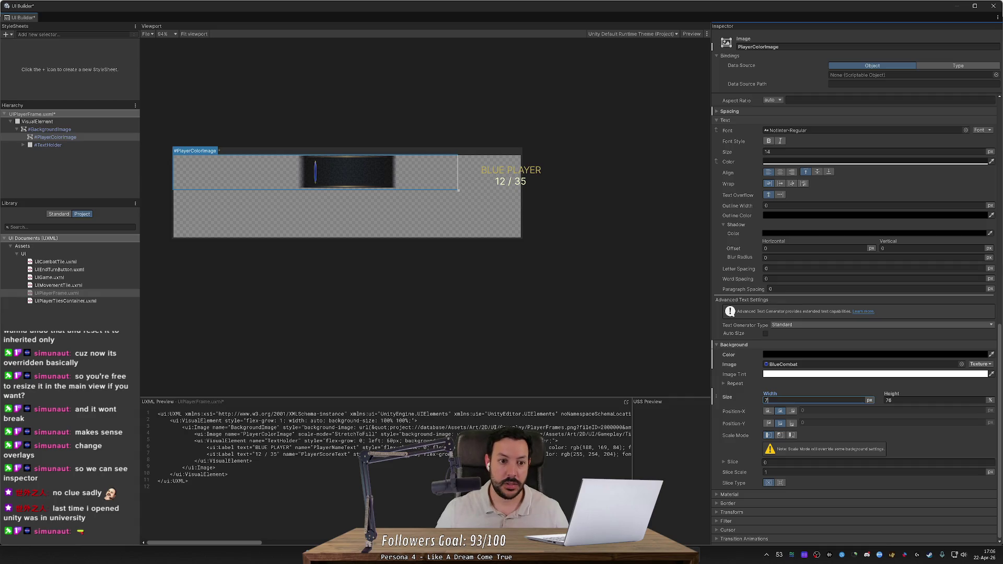
{"action": "type", "text": "6"}
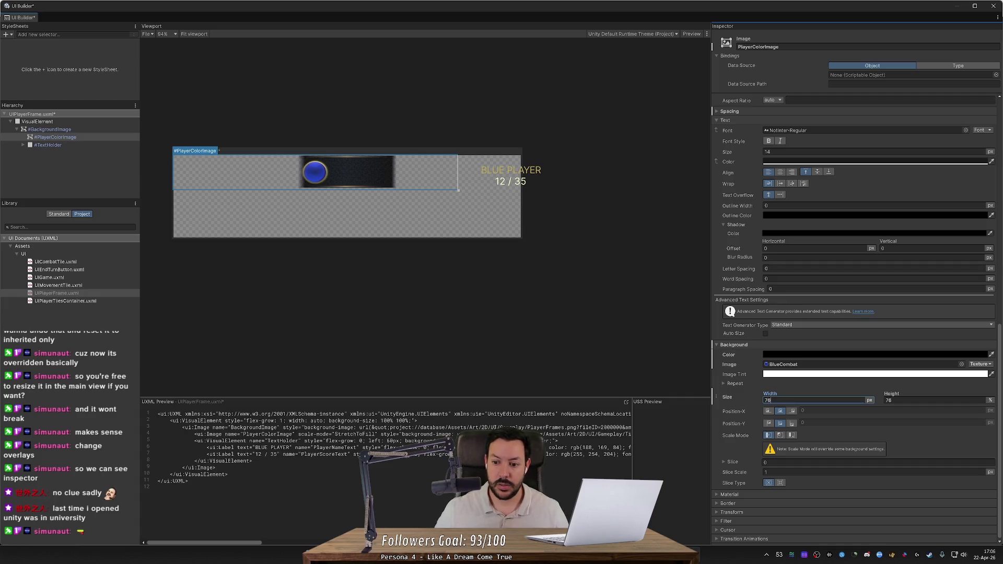
{"action": "key", "text": "BackSpace"}
{"action": "type", "text": "2"}
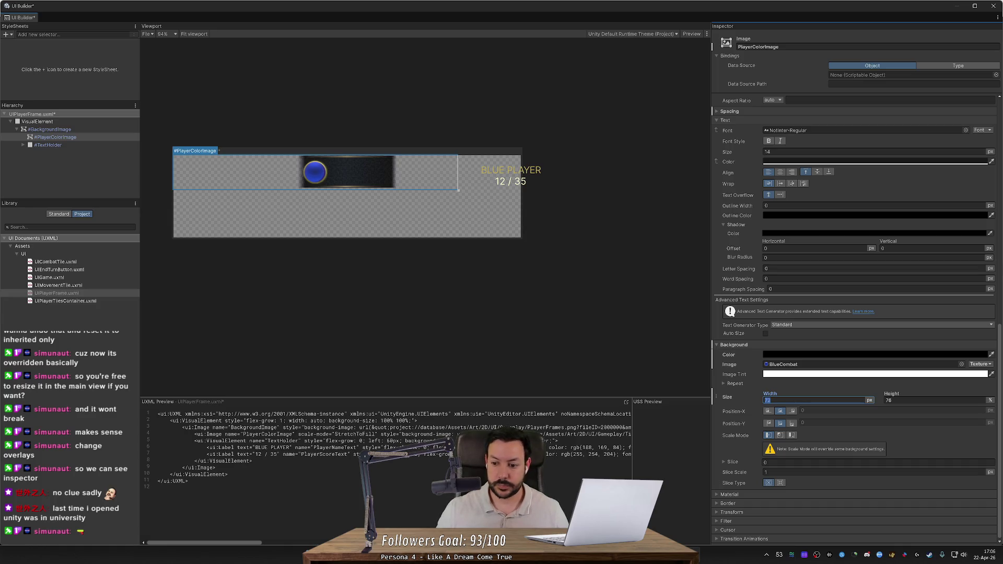
{"action": "type", "text": "64"}
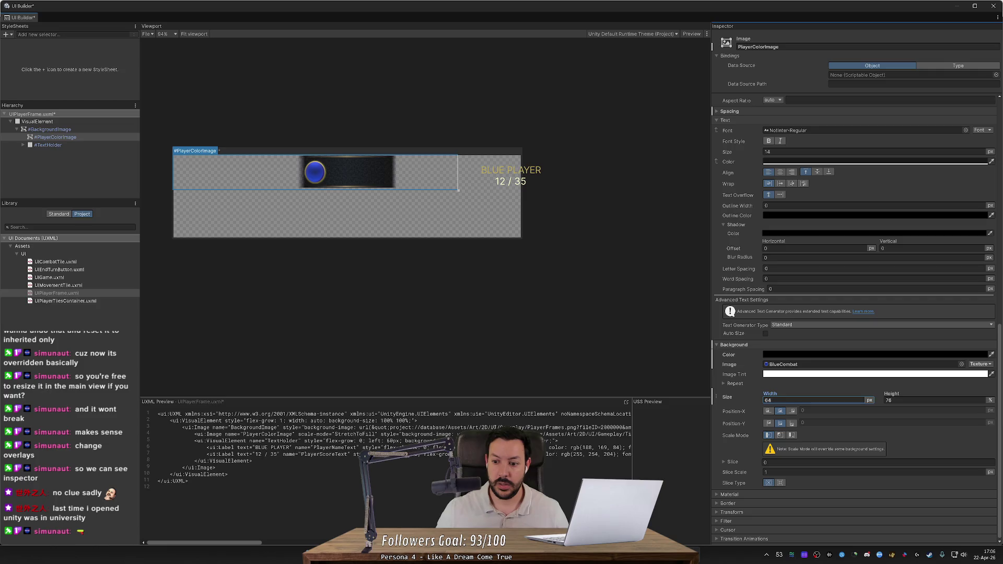
Set the background Height to 68 and narrow the preview canvas to end at the text.
{"action": "left_click", "coordinate": [891, 400]}
{"action": "type", "text": "63"}
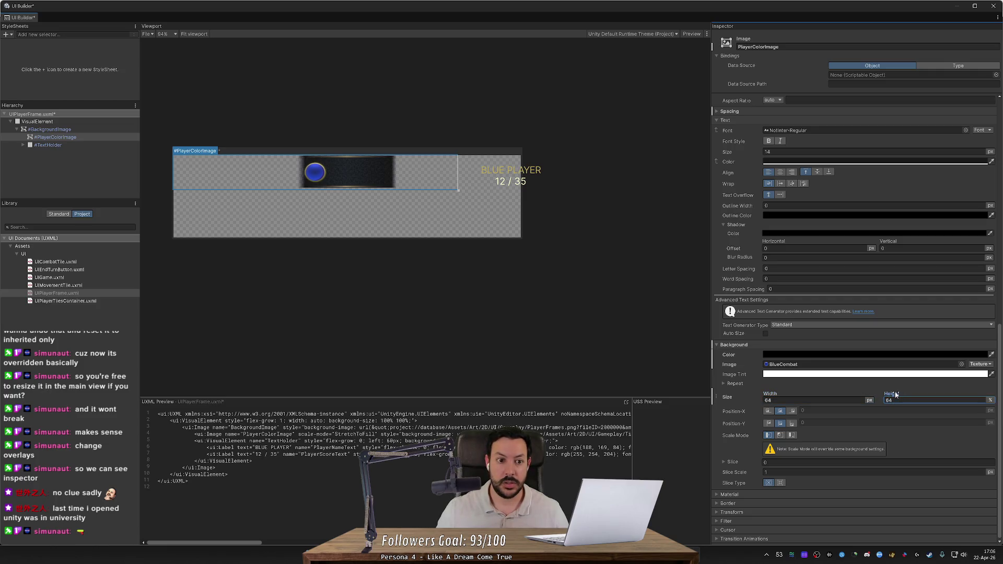
{"action": "type", "text": "64"}
{"action": "type", "text": "68"}
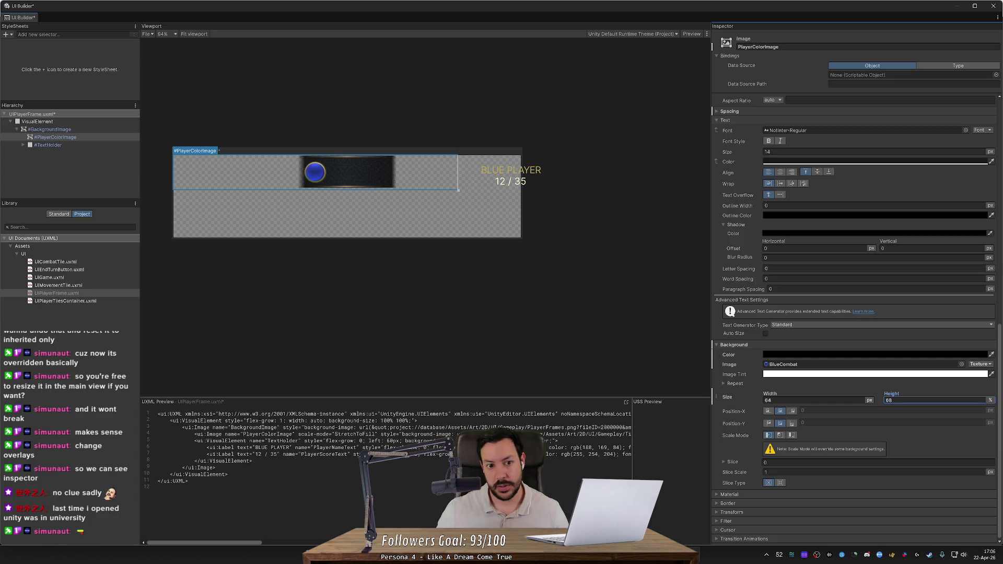
{"action": "mouse_move", "coordinate": [522, 230]}
{"action": "left_mouse_down"}
{"action": "mouse_move", "coordinate": [194, 227]}
{"action": "mouse_move", "coordinate": [399, 240]}
{"action": "mouse_move", "coordinate": [324, 254]}
{"action": "mouse_move", "coordinate": [522, 273]}
{"action": "mouse_move", "coordinate": [459, 280]}
{"action": "left_mouse_up"}
{"action": "left_click", "coordinate": [52, 130]}
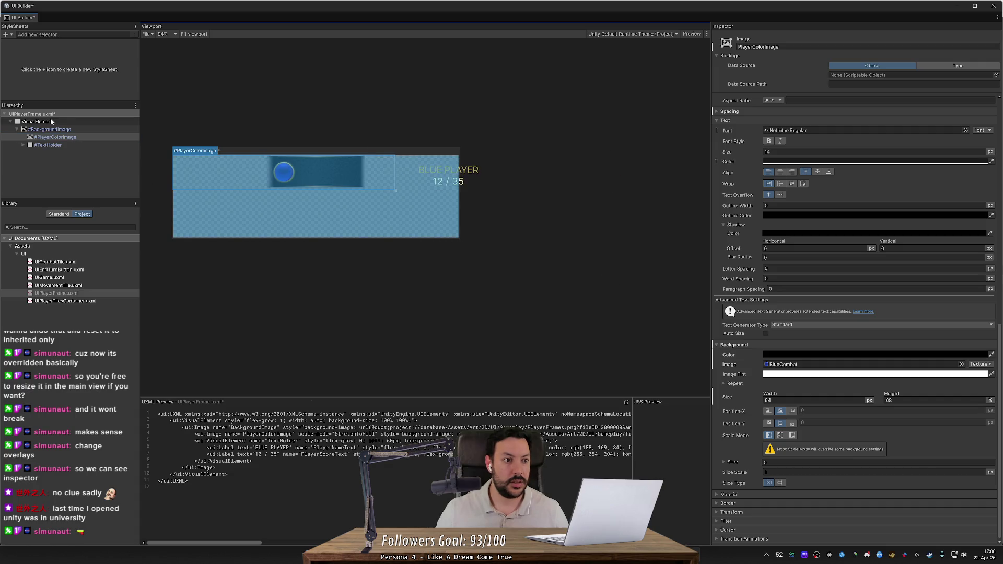
{"action": "left_click", "coordinate": [83, 139]}
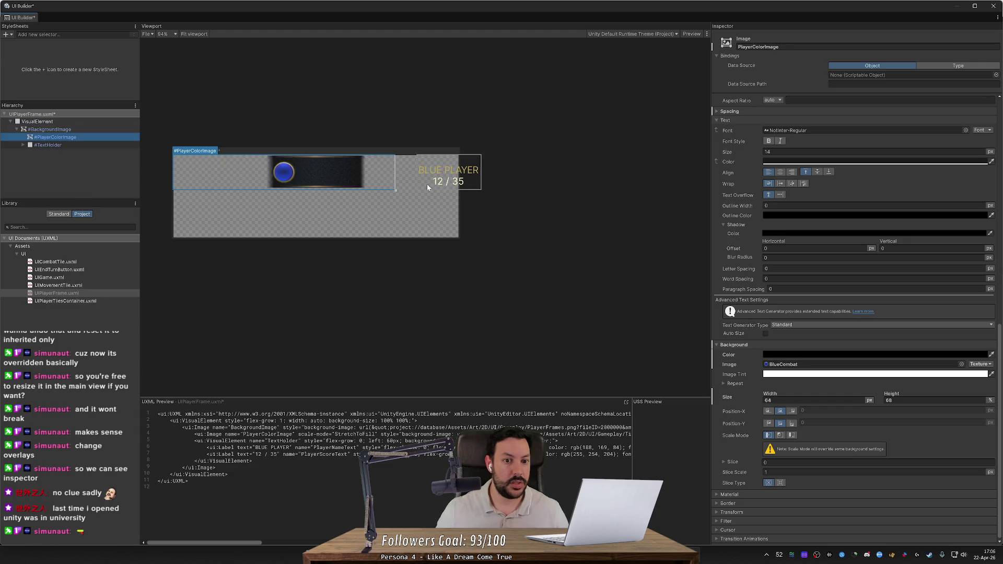
{"action": "left_click", "coordinate": [104, 145]}
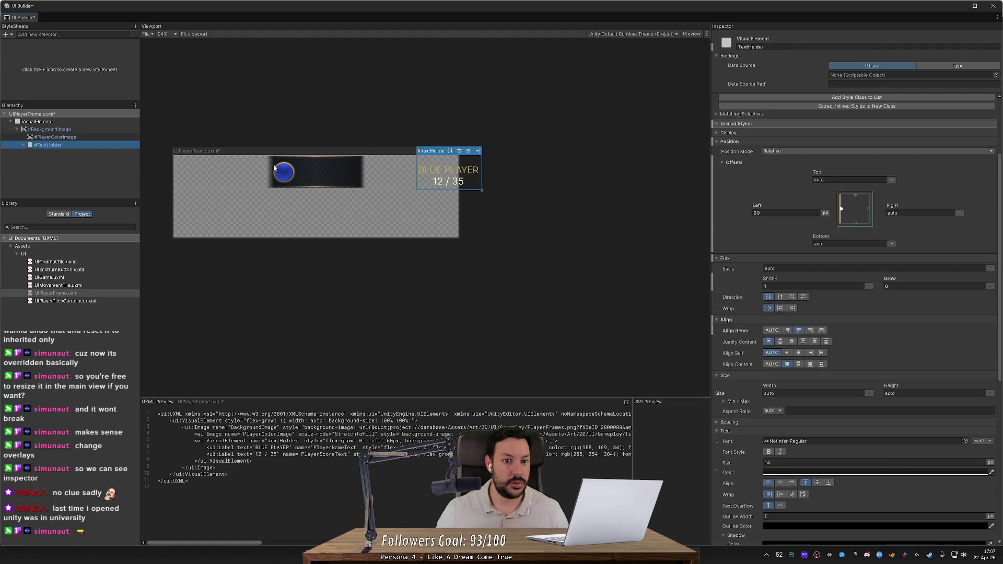
Select PlayerColorImage, set its Right offset to auto and its Flex Shrink to 0.
{"action": "left_click", "coordinate": [82, 138]}
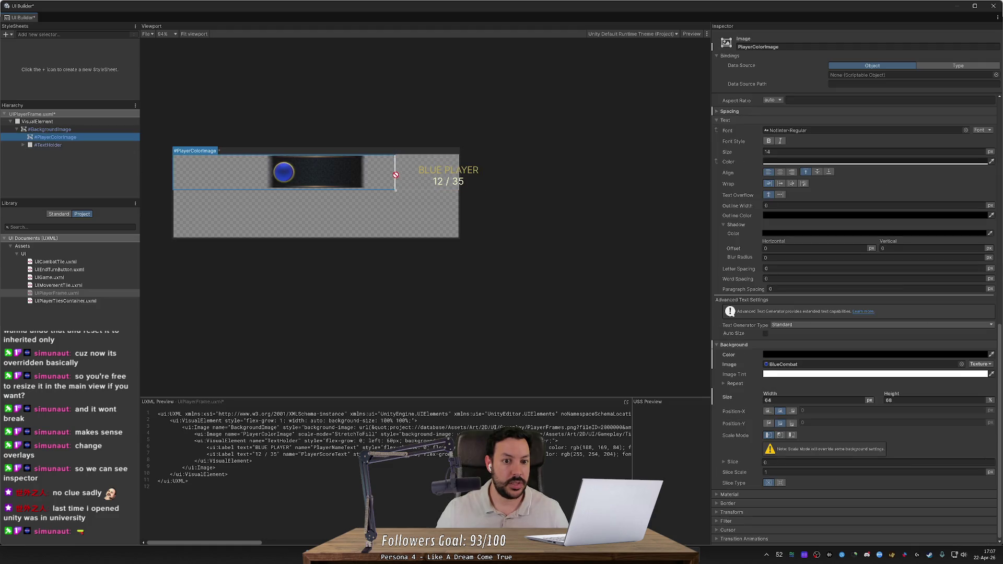
{"action": "scroll", "coordinate": [759, 253], "scroll_direction": "up", "scroll_amount": 2}
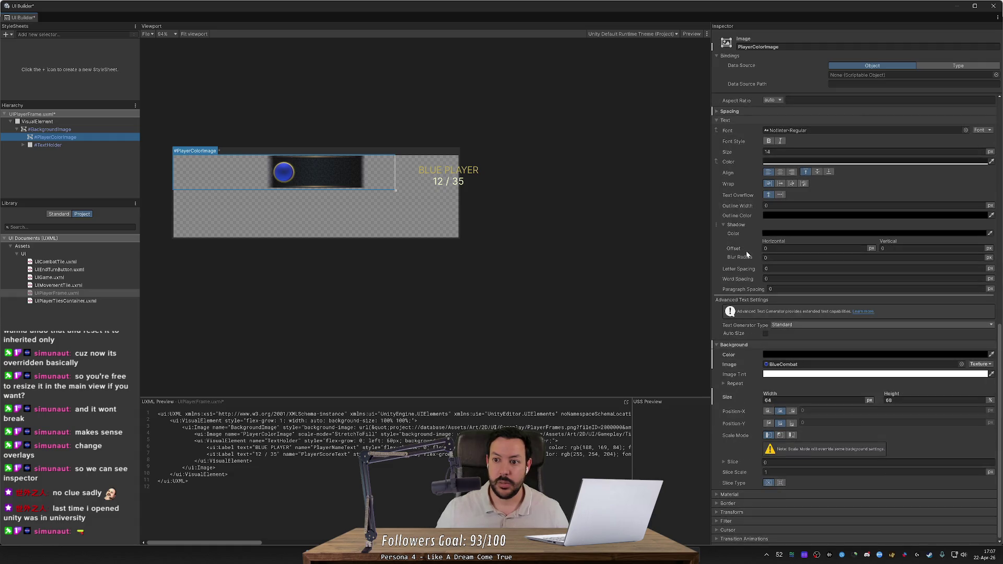
{"action": "scroll", "coordinate": [745, 251], "scroll_direction": "up", "scroll_amount": 4}
{"action": "scroll", "coordinate": [746, 250], "scroll_direction": "up", "scroll_amount": 3}
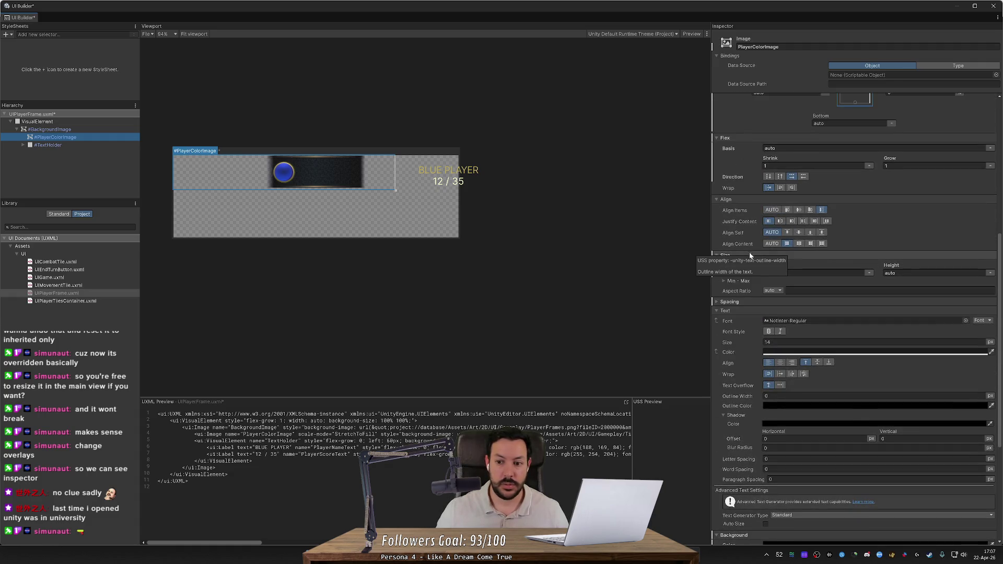
{"action": "scroll", "coordinate": [743, 325], "scroll_direction": "up", "scroll_amount": 8}
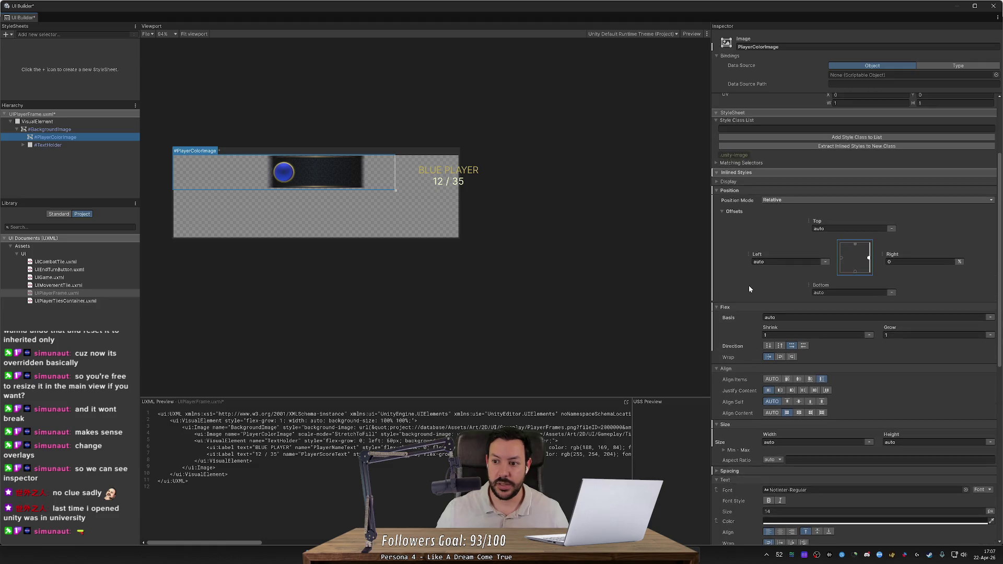
{"action": "left_click", "coordinate": [869, 258]}
{"action": "type", "text": "0"}
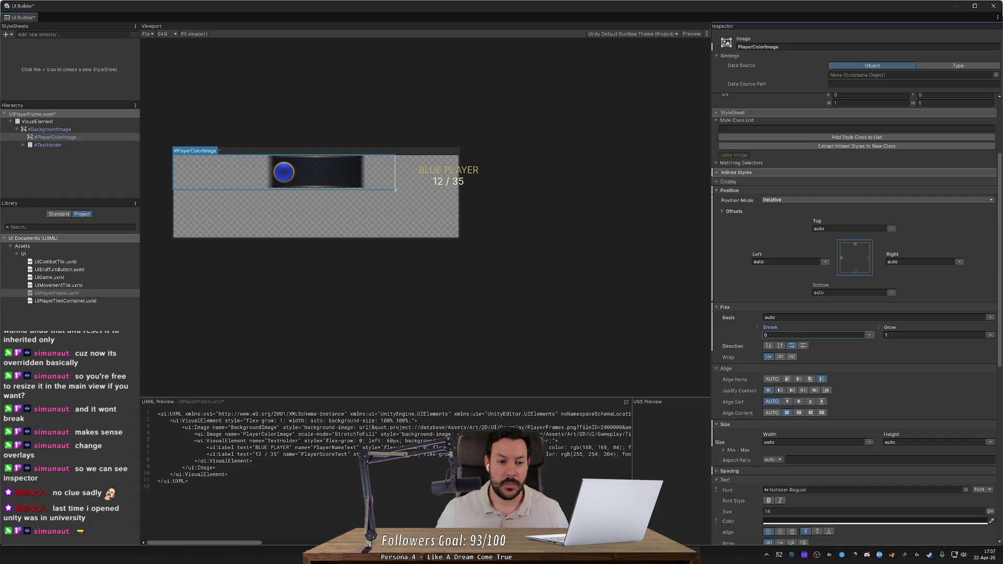
{"action": "left_click", "coordinate": [815, 335]}
{"action": "type", "text": "0"}
After trying grow values, set the circle's Flex Grow to 0 and Flex Basis to 60 px.
{"action": "left_click", "coordinate": [893, 355]}
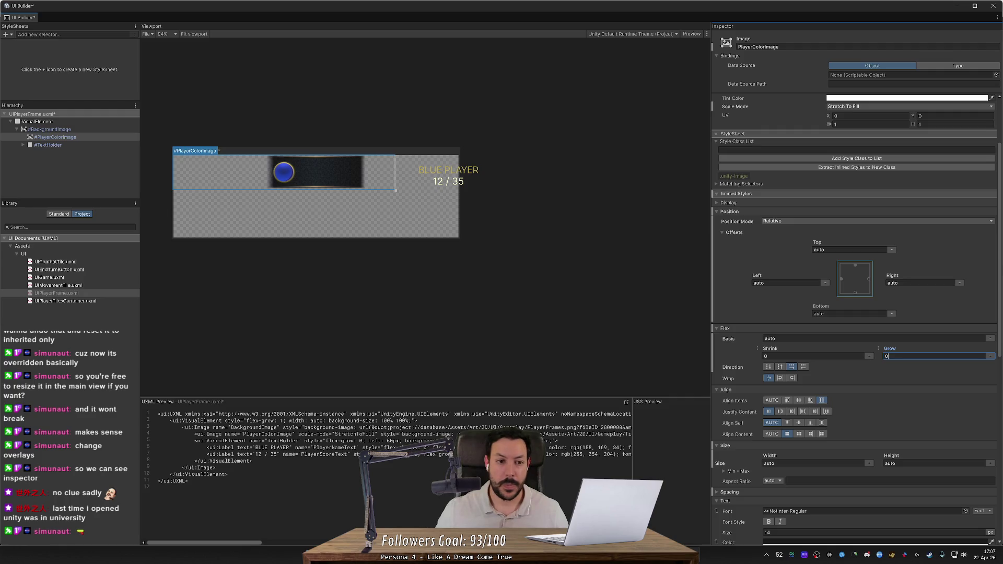
{"action": "type", "text": "0"}
{"action": "left_click", "coordinate": [990, 356]}
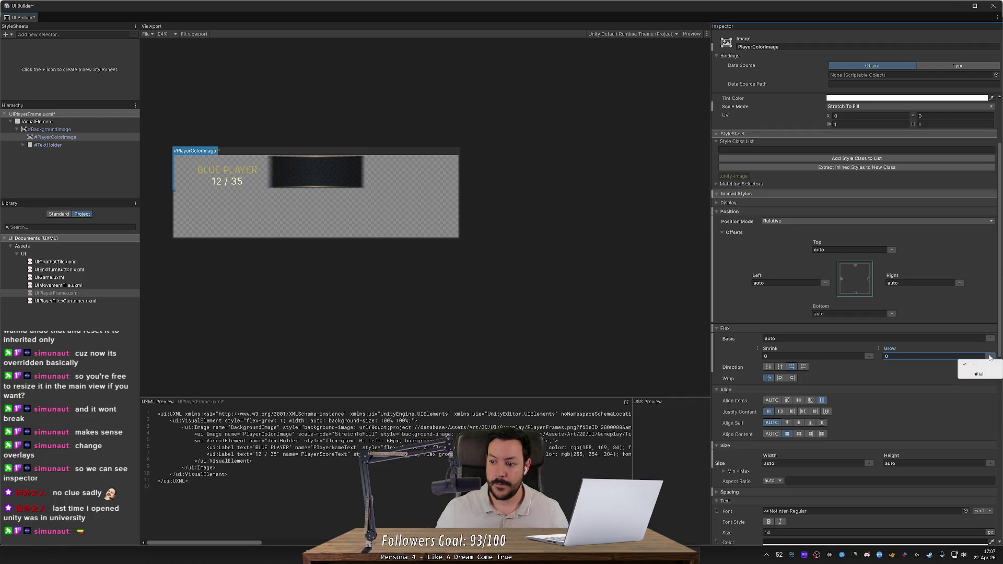
{"action": "key", "text": "Escape"}
{"action": "type", "text": "10"}
{"action": "key", "text": "Return"}
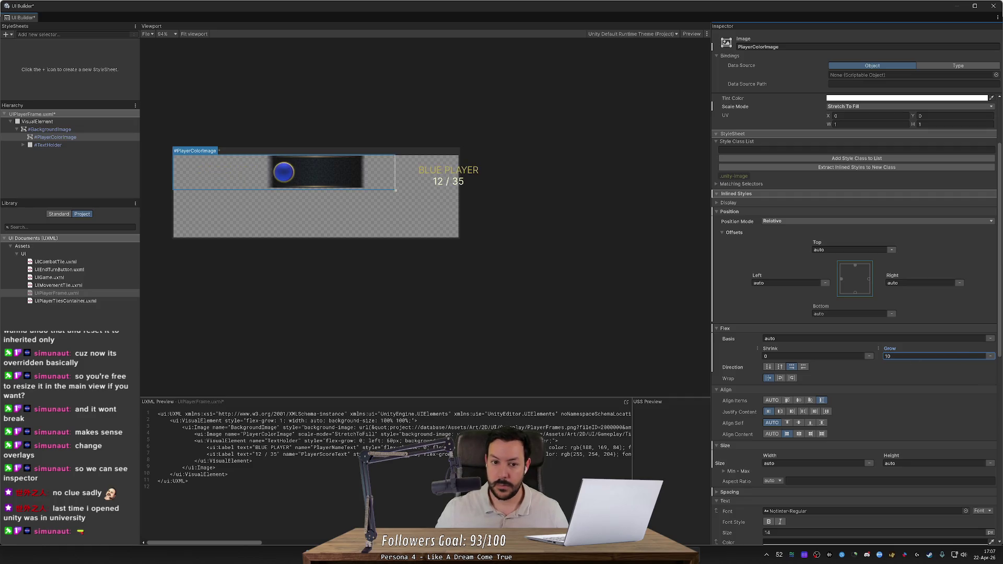
{"action": "key", "text": "BackSpace"}
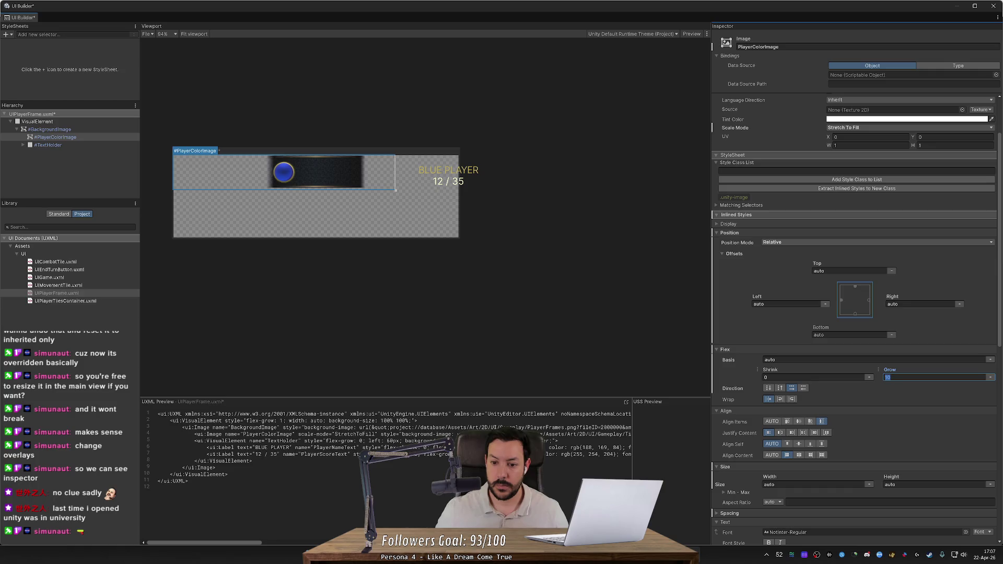
{"action": "key", "text": "Return"}
{"action": "left_click_drag", "start_coordinate": [742, 362], "coordinate": [644, 357]}
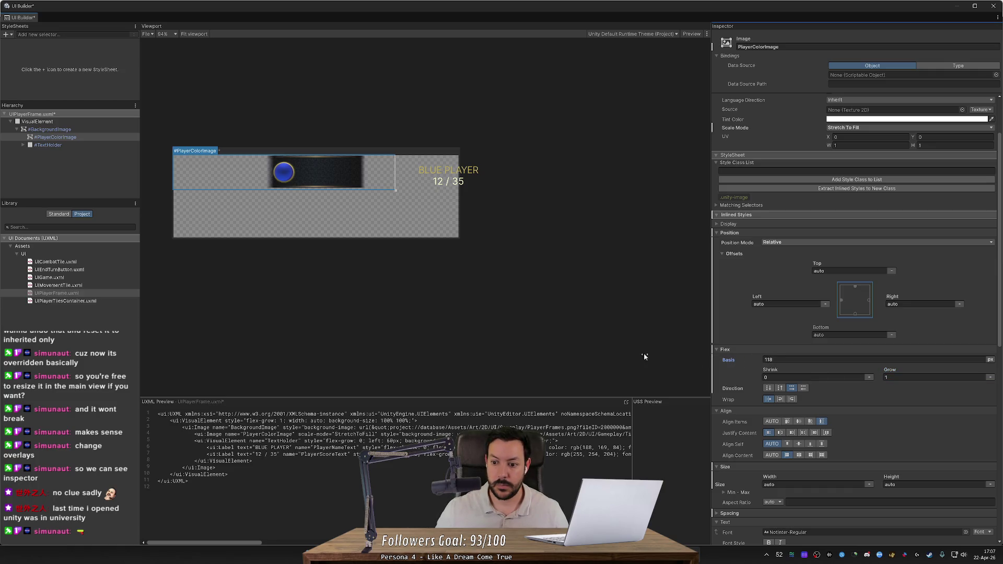
{"action": "left_click", "coordinate": [912, 377]}
{"action": "type", "text": "0"}
{"action": "mouse_move", "coordinate": [744, 361]}
{"action": "left_mouse_down"}
{"action": "mouse_move", "coordinate": [846, 366]}
{"action": "mouse_move", "coordinate": [747, 376]}
{"action": "left_mouse_up"}
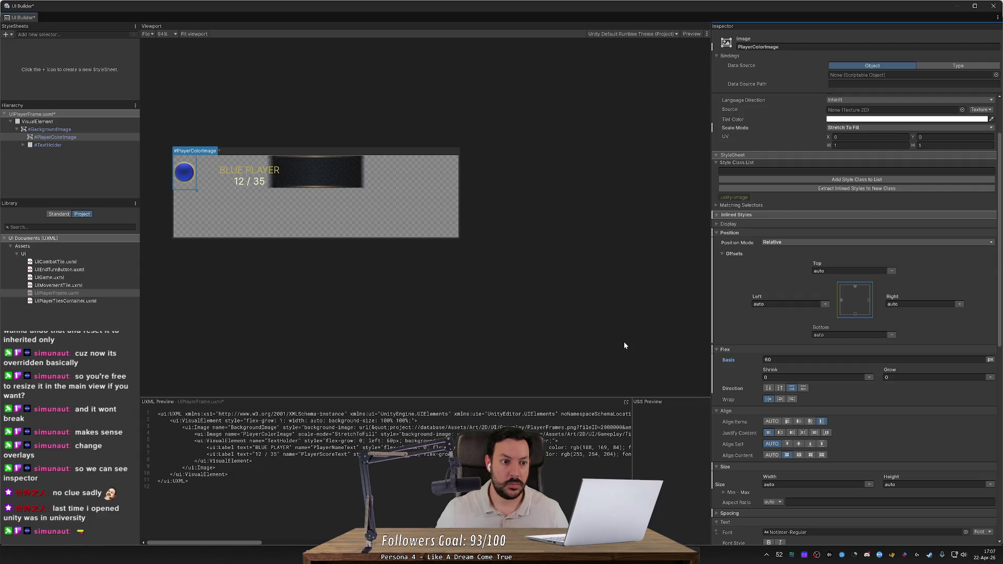
Narrow the UIPlayerFrame canvas and keep the blue circle's position mode on relative.
{"action": "mouse_move", "coordinate": [462, 240]}
{"action": "left_mouse_down"}
{"action": "mouse_move", "coordinate": [524, 243]}
{"action": "mouse_move", "coordinate": [202, 265]}
{"action": "mouse_move", "coordinate": [355, 277]}
{"action": "left_mouse_up"}
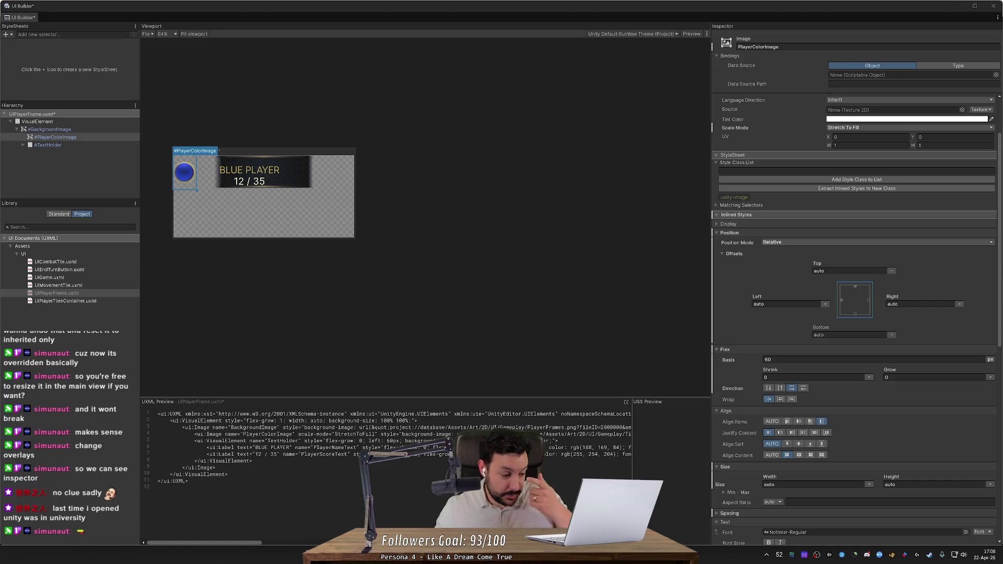
{"action": "left_click", "coordinate": [333, 347]}
{"action": "left_click", "coordinate": [499, 342]}
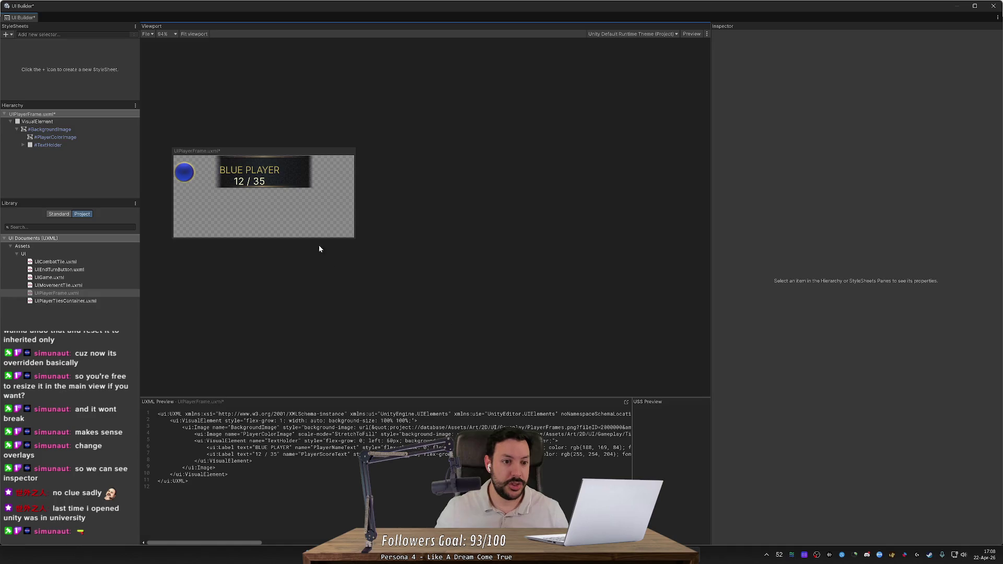
{"action": "left_click", "coordinate": [195, 176]}
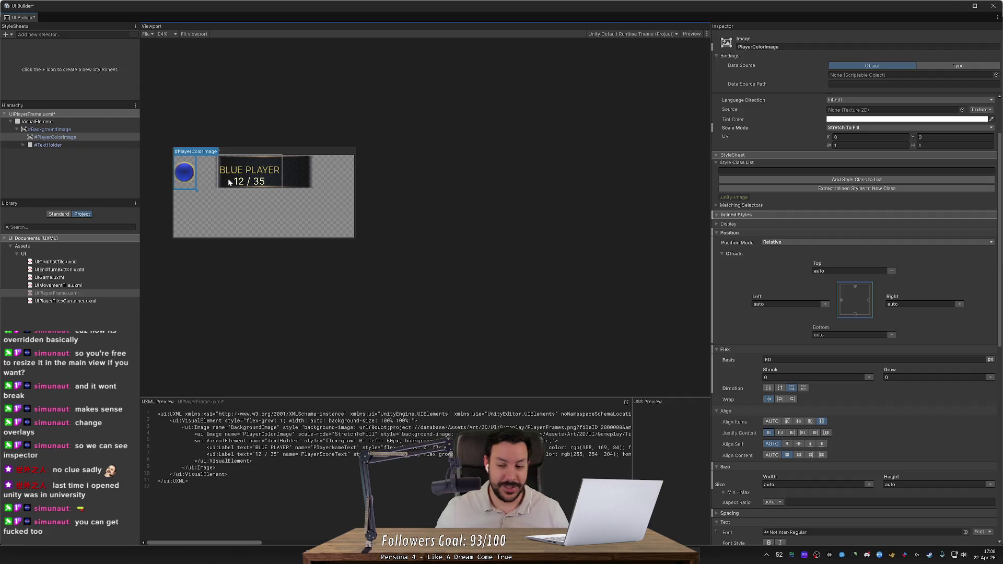
{"action": "left_click", "coordinate": [772, 244]}
{"action": "left_click", "coordinate": [776, 259]}
{"action": "left_click", "coordinate": [805, 242]}
{"action": "left_click", "coordinate": [803, 250]}
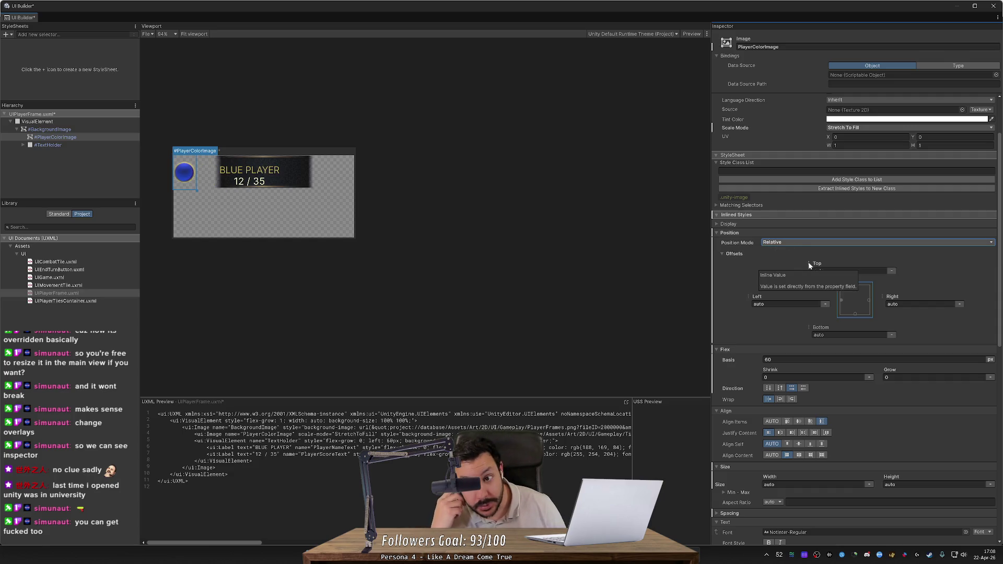
{"action": "left_click", "coordinate": [305, 175]}
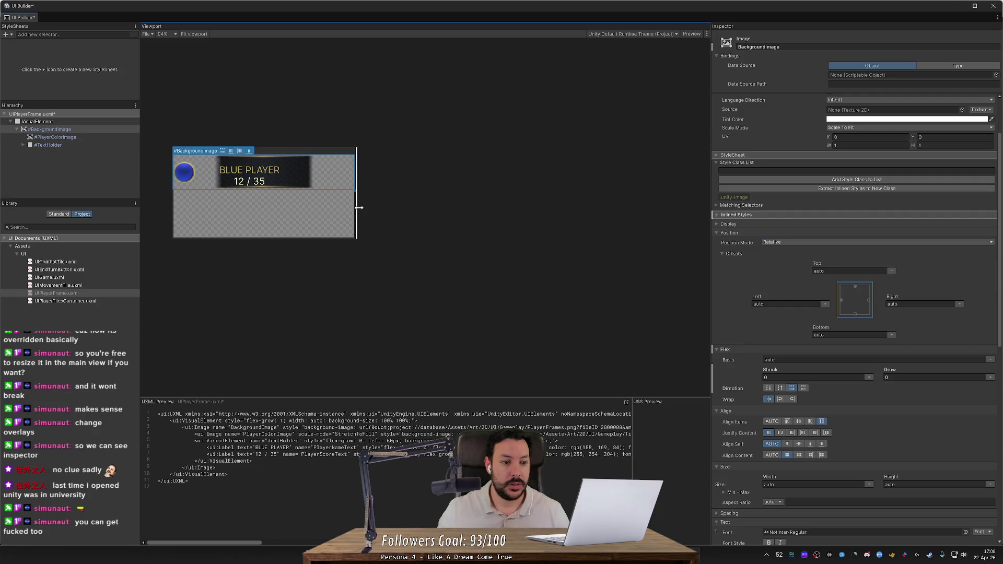
Narrow the strip and set BackgroundImage's Justify Content to center.
{"action": "mouse_move", "coordinate": [359, 208]}
{"action": "left_mouse_down"}
{"action": "mouse_move", "coordinate": [264, 210]}
{"action": "mouse_move", "coordinate": [611, 251]}
{"action": "mouse_move", "coordinate": [208, 253]}
{"action": "mouse_move", "coordinate": [465, 272]}
{"action": "mouse_move", "coordinate": [298, 268]}
{"action": "mouse_move", "coordinate": [276, 270]}
{"action": "mouse_move", "coordinate": [304, 273]}
{"action": "mouse_move", "coordinate": [293, 284]}
{"action": "mouse_move", "coordinate": [275, 282]}
{"action": "mouse_move", "coordinate": [511, 313]}
{"action": "mouse_move", "coordinate": [473, 313]}
{"action": "left_mouse_up"}
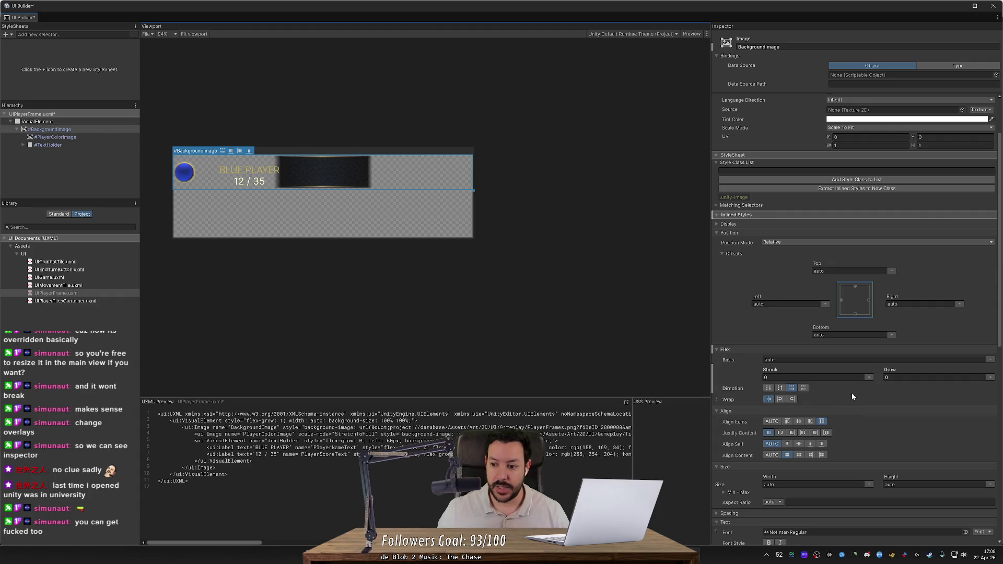
{"action": "left_click", "coordinate": [82, 131]}
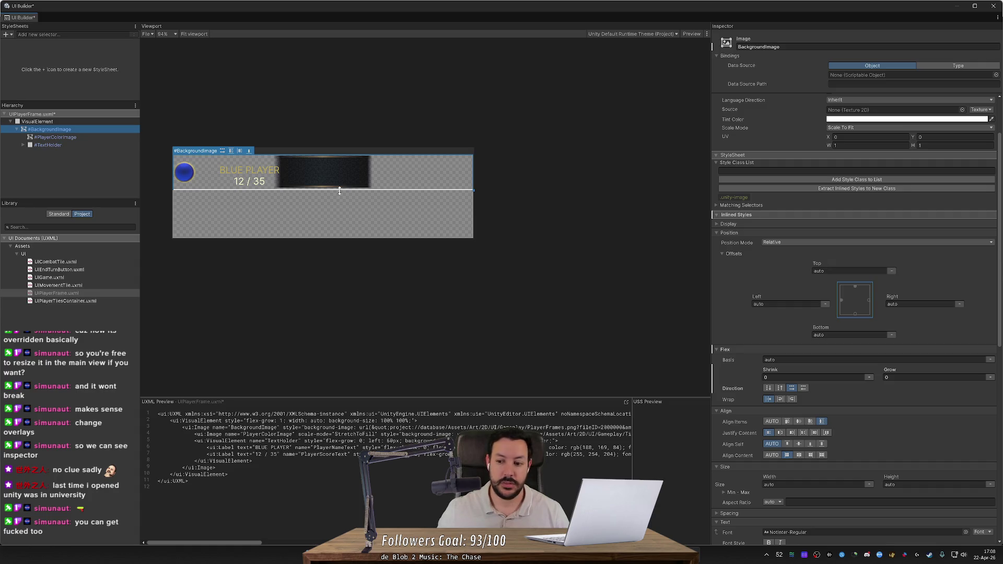
{"action": "left_click", "coordinate": [782, 433]}
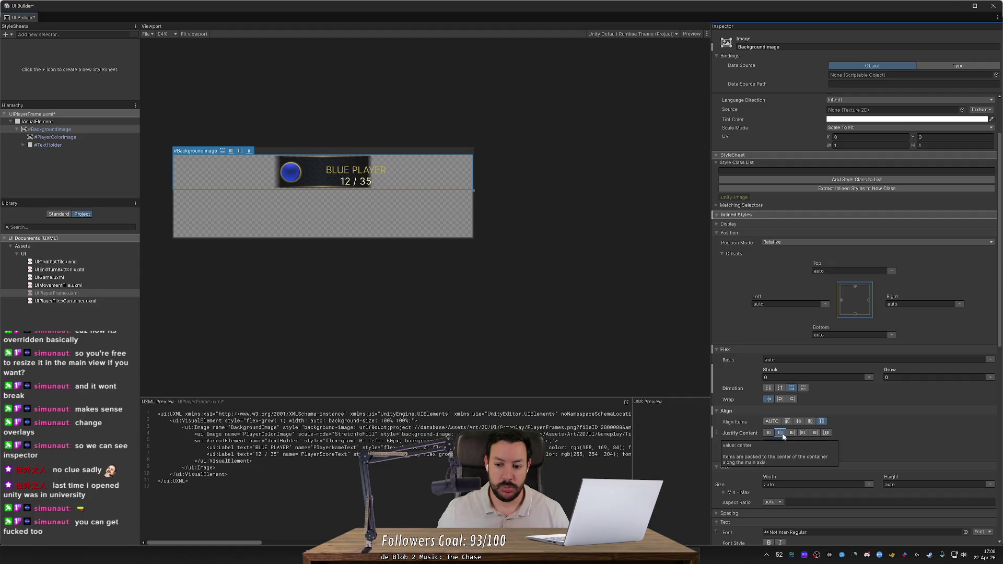
{"action": "left_click", "coordinate": [815, 433]}
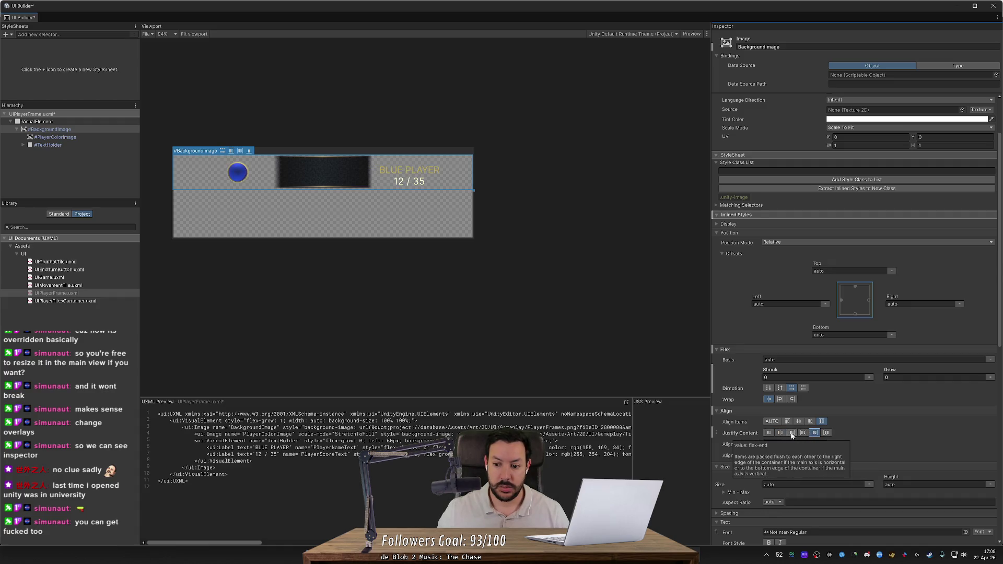
{"action": "left_click", "coordinate": [791, 433]}
{"action": "left_click", "coordinate": [779, 433]}
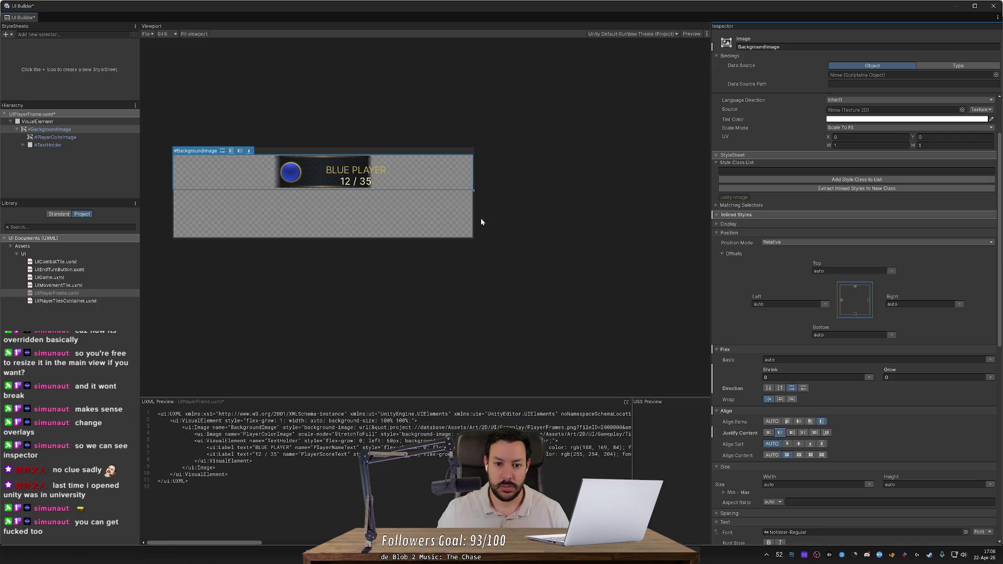
Resize the strip, keep Justify Content on center, and nudge the circle's Left offset to -25 px.
{"action": "mouse_move", "coordinate": [473, 215]}
{"action": "left_mouse_down"}
{"action": "mouse_move", "coordinate": [283, 214]}
{"action": "mouse_move", "coordinate": [463, 236]}
{"action": "mouse_move", "coordinate": [302, 242]}
{"action": "mouse_move", "coordinate": [442, 260]}
{"action": "mouse_move", "coordinate": [429, 266]}
{"action": "mouse_move", "coordinate": [508, 280]}
{"action": "mouse_move", "coordinate": [440, 272]}
{"action": "left_mouse_up"}
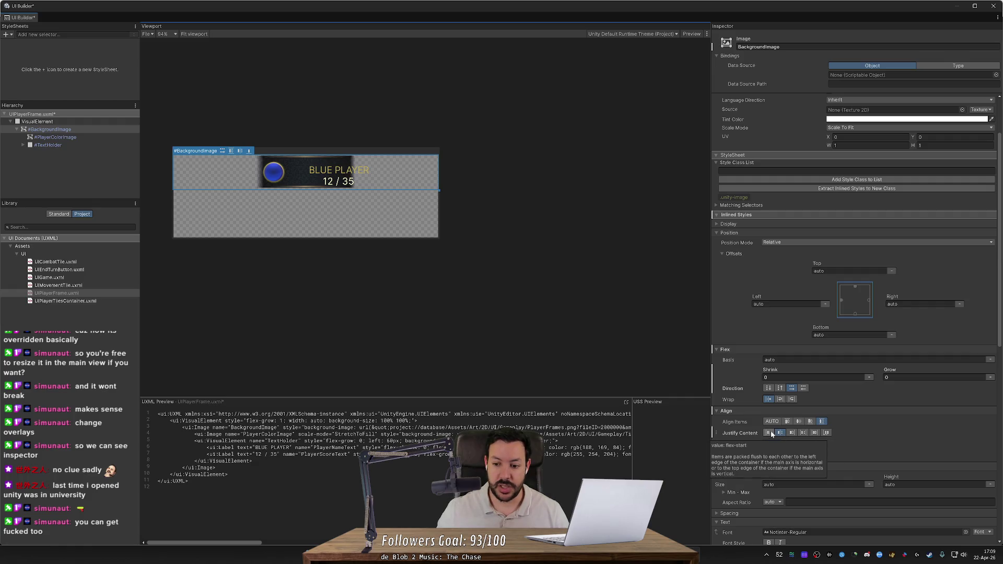
{"action": "left_click", "coordinate": [826, 432]}
{"action": "mouse_move", "coordinate": [440, 210]}
{"action": "left_mouse_down"}
{"action": "mouse_move", "coordinate": [556, 214]}
{"action": "mouse_move", "coordinate": [389, 215]}
{"action": "mouse_move", "coordinate": [505, 219]}
{"action": "mouse_move", "coordinate": [486, 217]}
{"action": "left_mouse_up"}
{"action": "left_click", "coordinate": [780, 433]}
{"action": "left_click", "coordinate": [792, 432]}
{"action": "left_click", "coordinate": [803, 433]}
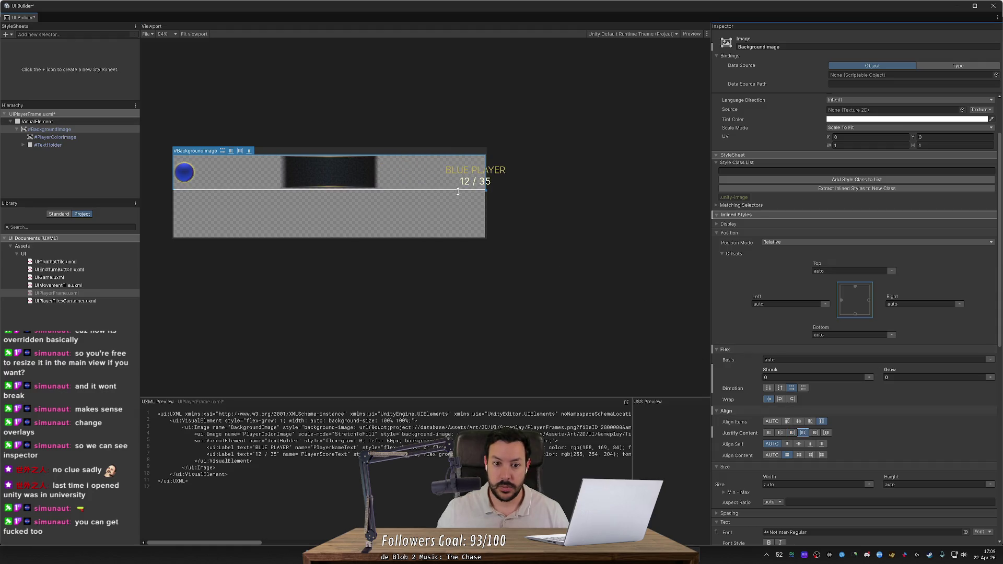
{"action": "left_click", "coordinate": [815, 433]}
{"action": "left_click_drag", "start_coordinate": [486, 212], "coordinate": [500, 212]}
{"action": "left_click", "coordinate": [784, 435]}
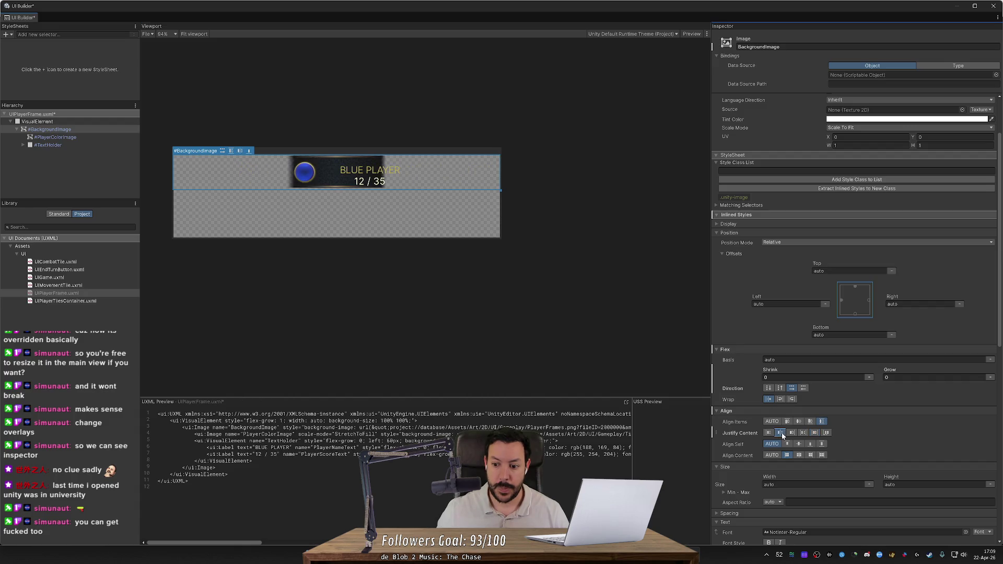
{"action": "left_click", "coordinate": [74, 134]}
{"action": "left_click_drag", "start_coordinate": [763, 299], "coordinate": [731, 299]}
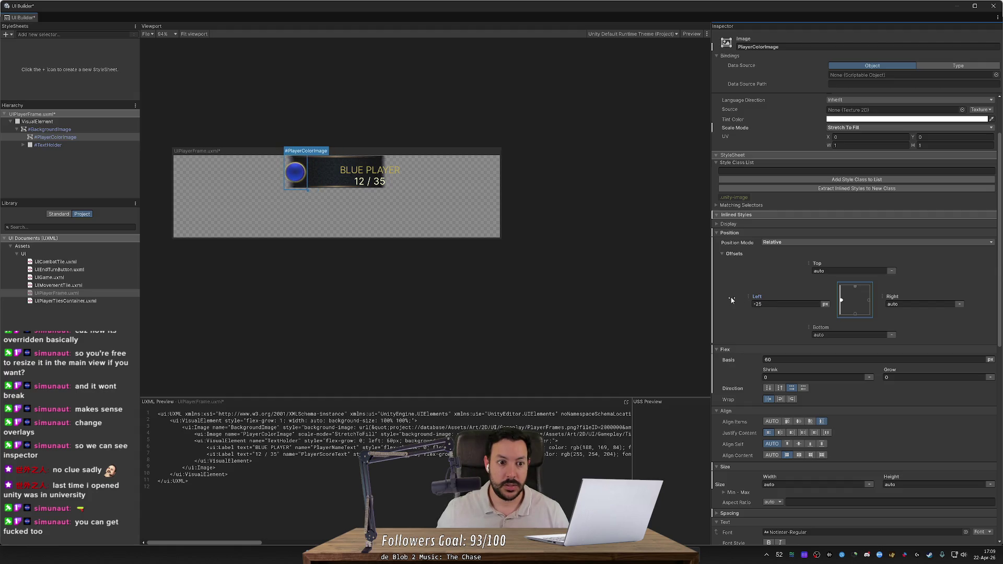
Set the circle's Left offset to -35 px, resize the canvas, and give BackgroundImage Flex Grow 1.
{"action": "left_click_drag", "start_coordinate": [731, 300], "coordinate": [729, 300]}
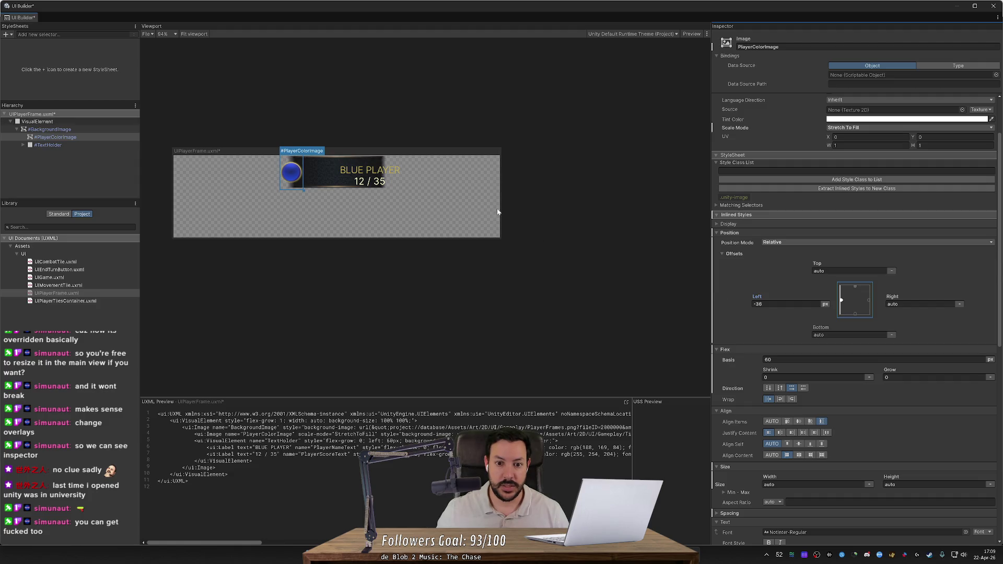
{"action": "mouse_move", "coordinate": [501, 209]}
{"action": "left_mouse_down"}
{"action": "mouse_move", "coordinate": [303, 197]}
{"action": "mouse_move", "coordinate": [398, 205]}
{"action": "mouse_move", "coordinate": [452, 225]}
{"action": "mouse_move", "coordinate": [414, 244]}
{"action": "mouse_move", "coordinate": [390, 306]}
{"action": "mouse_move", "coordinate": [392, 163]}
{"action": "mouse_move", "coordinate": [394, 309]}
{"action": "mouse_move", "coordinate": [391, 179]}
{"action": "mouse_move", "coordinate": [394, 291]}
{"action": "mouse_move", "coordinate": [396, 245]}
{"action": "left_mouse_up"}
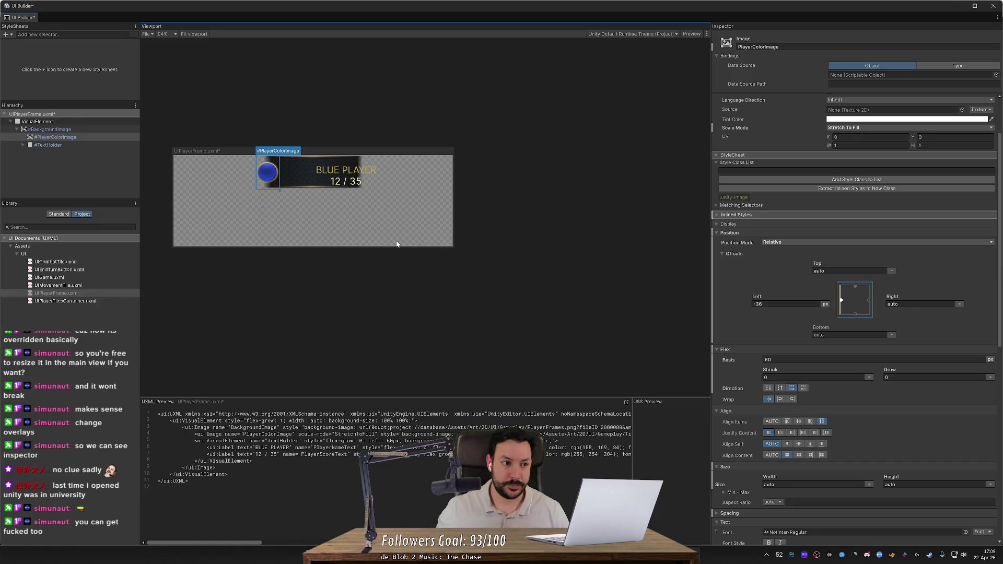
{"action": "left_click", "coordinate": [107, 129]}
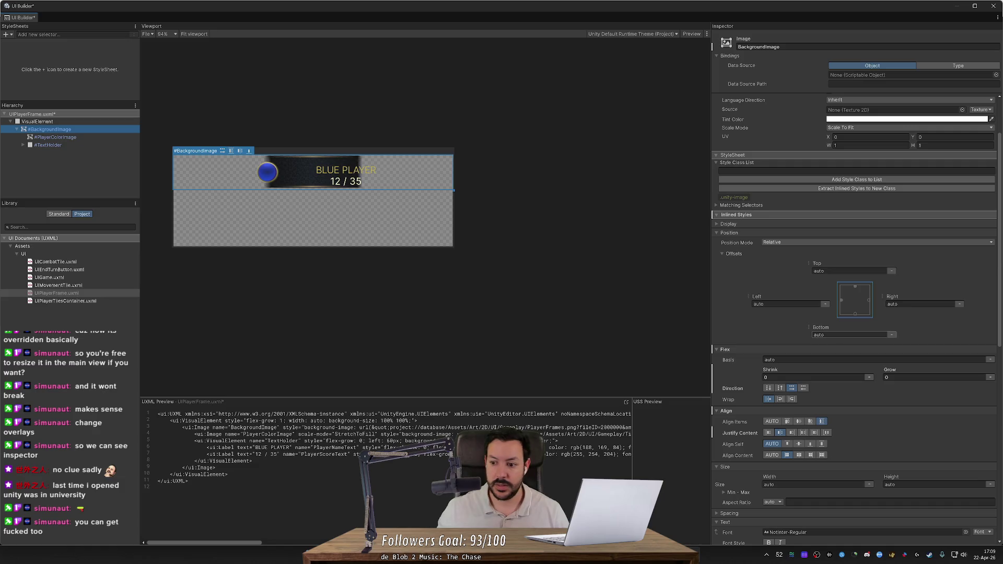
{"action": "left_click", "coordinate": [899, 377]}
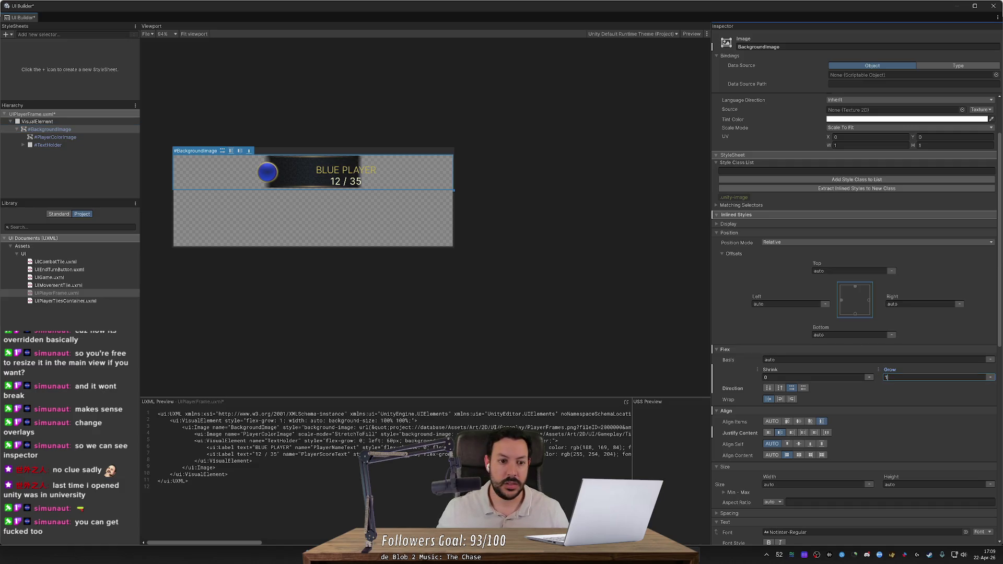
{"action": "key", "text": "Return"}
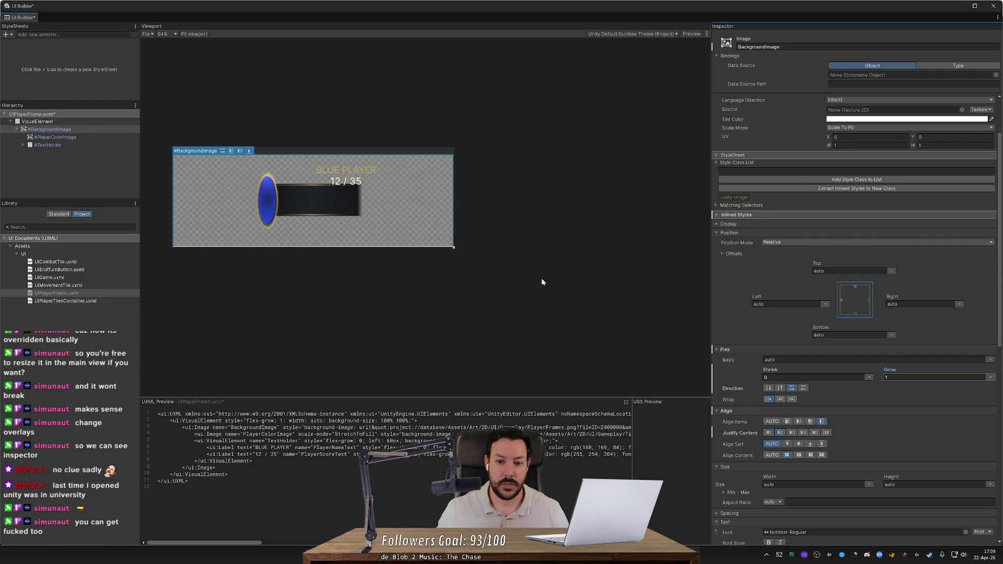
{"action": "mouse_move", "coordinate": [455, 249]}
{"action": "left_mouse_down"}
{"action": "mouse_move", "coordinate": [685, 359]}
{"action": "mouse_move", "coordinate": [400, 197]}
{"action": "mouse_move", "coordinate": [404, 391]}
{"action": "mouse_move", "coordinate": [697, 287]}
{"action": "mouse_move", "coordinate": [394, 223]}
{"action": "mouse_move", "coordinate": [626, 355]}
{"action": "mouse_move", "coordinate": [362, 264]}
{"action": "mouse_move", "coordinate": [448, 282]}
{"action": "mouse_move", "coordinate": [441, 394]}
{"action": "mouse_move", "coordinate": [448, 247]}
{"action": "mouse_move", "coordinate": [413, 401]}
{"action": "mouse_move", "coordinate": [441, 318]}
{"action": "left_mouse_up"}
{"action": "left_click", "coordinate": [60, 137]}
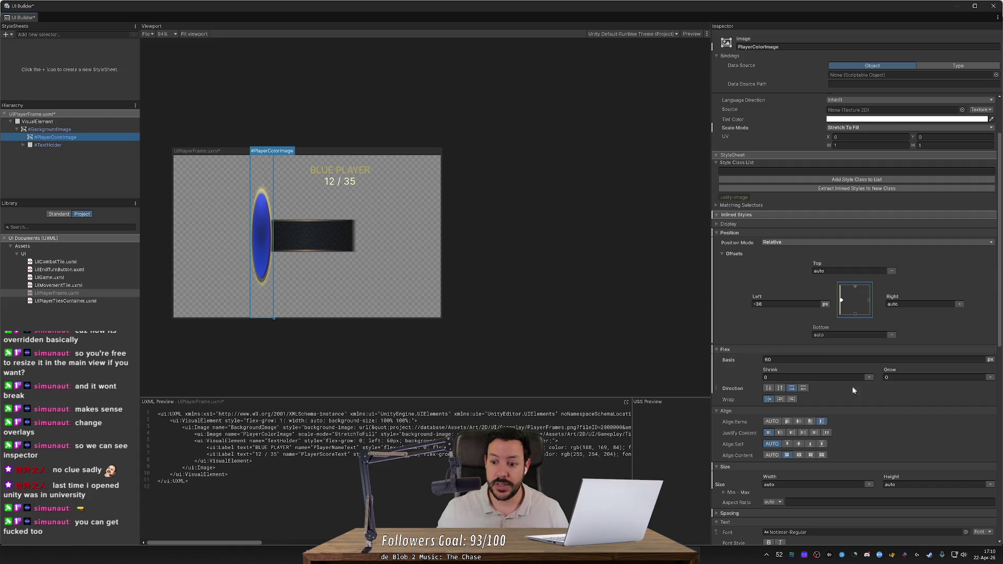
Try a 72 px height on the blue circle, then set its height back to auto.
{"action": "scroll", "coordinate": [890, 405], "scroll_direction": "down", "scroll_amount": 5}
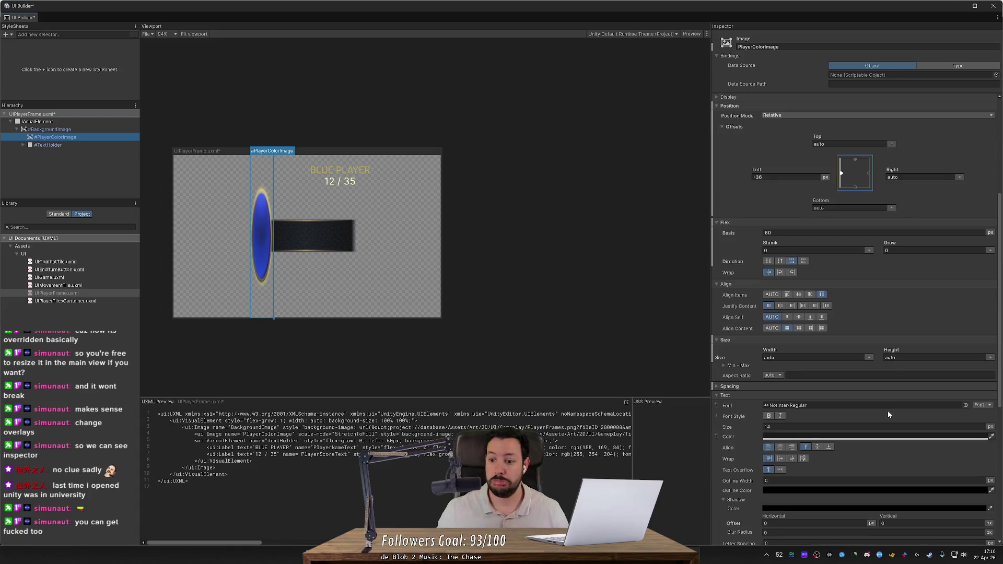
{"action": "left_click", "coordinate": [891, 357]}
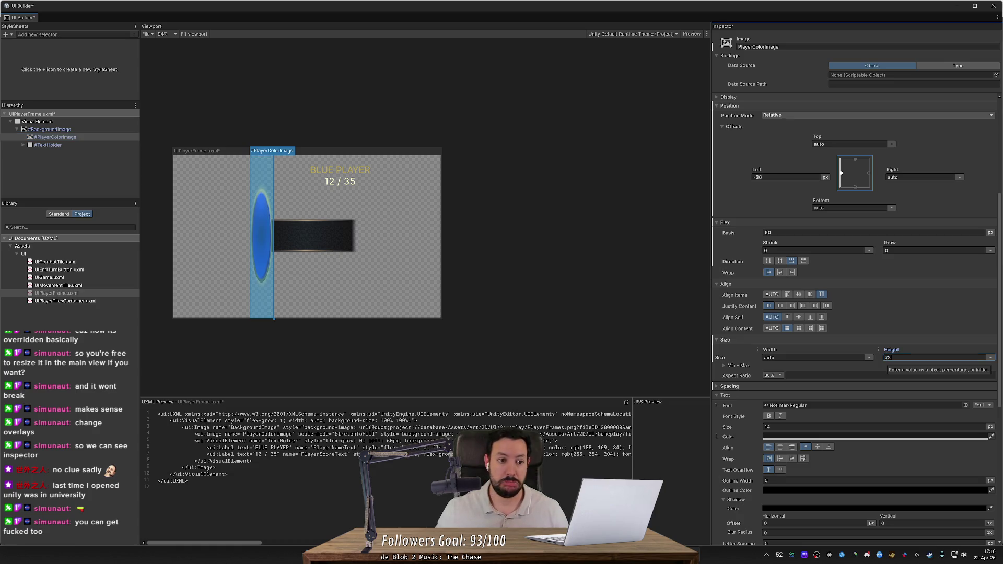
{"action": "key", "text": "Return"}
{"action": "double_click", "coordinate": [888, 358]}
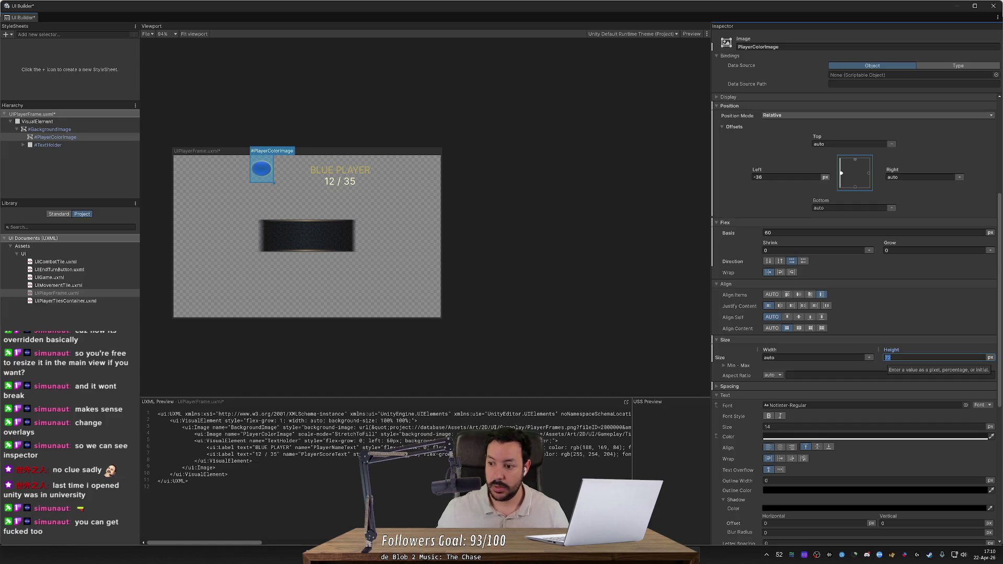
{"action": "left_click", "coordinate": [990, 357]}
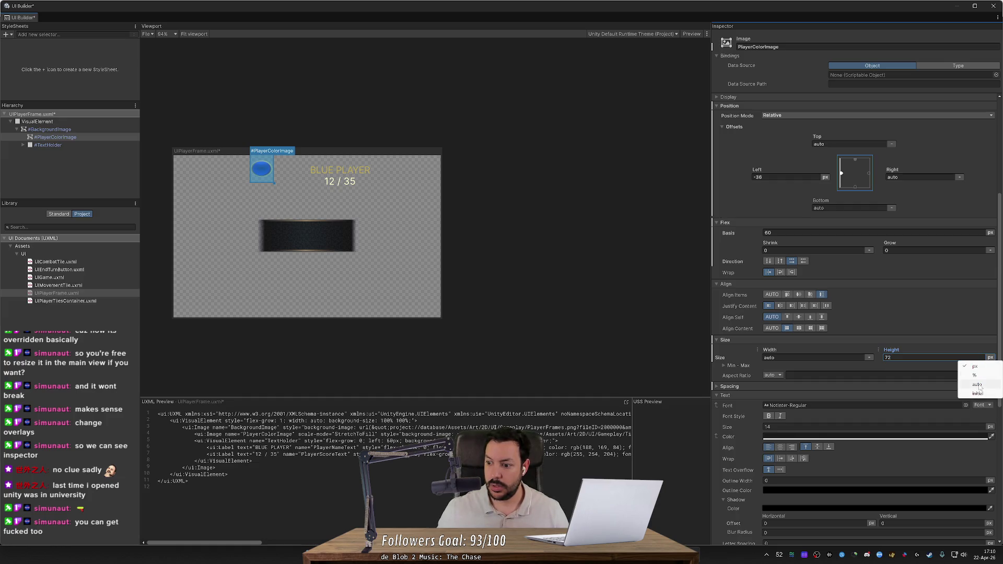
{"action": "left_click", "coordinate": [978, 394]}
{"action": "left_click", "coordinate": [990, 357]}
{"action": "left_click", "coordinate": [984, 386]}
Switch the background height unit to px, shrink the canvas, and float the builder over the editor.
{"action": "scroll", "coordinate": [907, 449], "scroll_direction": "down", "scroll_amount": 5}
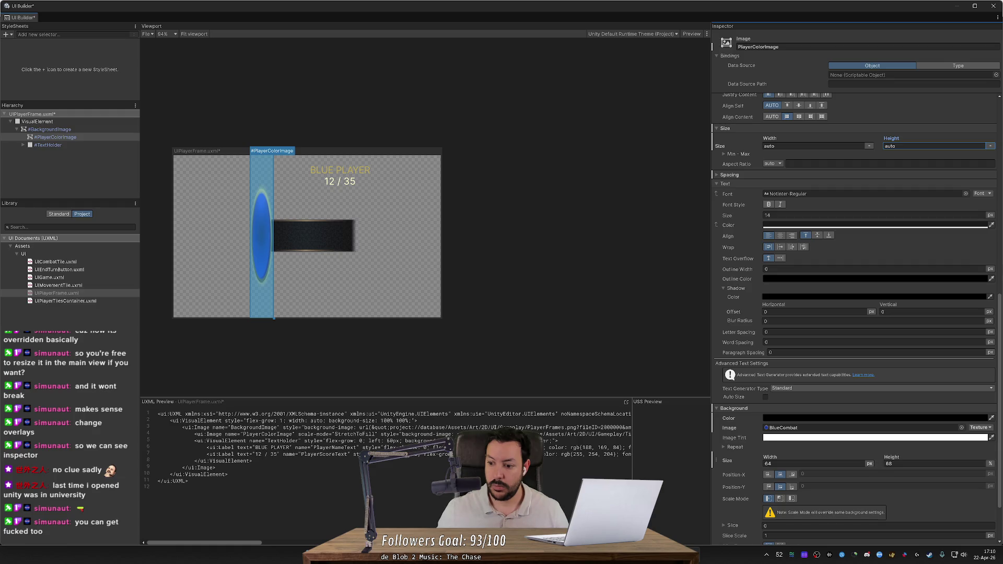
{"action": "left_click", "coordinate": [990, 463]}
{"action": "left_click", "coordinate": [971, 472]}
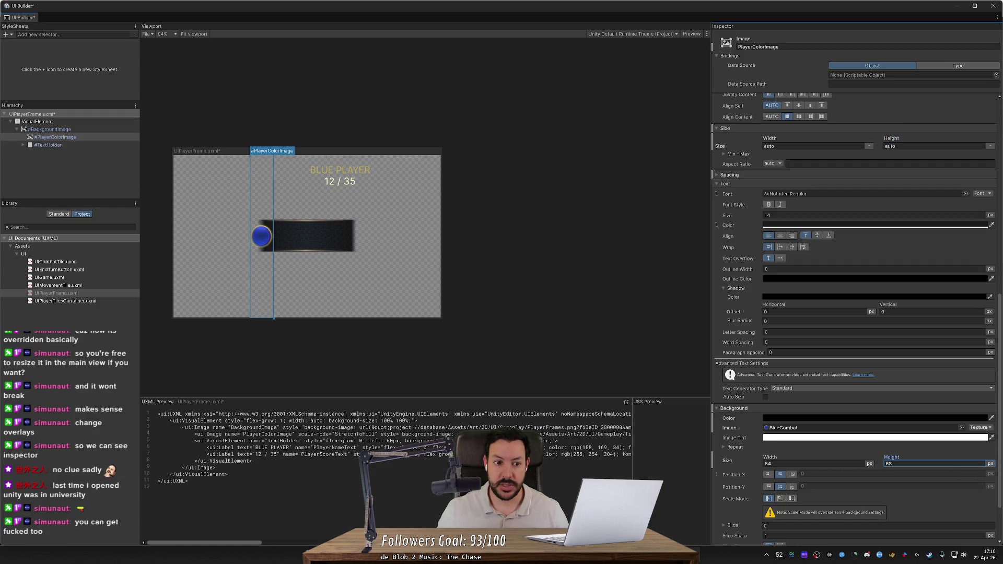
{"action": "left_click", "coordinate": [440, 359]}
{"action": "mouse_move", "coordinate": [441, 320]}
{"action": "left_mouse_down"}
{"action": "mouse_move", "coordinate": [406, 275]}
{"action": "mouse_move", "coordinate": [284, 304]}
{"action": "mouse_move", "coordinate": [307, 298]}
{"action": "mouse_move", "coordinate": [351, 360]}
{"action": "mouse_move", "coordinate": [505, 326]}
{"action": "mouse_move", "coordinate": [315, 235]}
{"action": "mouse_move", "coordinate": [296, 204]}
{"action": "left_mouse_up"}
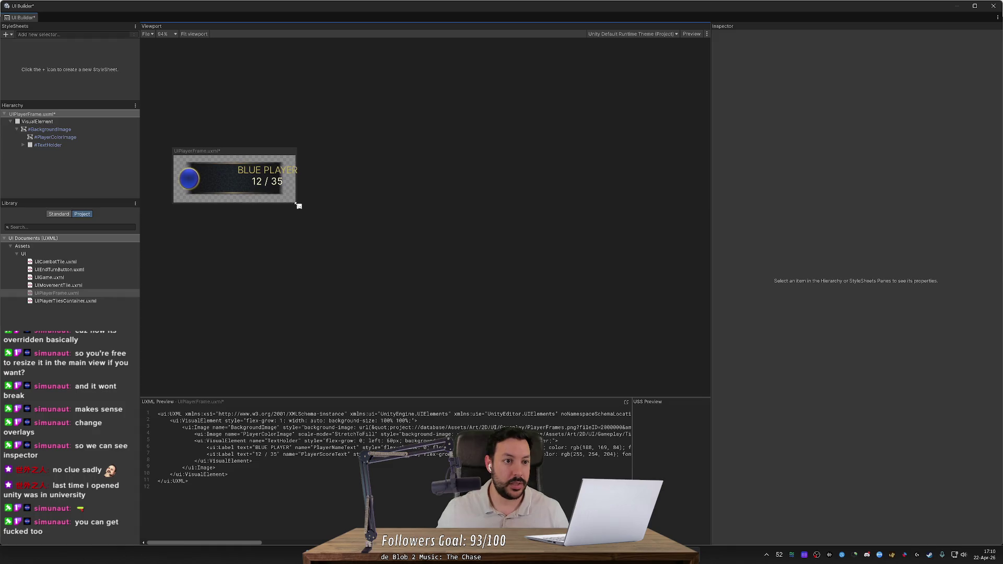
{"action": "mouse_move", "coordinate": [190, 5]}
{"action": "left_mouse_down"}
{"action": "mouse_move", "coordinate": [190, 18]}
{"action": "mouse_move", "coordinate": [436, 78]}
{"action": "left_mouse_up"}
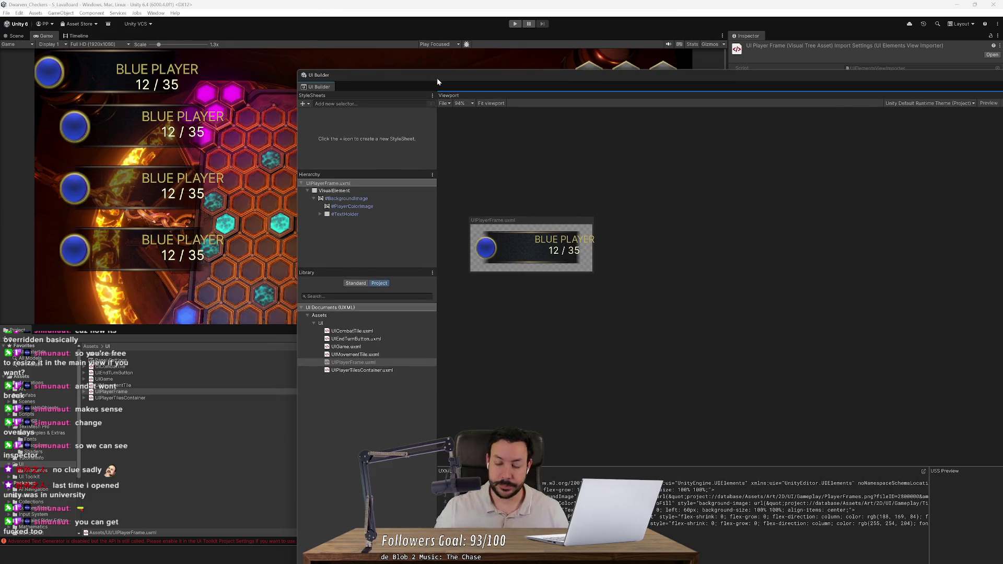
Enlarge the player frame preview canvas from its corner and select TextHolder.
{"action": "mouse_move", "coordinate": [593, 273]}
{"action": "left_mouse_down"}
{"action": "mouse_move", "coordinate": [875, 380]}
{"action": "mouse_move", "coordinate": [566, 343]}
{"action": "mouse_move", "coordinate": [674, 331]}
{"action": "mouse_move", "coordinate": [661, 353]}
{"action": "mouse_move", "coordinate": [706, 357]}
{"action": "mouse_move", "coordinate": [703, 330]}
{"action": "mouse_move", "coordinate": [715, 342]}
{"action": "left_mouse_up"}
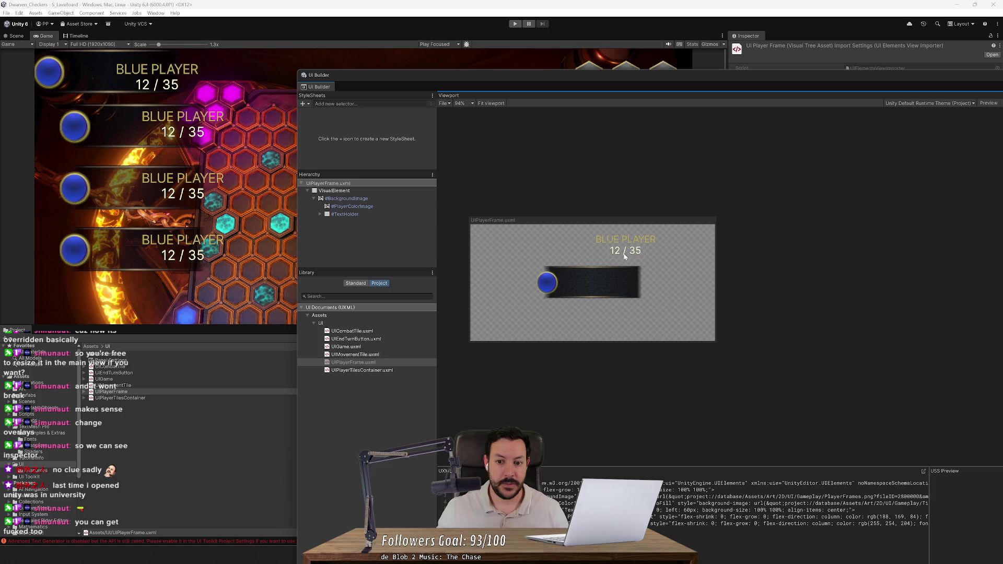
{"action": "left_click", "coordinate": [361, 214]}
Maximize UI Builder and set TextHolder's Left offset to 0.
{"action": "double_click", "coordinate": [502, 81]}
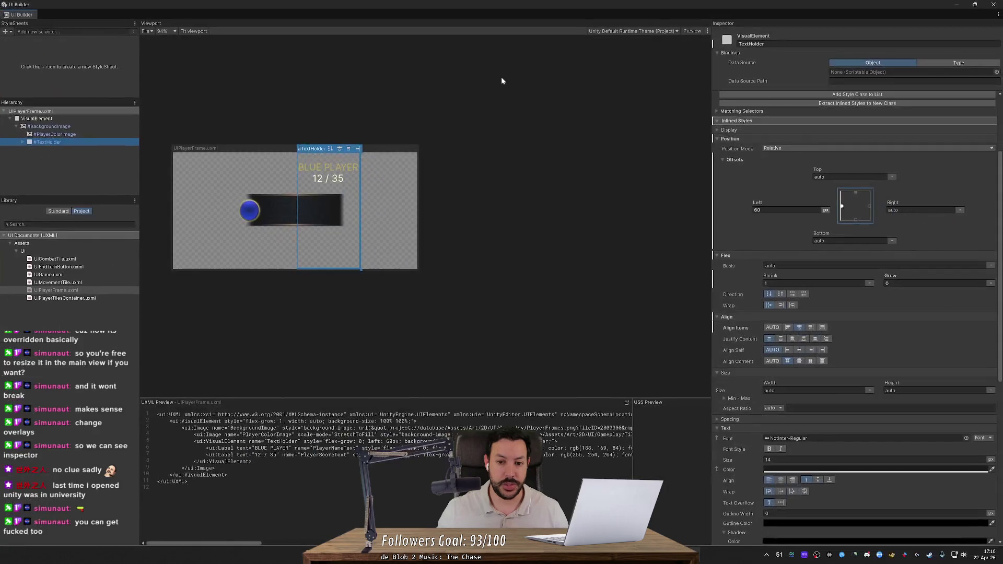
{"action": "left_click", "coordinate": [77, 134]}
{"action": "left_click", "coordinate": [76, 142]}
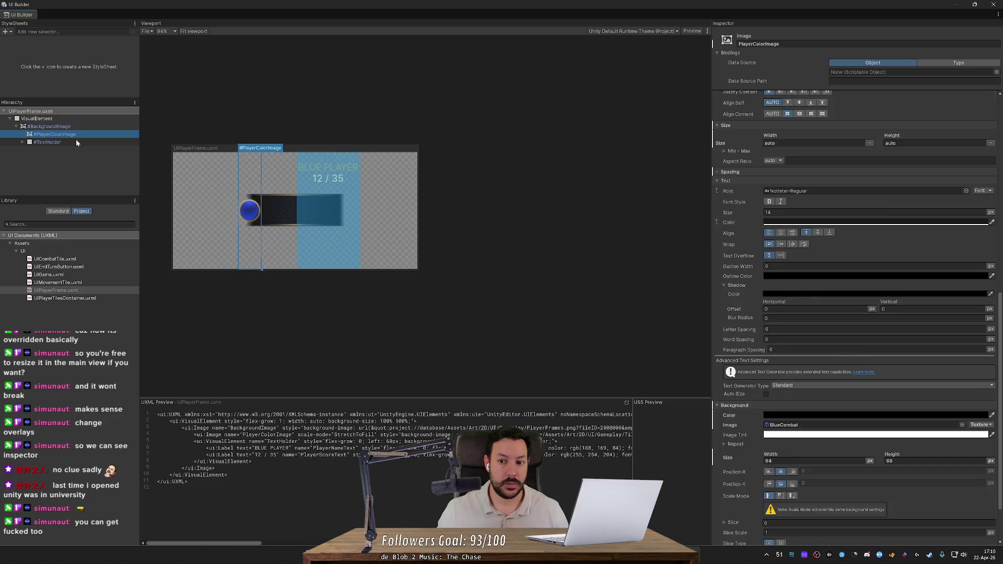
{"action": "left_click", "coordinate": [786, 210]}
{"action": "type", "text": "0"}
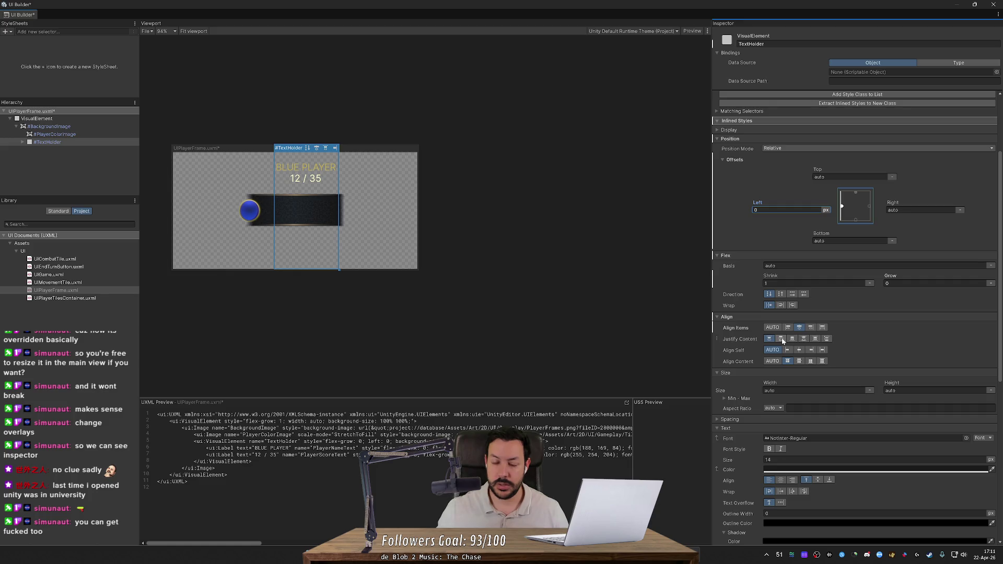
Select BackgroundImage and try center and start self-alignment before restoring auto.
{"action": "left_click", "coordinate": [61, 127]}
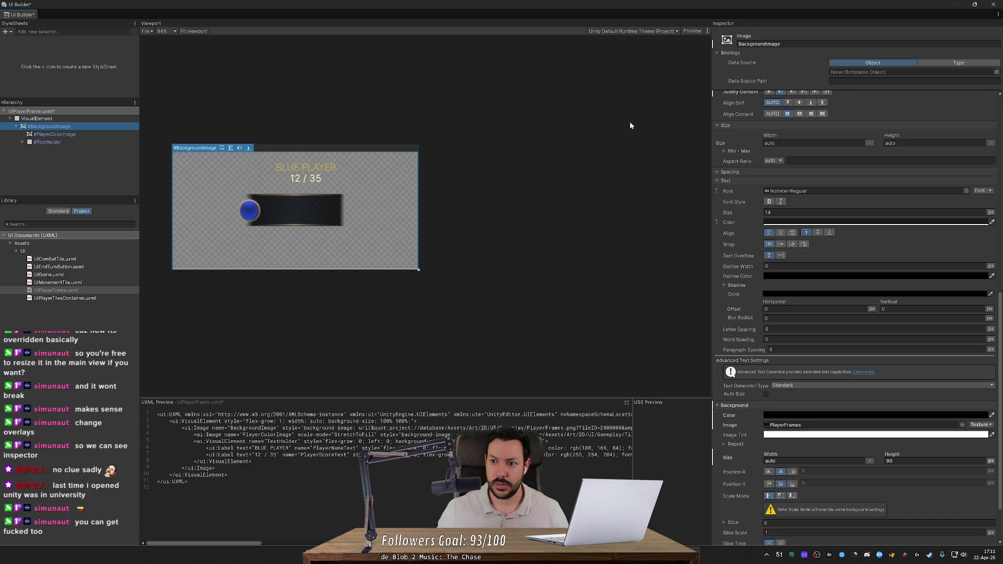
{"action": "scroll", "coordinate": [792, 136], "scroll_direction": "up", "scroll_amount": 3}
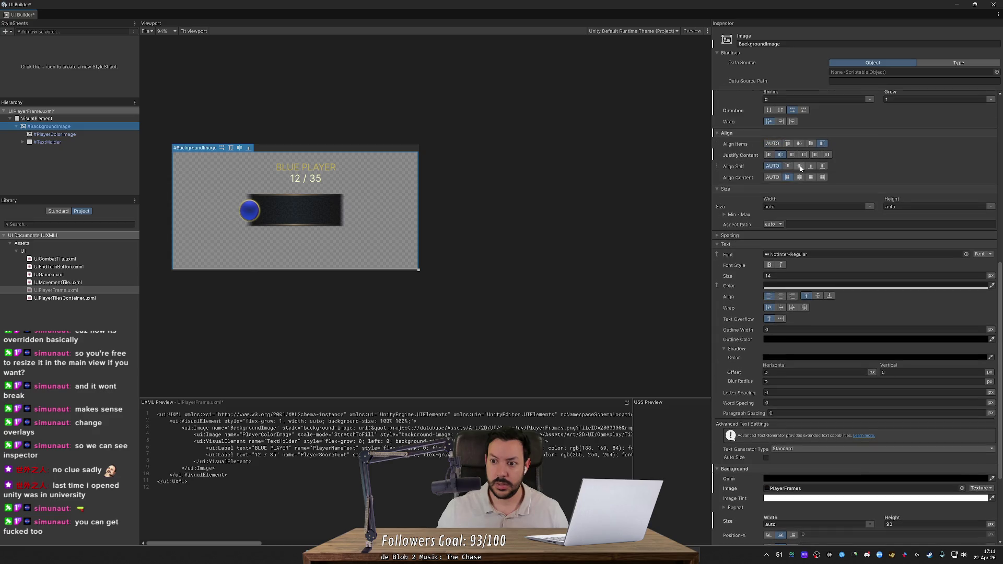
{"action": "left_click", "coordinate": [799, 166]}
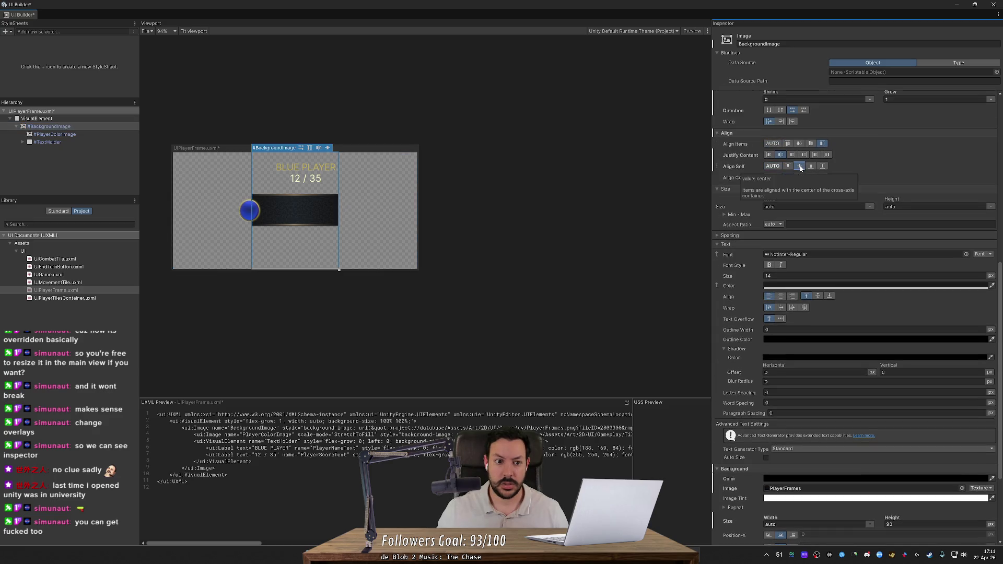
{"action": "left_click", "coordinate": [774, 166]}
{"action": "left_click", "coordinate": [788, 166]}
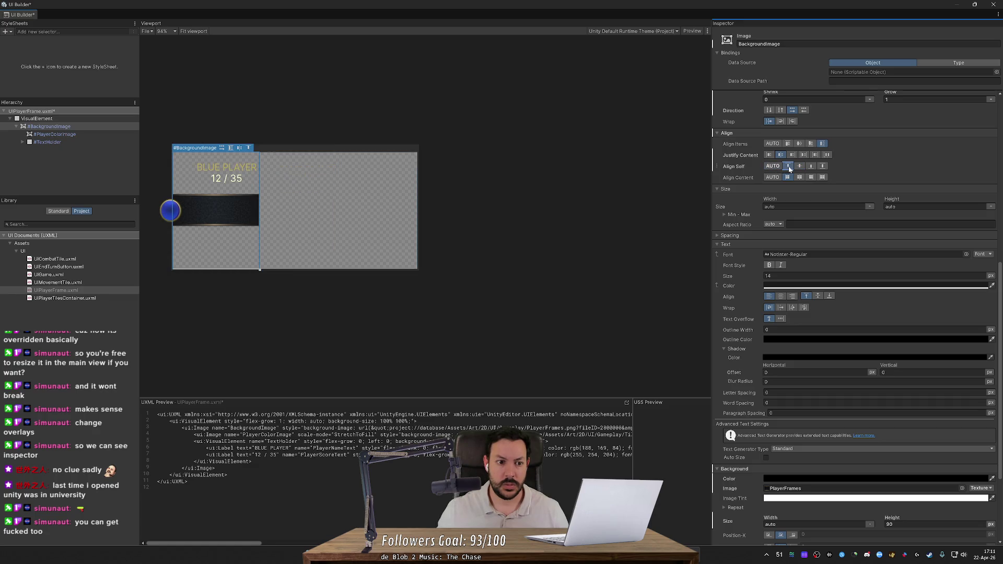
{"action": "left_click", "coordinate": [773, 167]}
{"action": "left_click", "coordinate": [788, 166]}
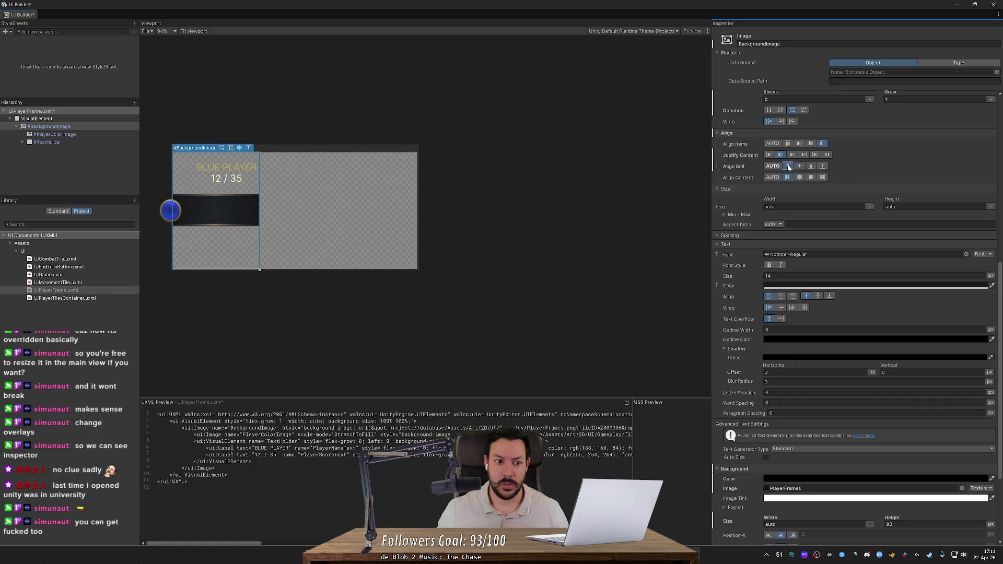
{"action": "left_click", "coordinate": [772, 166]}
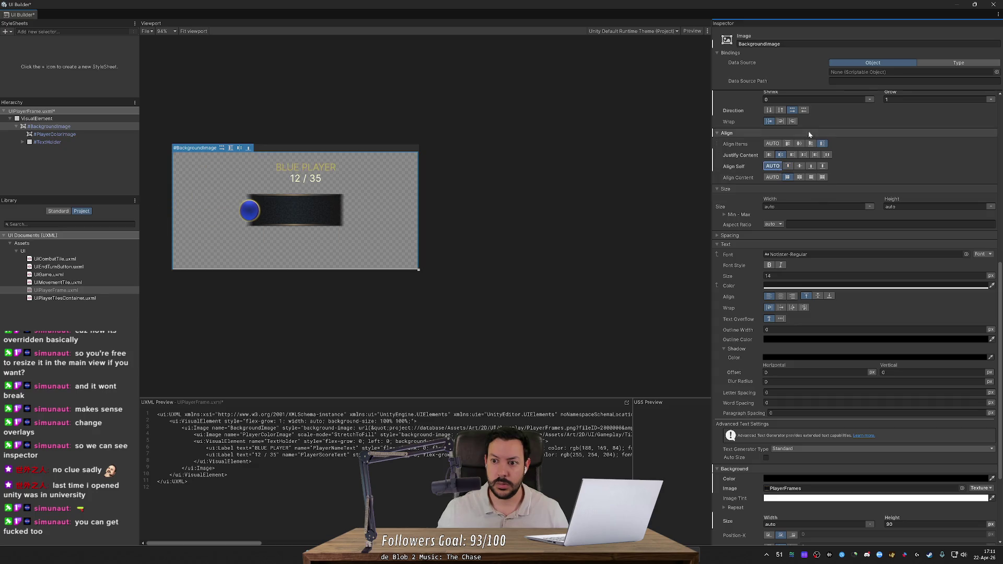
Keep Align Items on stretch and set BackgroundImage's Justify Content to center.
{"action": "scroll", "coordinate": [809, 133], "scroll_direction": "up", "scroll_amount": 2}
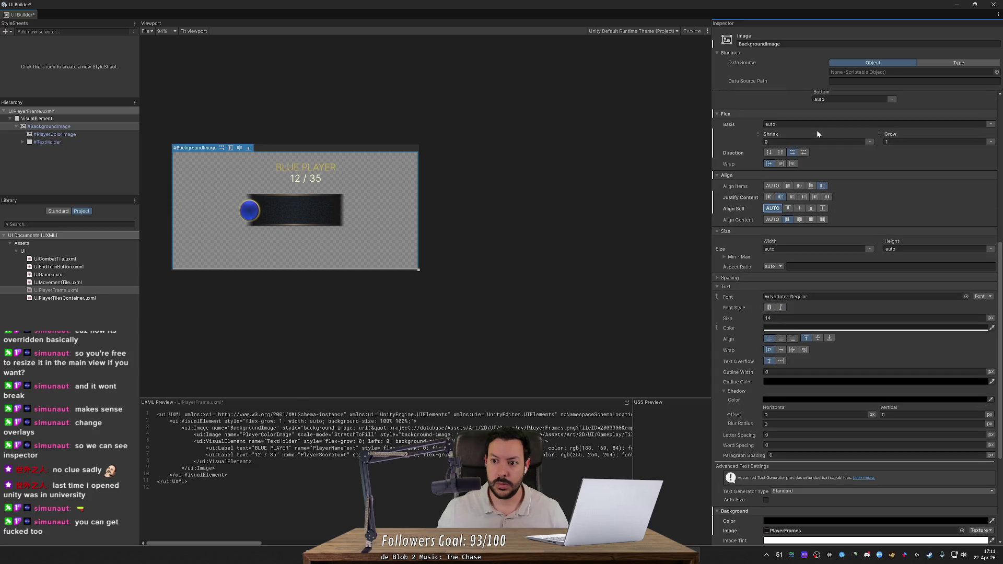
{"action": "left_click", "coordinate": [789, 186]}
{"action": "left_click", "coordinate": [800, 186]}
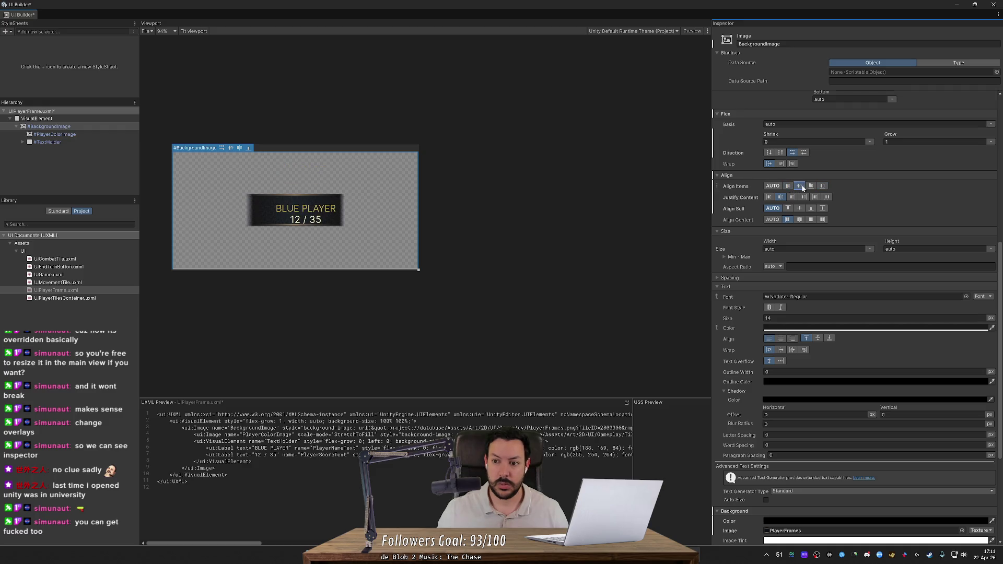
{"action": "left_click", "coordinate": [823, 186]}
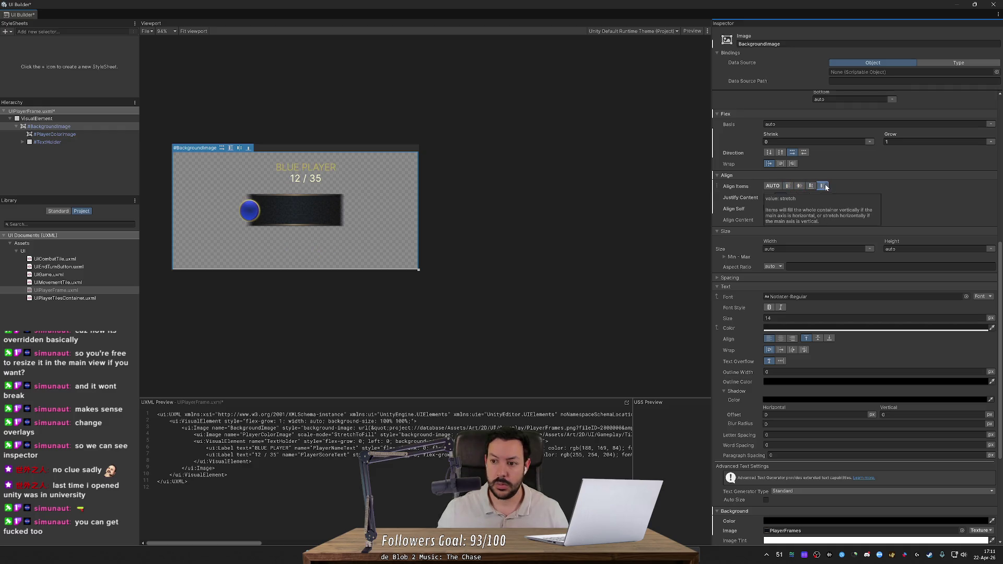
{"action": "left_click", "coordinate": [810, 186]}
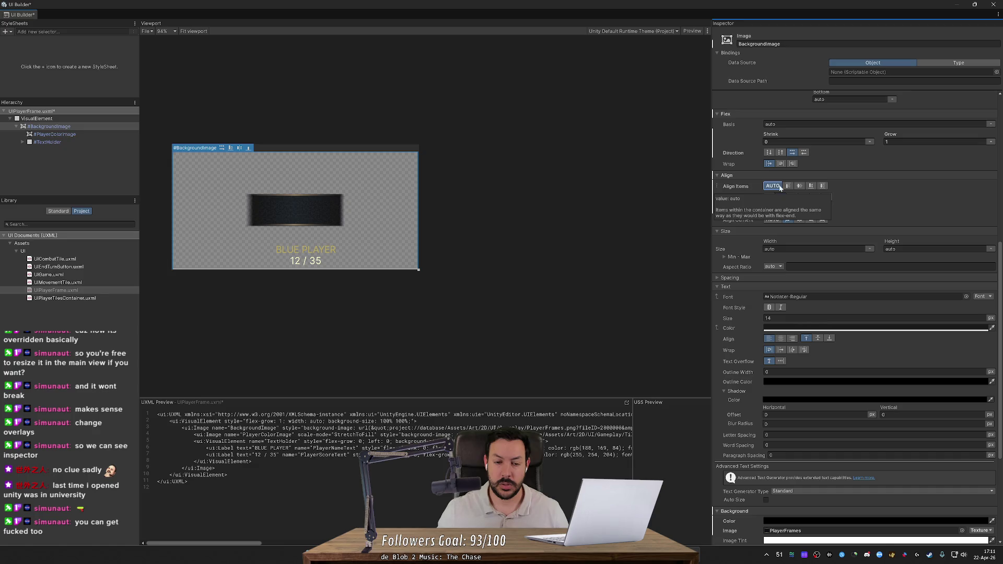
{"action": "left_click", "coordinate": [822, 186]}
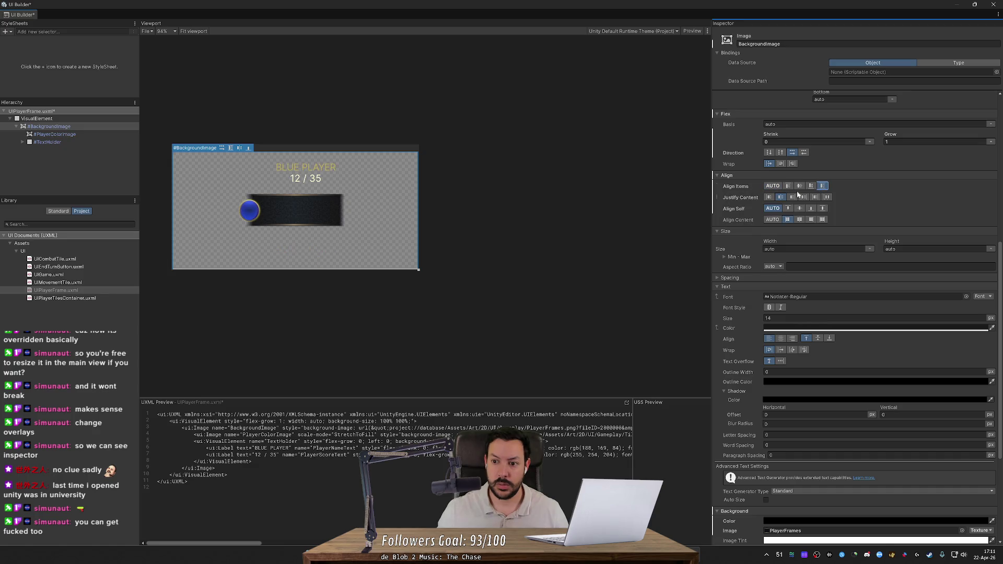
{"action": "left_click", "coordinate": [768, 198]}
{"action": "left_click", "coordinate": [791, 197]}
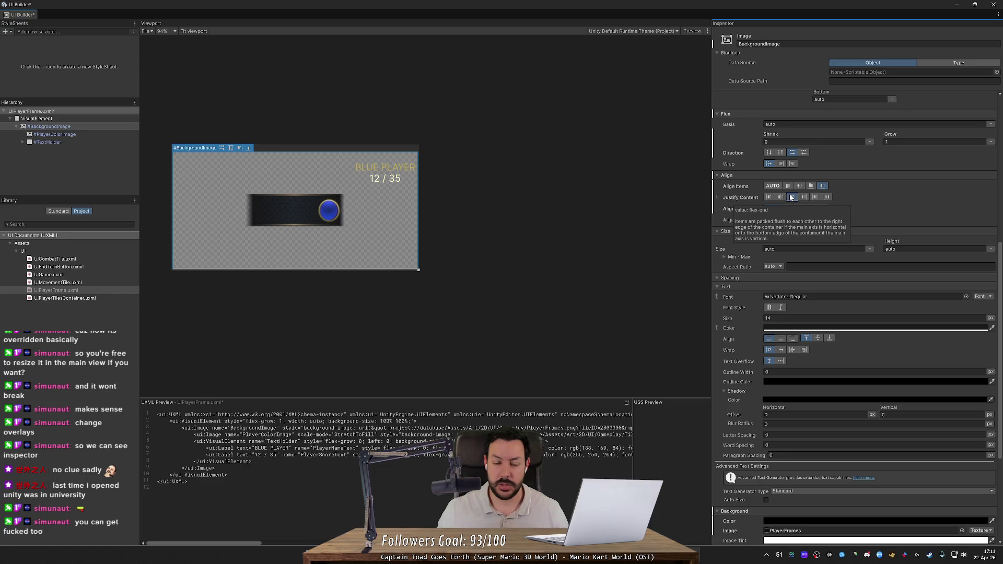
{"action": "left_click", "coordinate": [803, 198]}
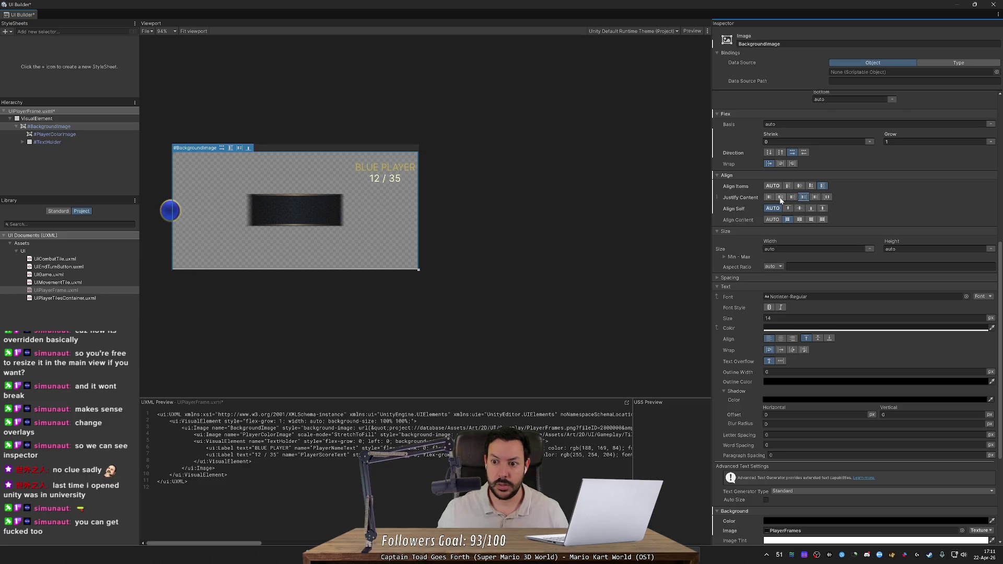
{"action": "left_click", "coordinate": [781, 198]}
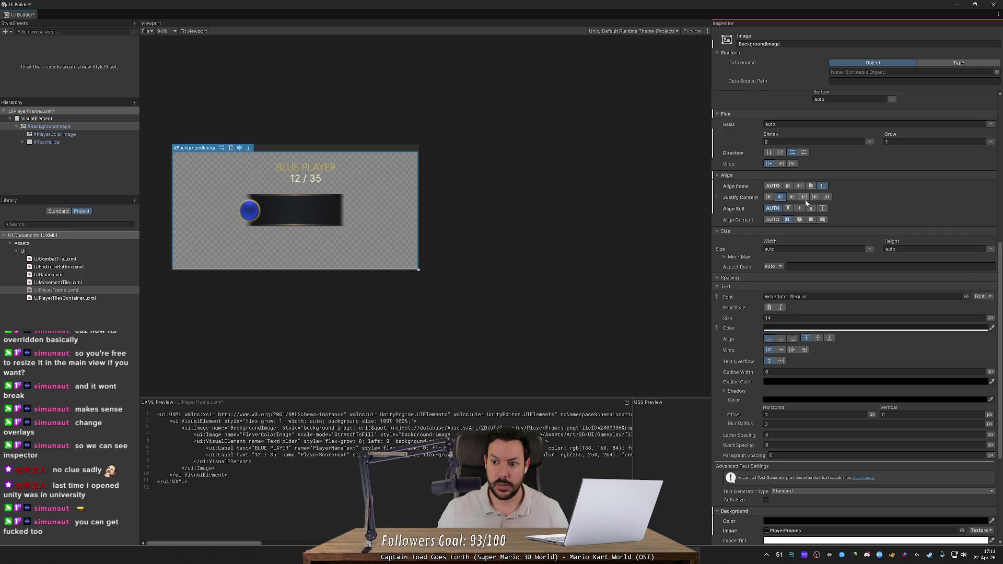
{"action": "left_click", "coordinate": [768, 199]}
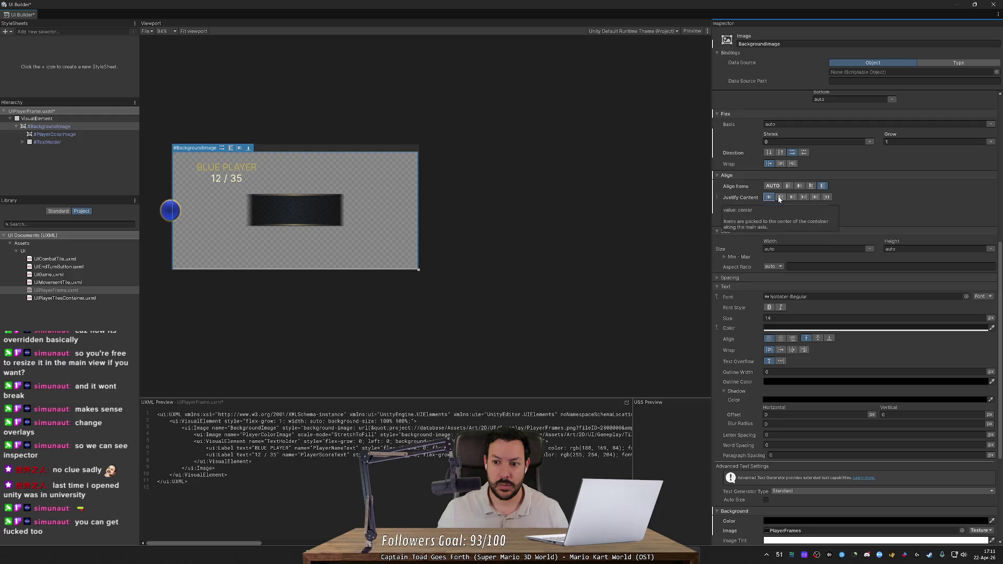
{"action": "left_click", "coordinate": [779, 198]}
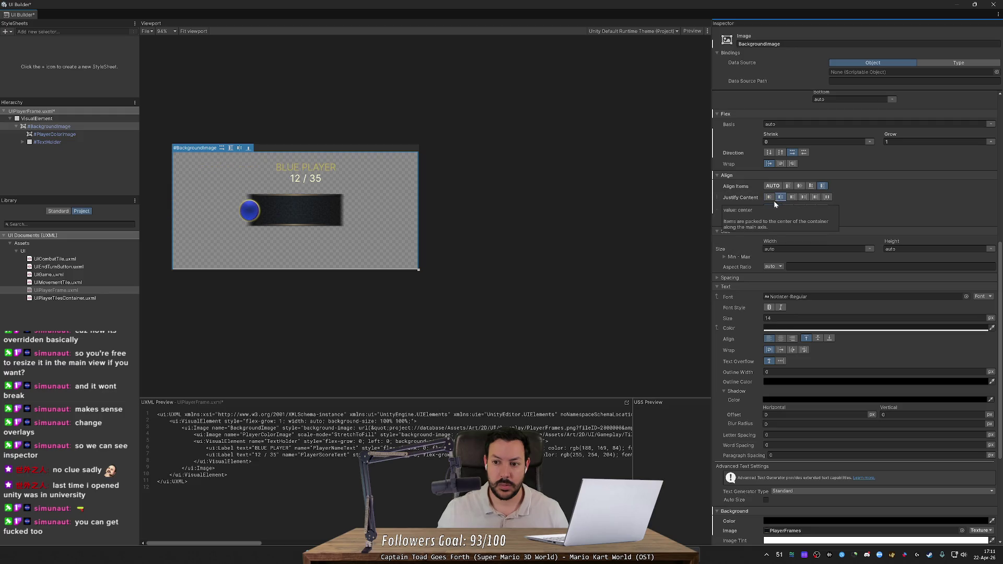
Return BackgroundImage's Align Self to auto and enlarge the player frame preview.
{"action": "left_click", "coordinate": [787, 209]}
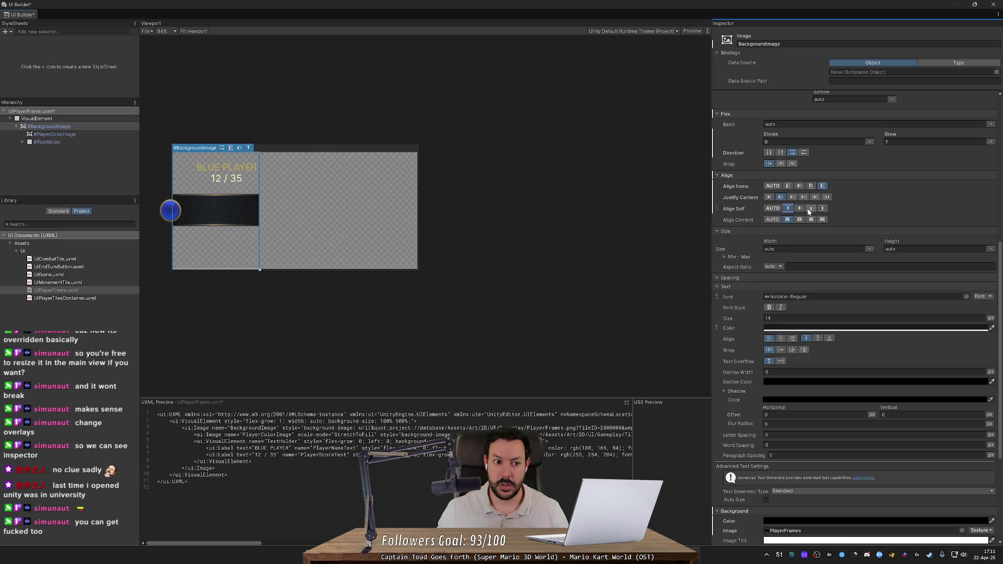
{"action": "left_click", "coordinate": [470, 242]}
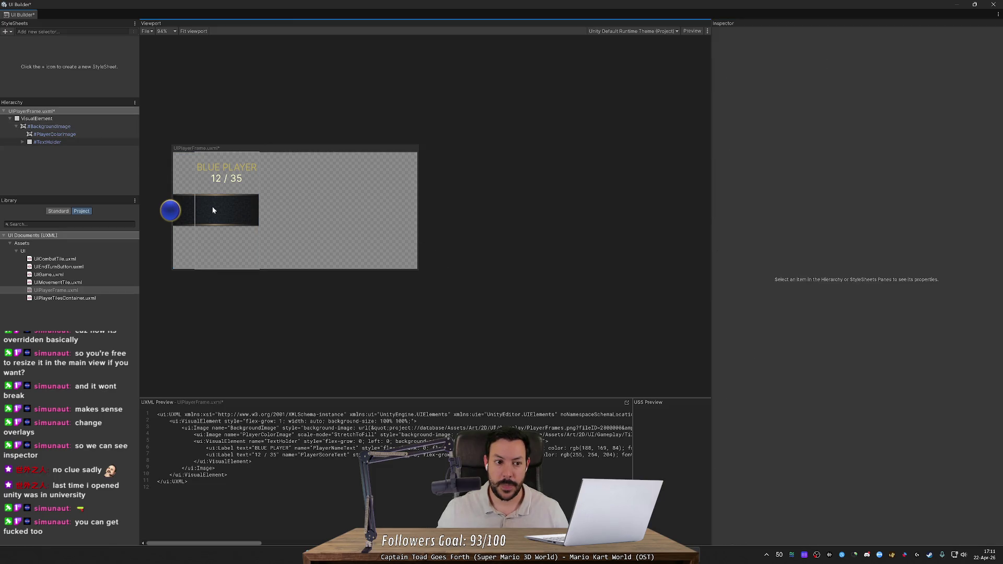
{"action": "left_click", "coordinate": [49, 126]}
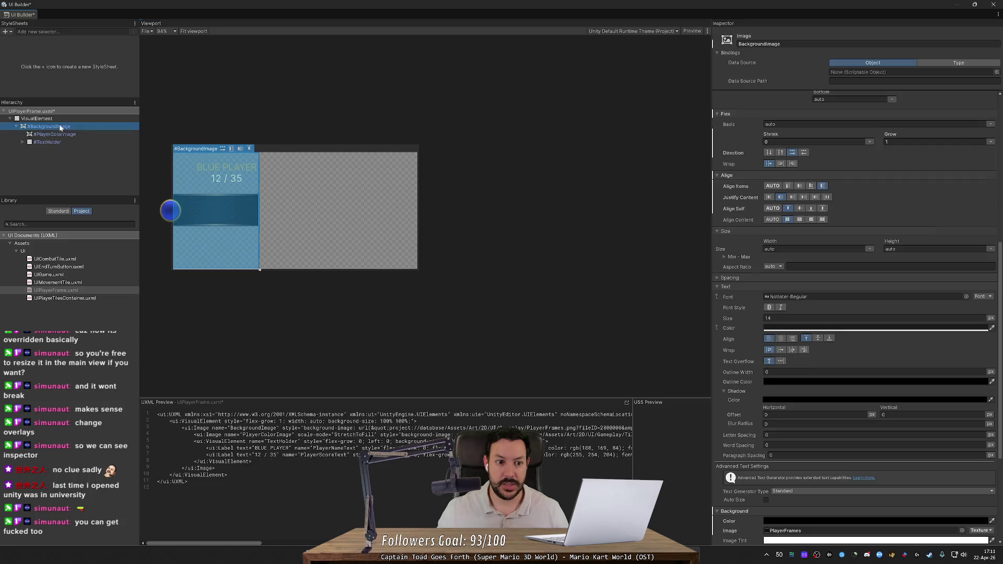
{"action": "left_click", "coordinate": [799, 208]}
{"action": "left_click", "coordinate": [811, 208]}
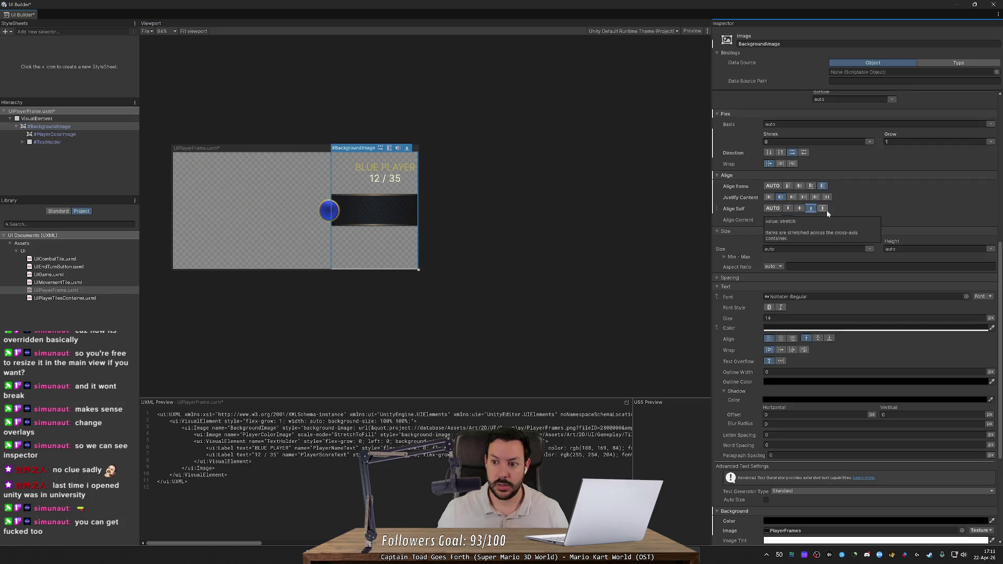
{"action": "left_click", "coordinate": [824, 209]}
{"action": "left_click", "coordinate": [770, 210]}
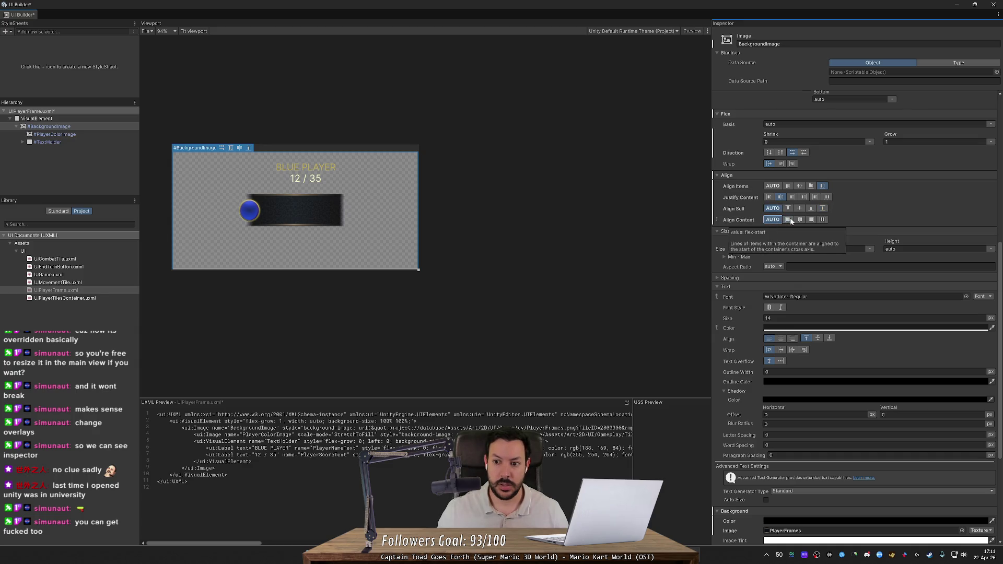
{"action": "left_click", "coordinate": [789, 220]}
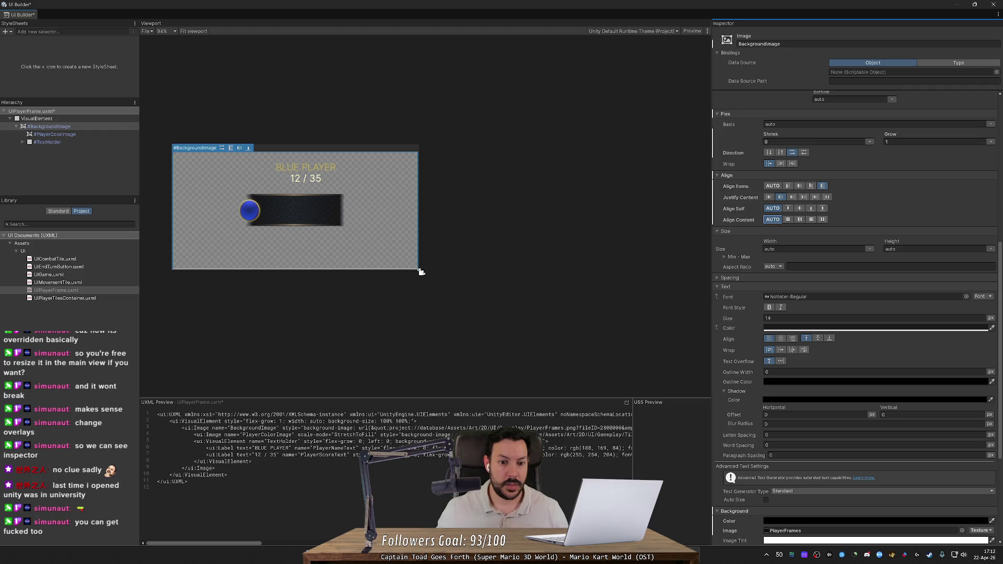
{"action": "mouse_move", "coordinate": [421, 272]}
{"action": "left_mouse_down"}
{"action": "mouse_move", "coordinate": [351, 253]}
{"action": "mouse_move", "coordinate": [442, 295]}
{"action": "left_mouse_up"}
{"action": "left_click", "coordinate": [177, 129]}
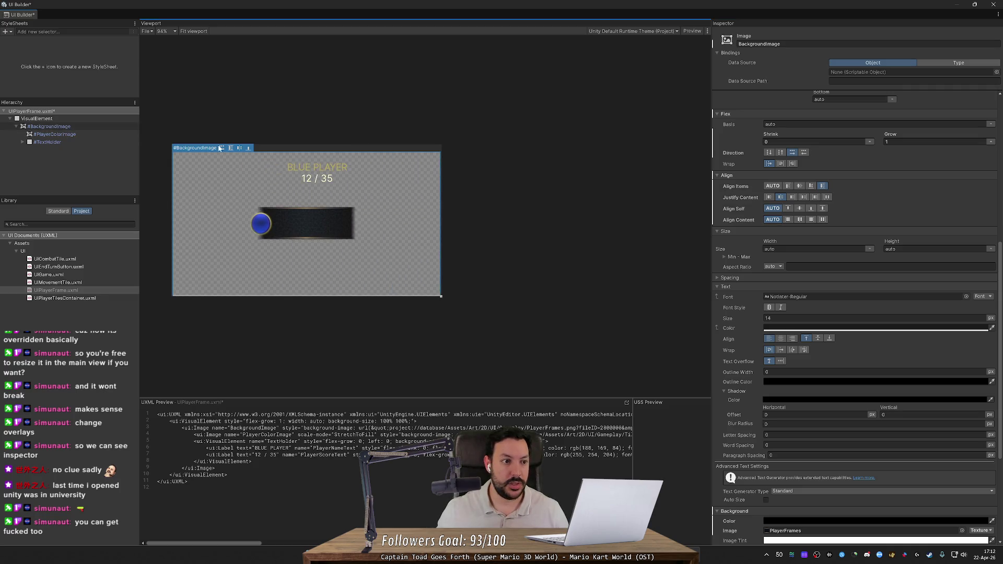
Select TextHolder, set Align Items to stretch and Justify Content to center.
{"action": "left_click", "coordinate": [60, 133]}
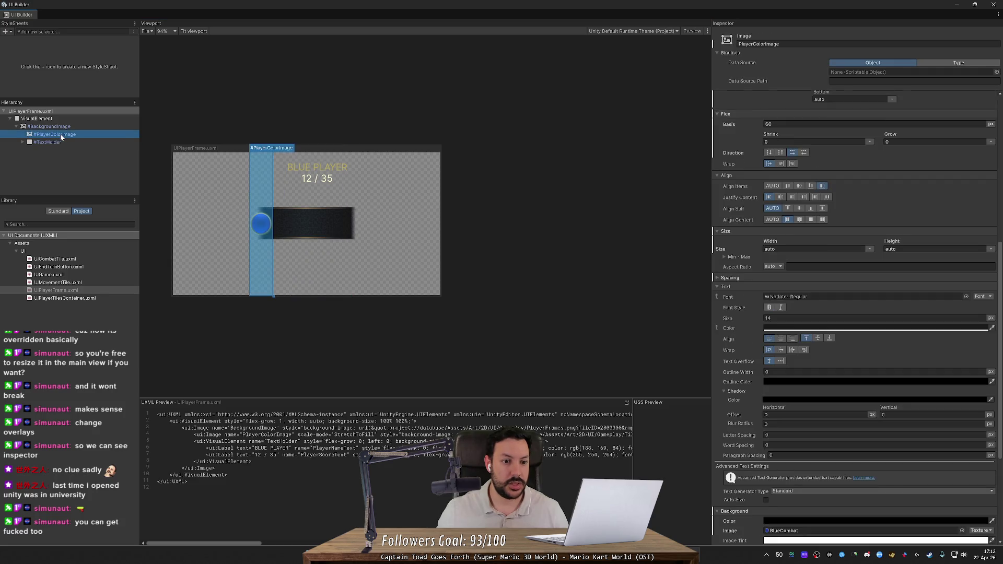
{"action": "left_click", "coordinate": [62, 142]}
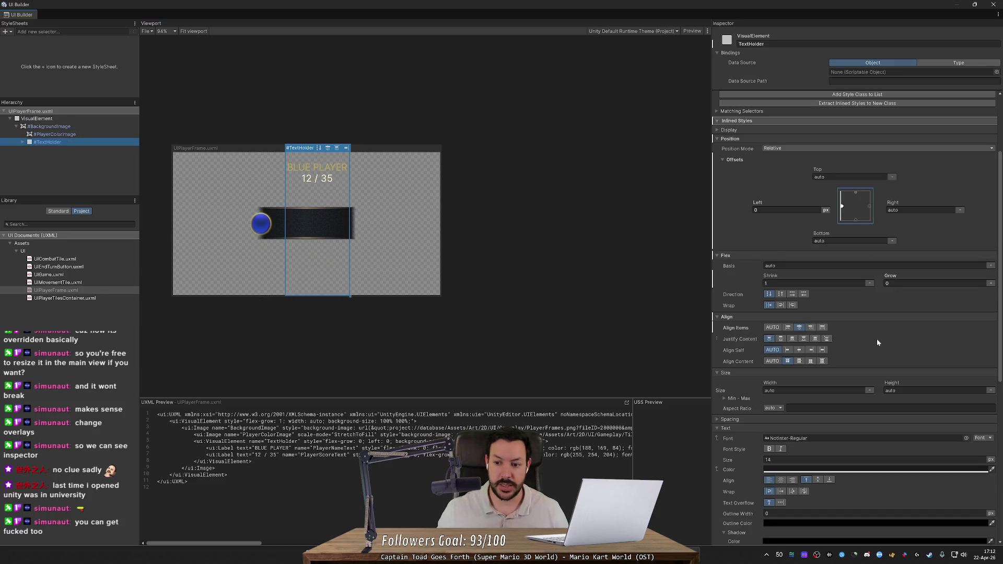
{"action": "left_click", "coordinate": [772, 327]}
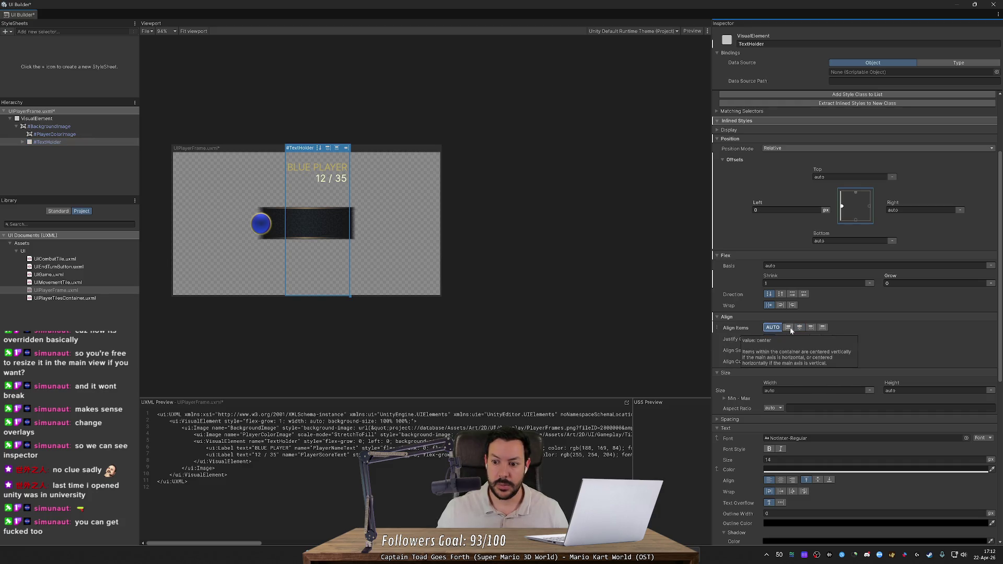
{"action": "left_click", "coordinate": [790, 328]}
{"action": "left_click", "coordinate": [811, 328]}
{"action": "left_click", "coordinate": [822, 328]}
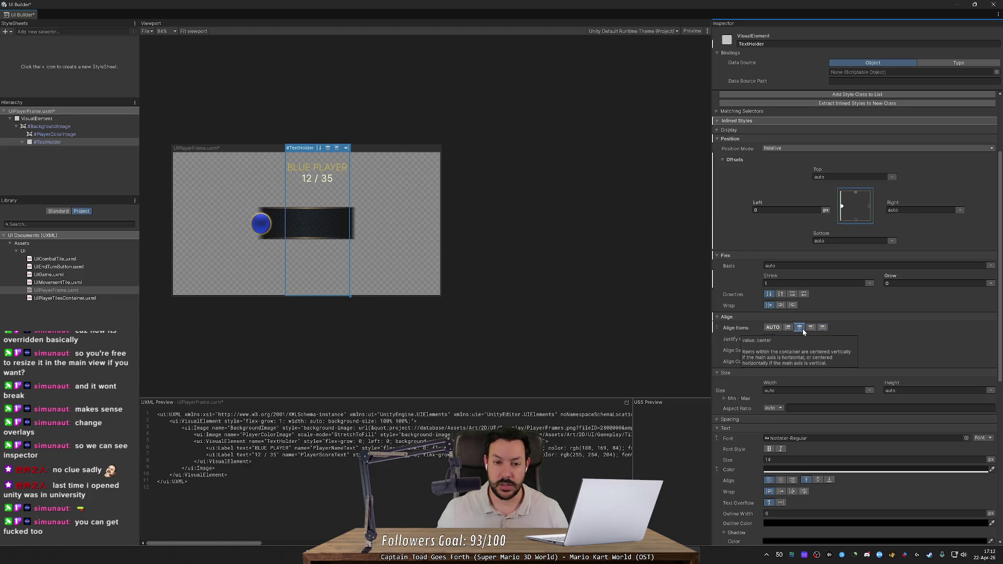
{"action": "left_click", "coordinate": [782, 340]}
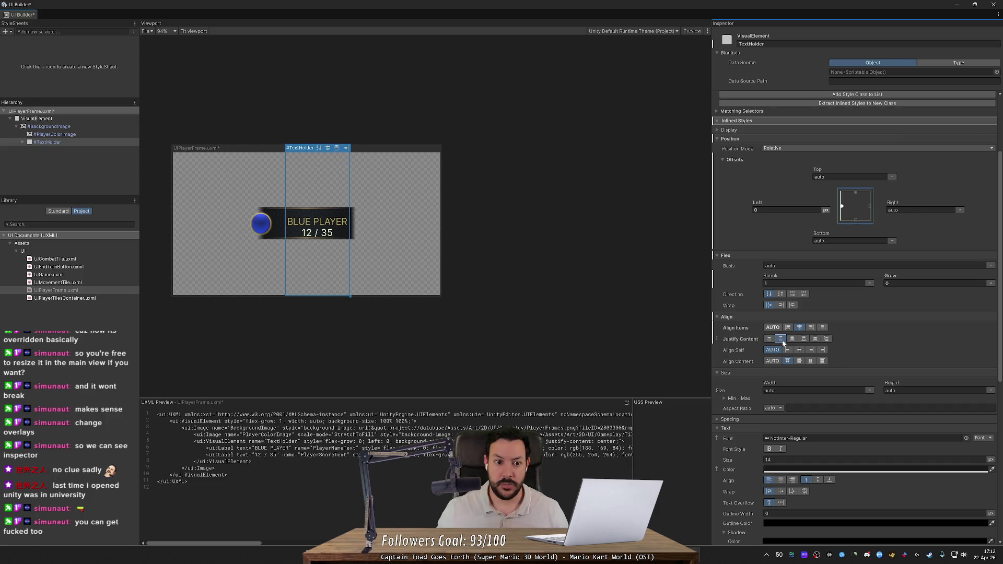
{"action": "left_click", "coordinate": [792, 339]}
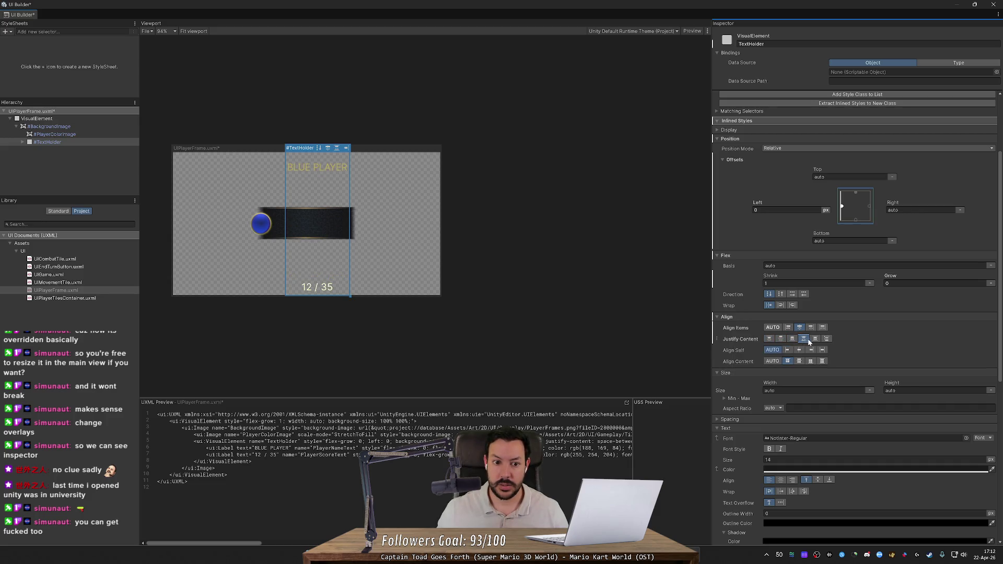
{"action": "left_click", "coordinate": [818, 342]}
{"action": "left_click", "coordinate": [829, 338]}
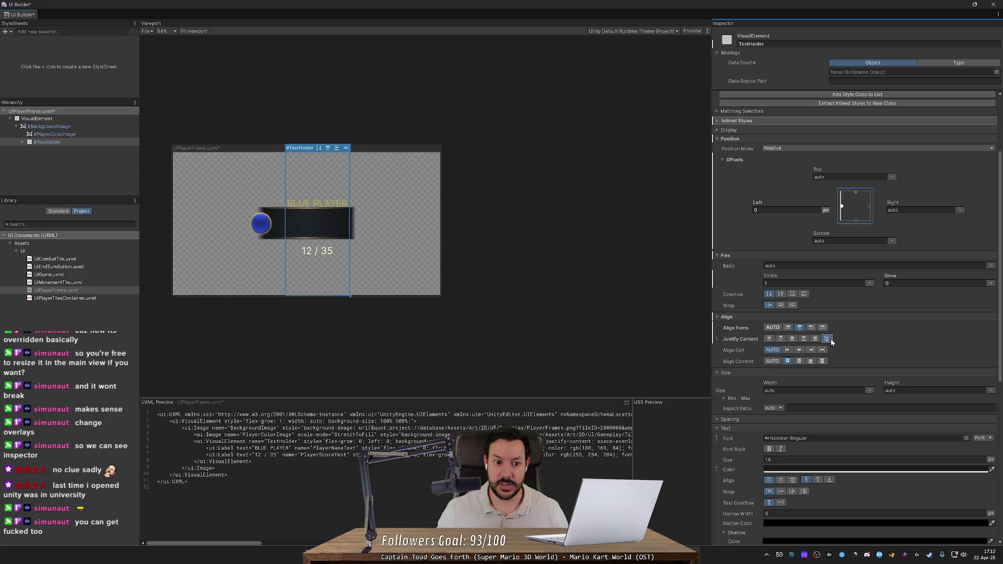
{"action": "left_click", "coordinate": [782, 339]}
Leave TextHolder's Align Self and Align Content on auto and shrink the preview canvas.
{"action": "left_click", "coordinate": [789, 350]}
{"action": "left_click", "coordinate": [800, 350]}
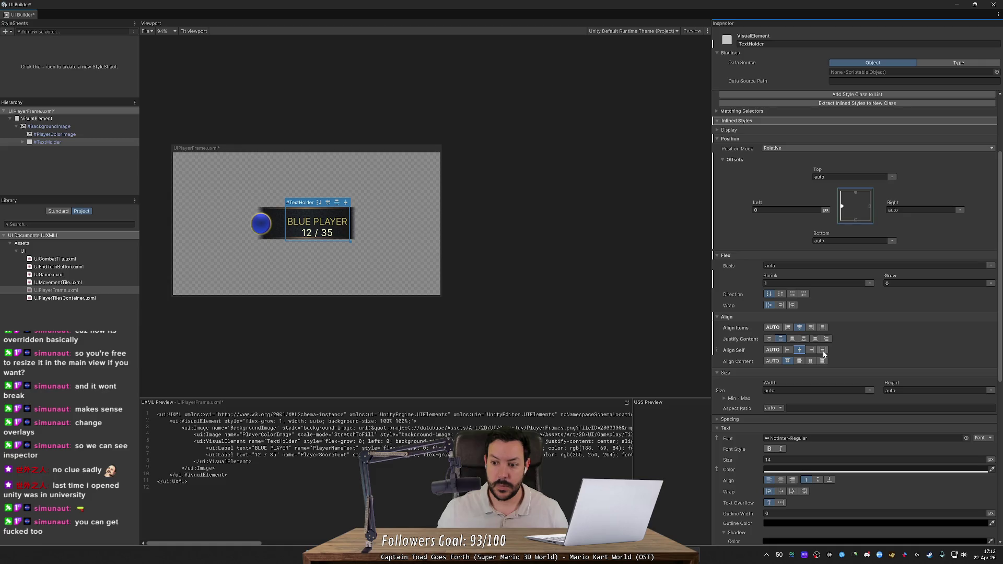
{"action": "left_click", "coordinate": [822, 350]}
{"action": "left_click", "coordinate": [773, 350]}
{"action": "left_click", "coordinate": [775, 353]}
{"action": "left_click", "coordinate": [772, 353]}
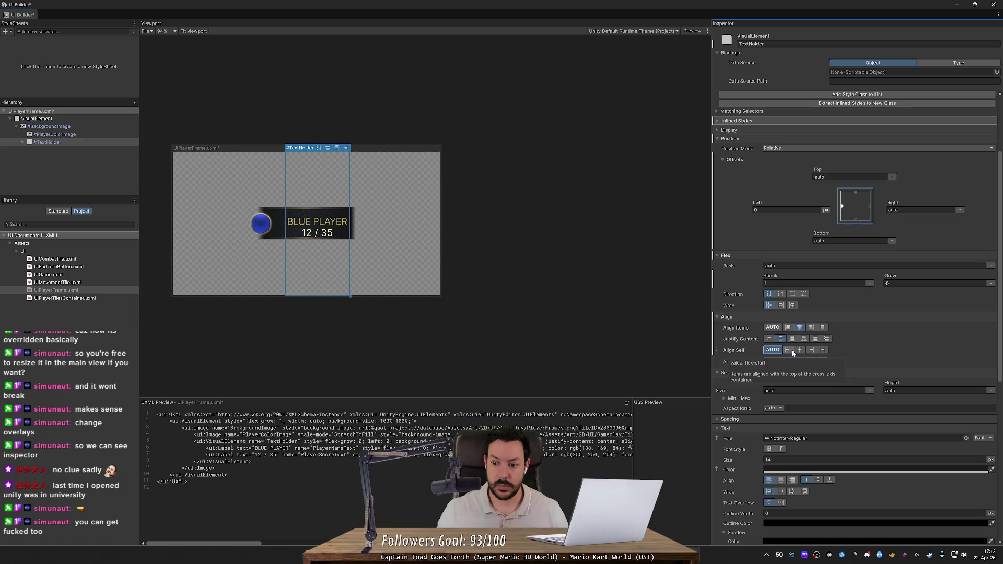
{"action": "left_click", "coordinate": [822, 361]}
{"action": "left_click", "coordinate": [771, 361]}
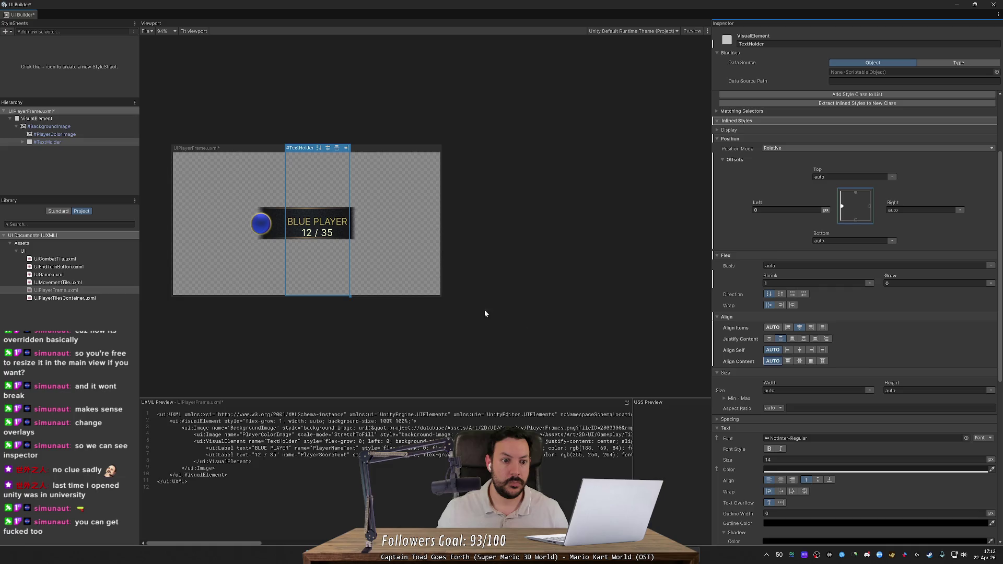
{"action": "mouse_move", "coordinate": [440, 297]}
{"action": "left_mouse_down"}
{"action": "mouse_move", "coordinate": [450, 294]}
{"action": "mouse_move", "coordinate": [457, 201]}
{"action": "mouse_move", "coordinate": [428, 298]}
{"action": "left_mouse_up"}
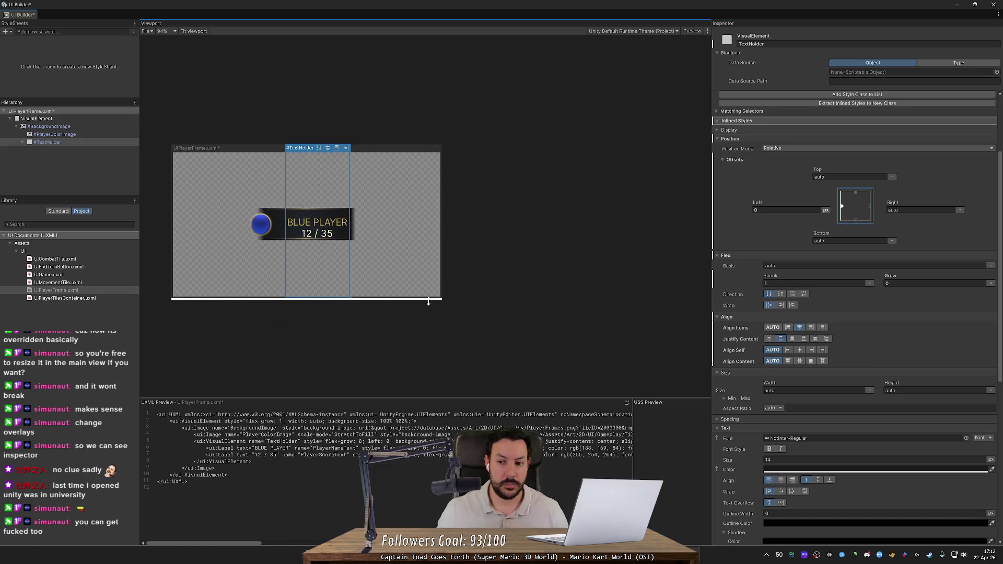
{"action": "scroll", "coordinate": [732, 243], "scroll_direction": "up", "scroll_amount": 3}
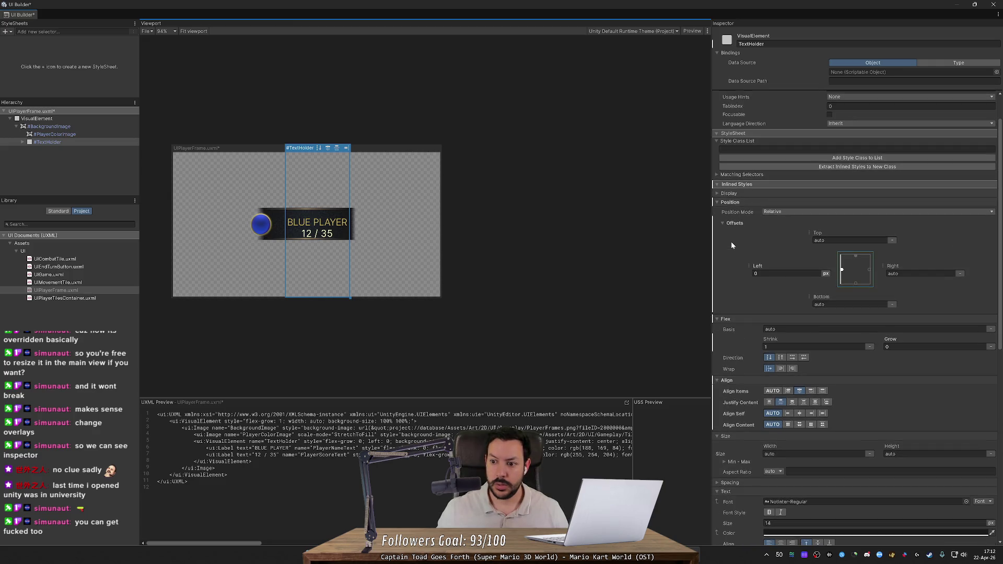
{"action": "left_click", "coordinate": [27, 144], "text": "ctrl"}
Raise the BLUE PLAYER name text by setting PlayerNameText's Top offset to 8.
{"action": "left_click", "coordinate": [23, 142]}
{"action": "left_click", "coordinate": [59, 150]}
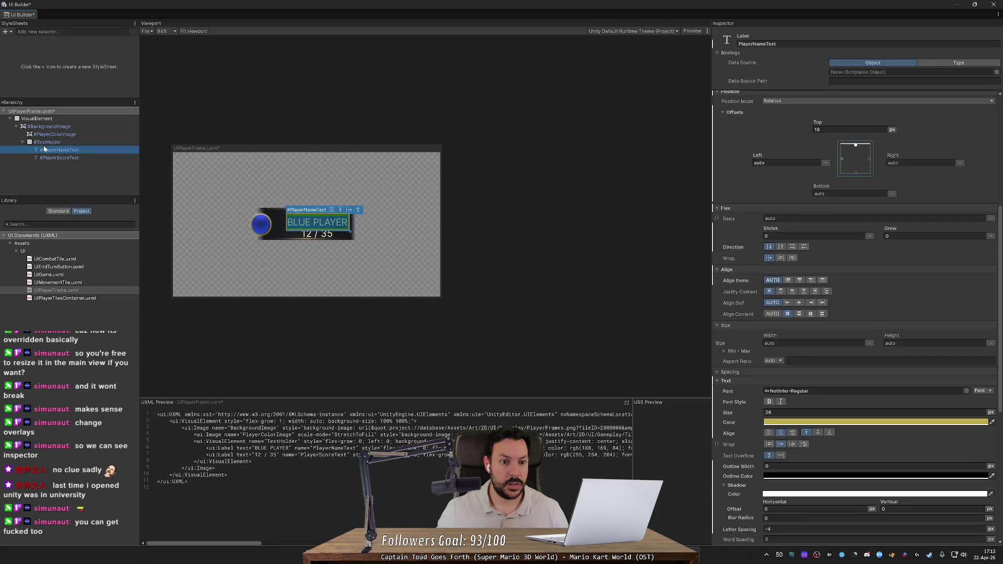
{"action": "scroll", "coordinate": [857, 256], "scroll_direction": "up", "scroll_amount": 2}
{"action": "scroll", "coordinate": [856, 256], "scroll_direction": "up", "scroll_amount": 1}
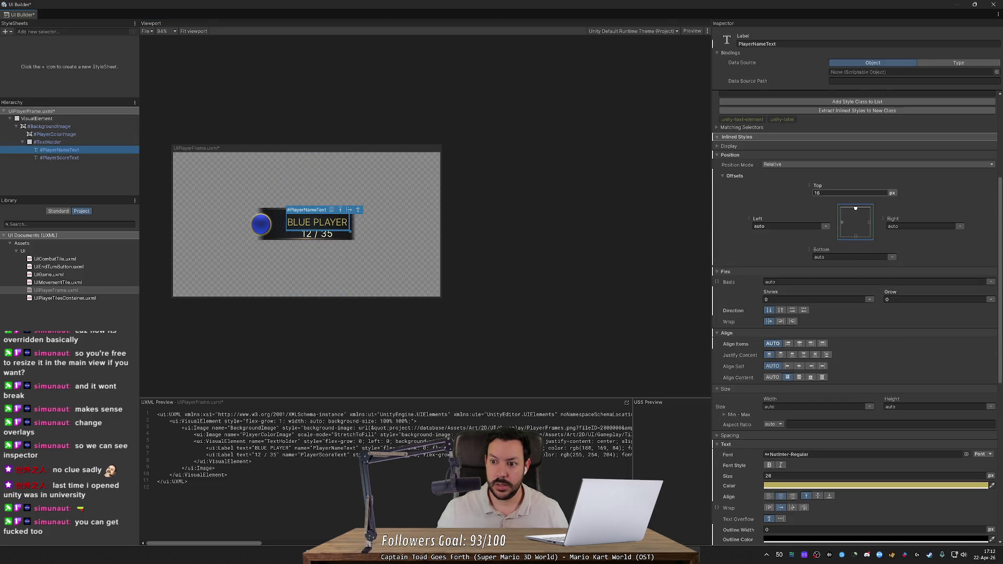
{"action": "left_click_drag", "start_coordinate": [821, 187], "coordinate": [818, 187]}
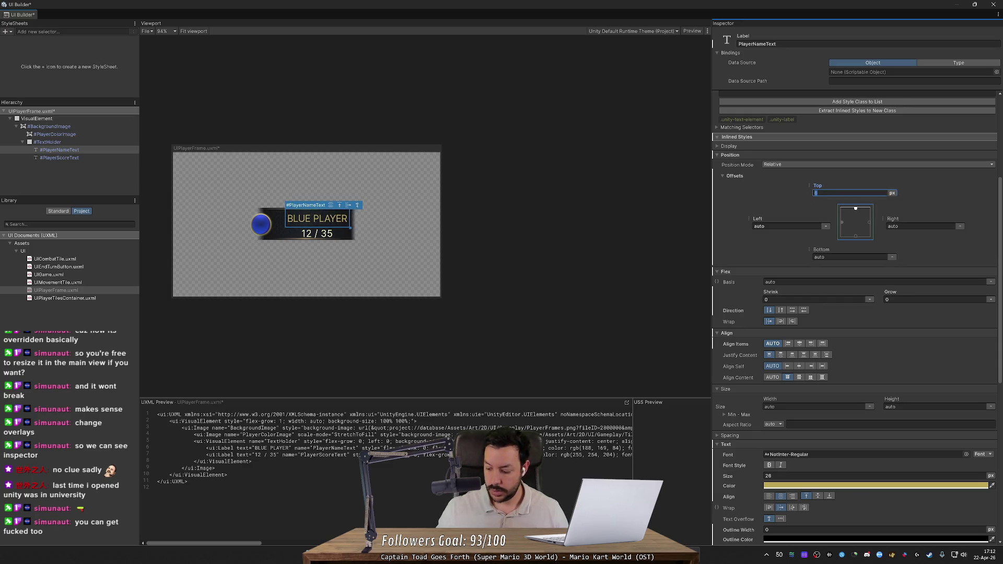
{"action": "type", "text": "8"}
{"action": "key", "text": "Return"}
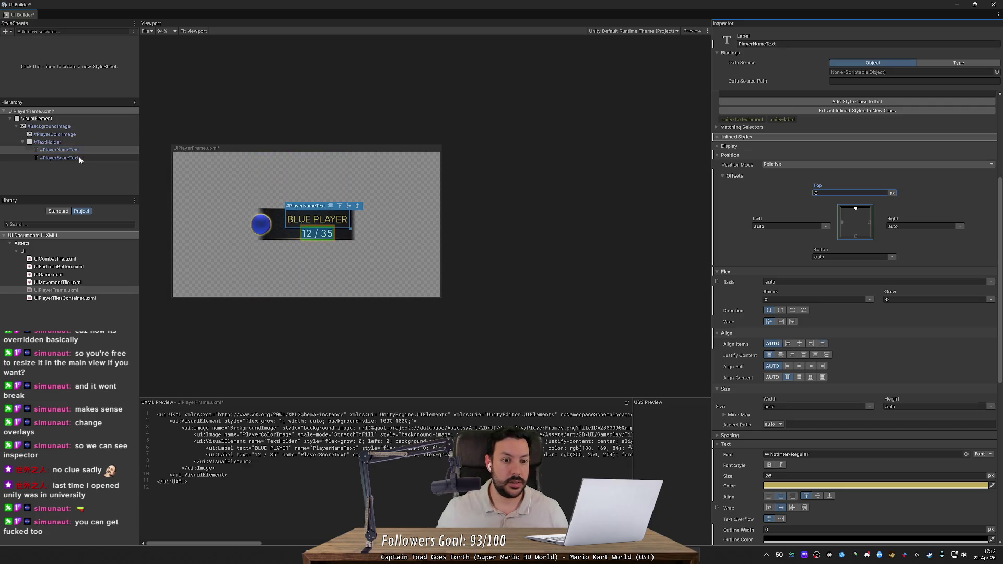
Pull PlayerScoreText's Top offset up toward the name text.
{"action": "left_click", "coordinate": [79, 156]}
{"action": "mouse_move", "coordinate": [827, 190]}
{"action": "left_mouse_down"}
{"action": "mouse_move", "coordinate": [816, 187]}
{"action": "mouse_move", "coordinate": [835, 190]}
{"action": "left_mouse_up"}
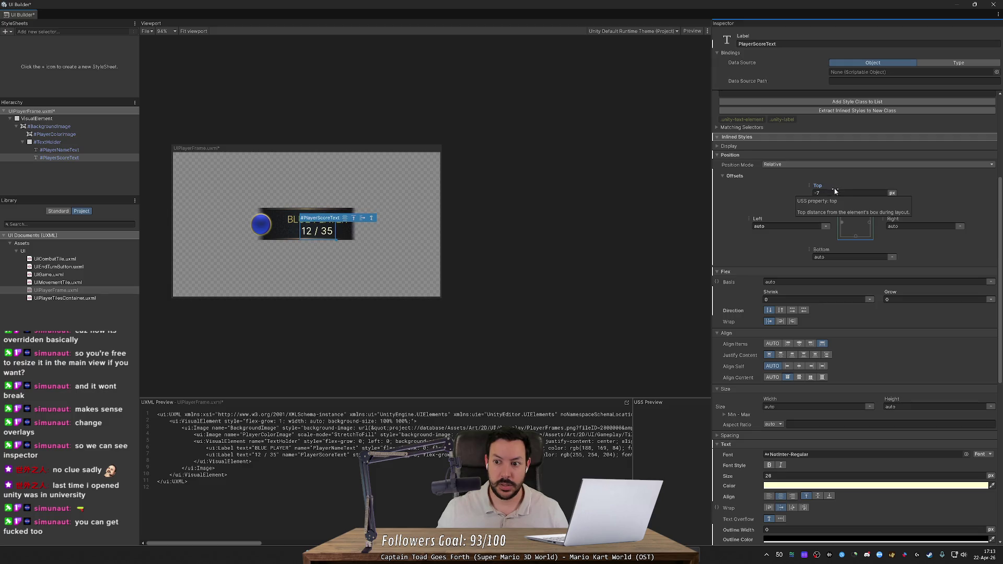
{"action": "left_click", "coordinate": [817, 192]}
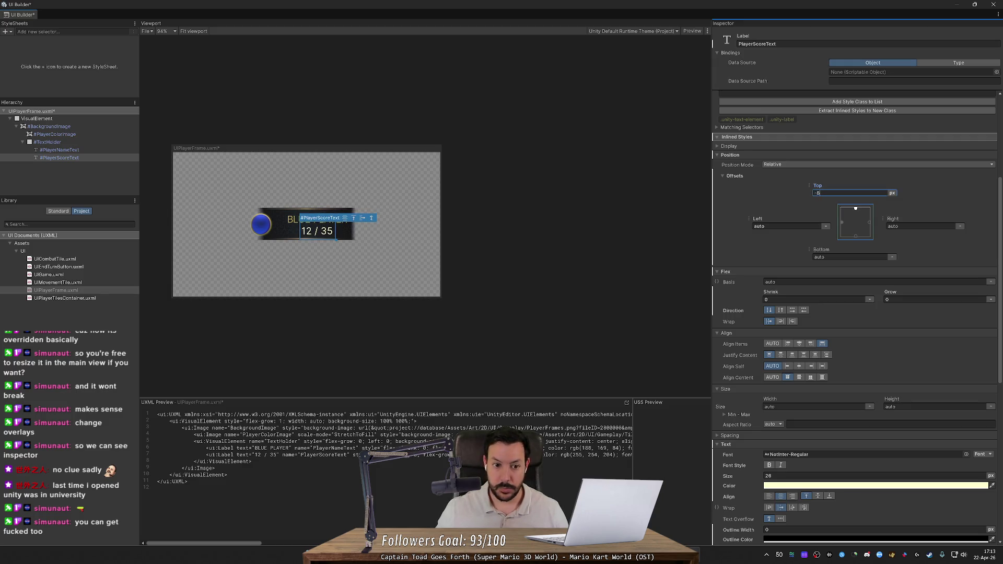
{"action": "left_click", "coordinate": [542, 278]}
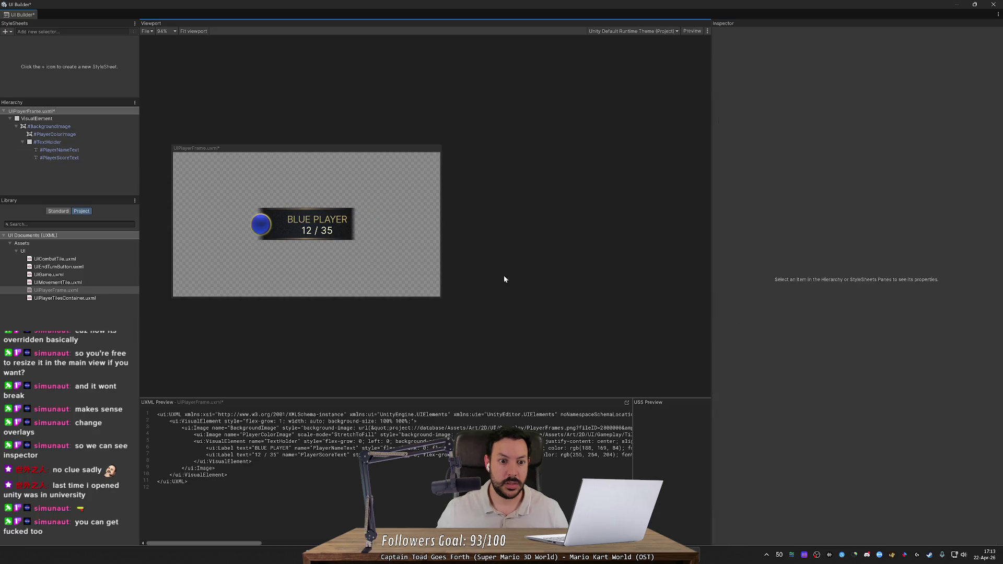
Shift the TextHolder block 16 px left (Left -16) and resize the canvas to check the layout.
{"action": "left_click", "coordinate": [79, 142]}
{"action": "left_click_drag", "start_coordinate": [763, 266], "coordinate": [753, 267]}
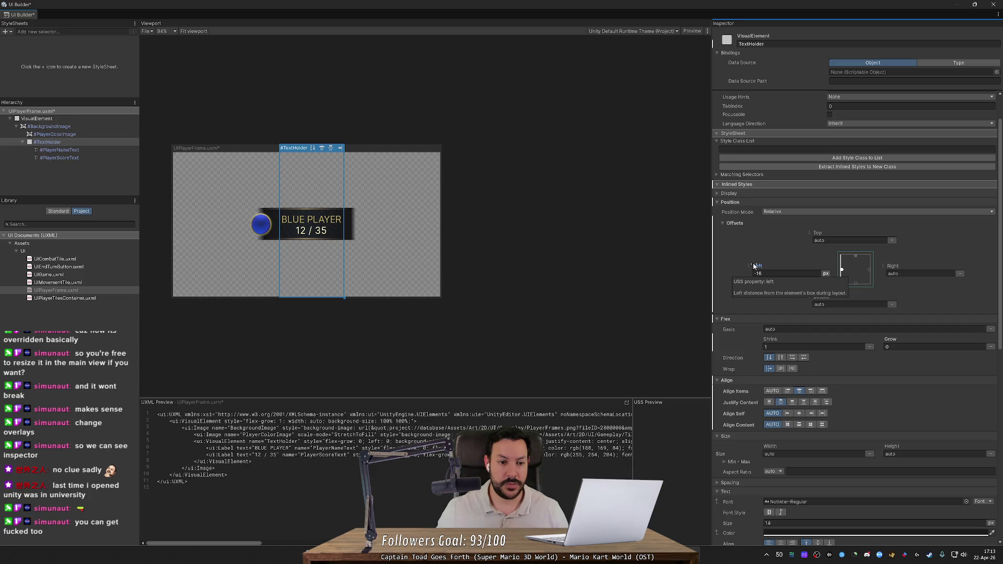
{"action": "left_click", "coordinate": [488, 242]}
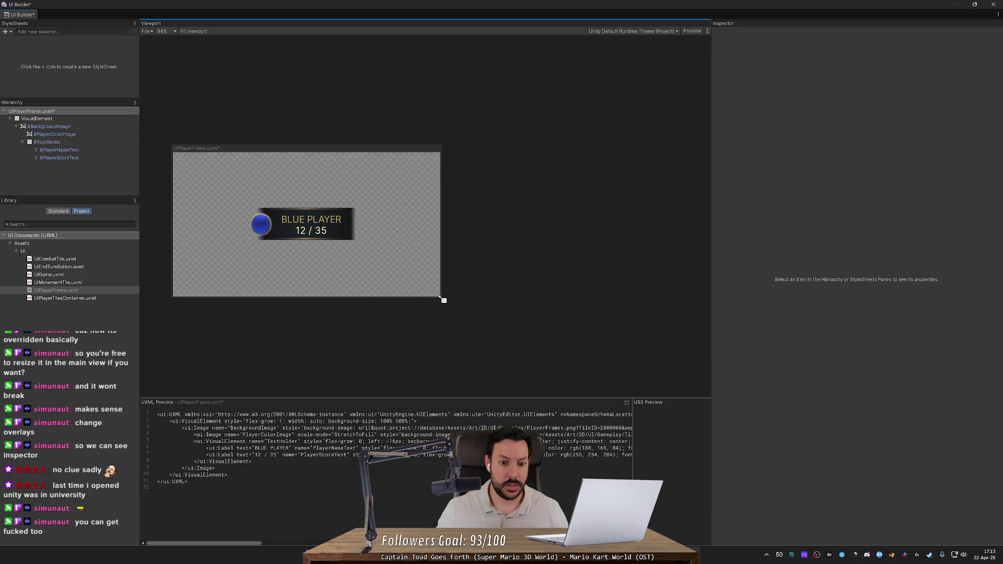
{"action": "mouse_move", "coordinate": [440, 297]}
{"action": "left_mouse_down"}
{"action": "mouse_move", "coordinate": [553, 360]}
{"action": "mouse_move", "coordinate": [518, 211]}
{"action": "mouse_move", "coordinate": [275, 224]}
{"action": "mouse_move", "coordinate": [364, 238]}
{"action": "left_mouse_up"}
Reset the TextHolder container's Top offset to auto.
{"action": "left_click", "coordinate": [72, 142]}
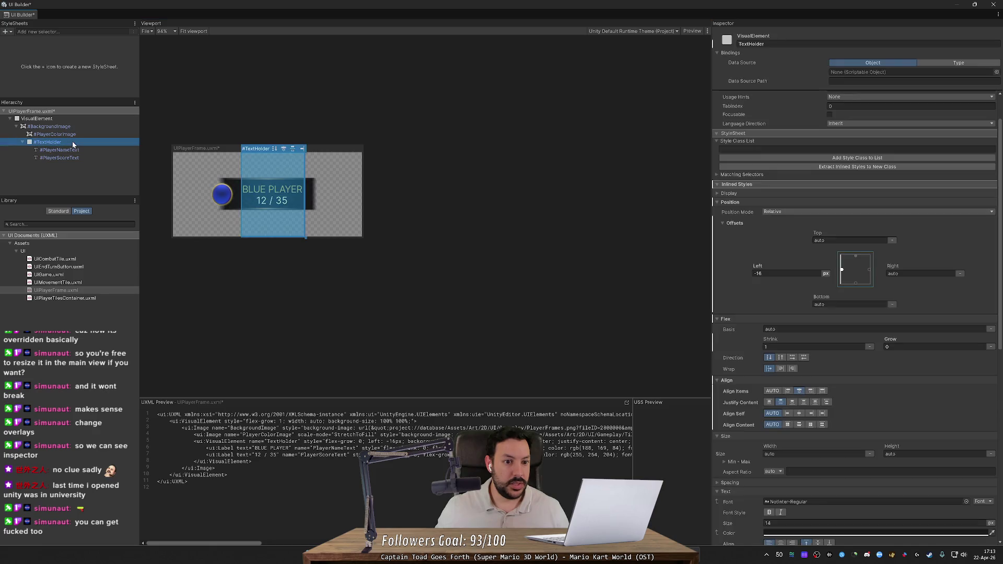
{"action": "left_click_drag", "start_coordinate": [818, 236], "coordinate": [825, 237]}
{"action": "left_click", "coordinate": [819, 240]}
{"action": "type", "text": "auto"}
{"action": "key", "text": "Return"}
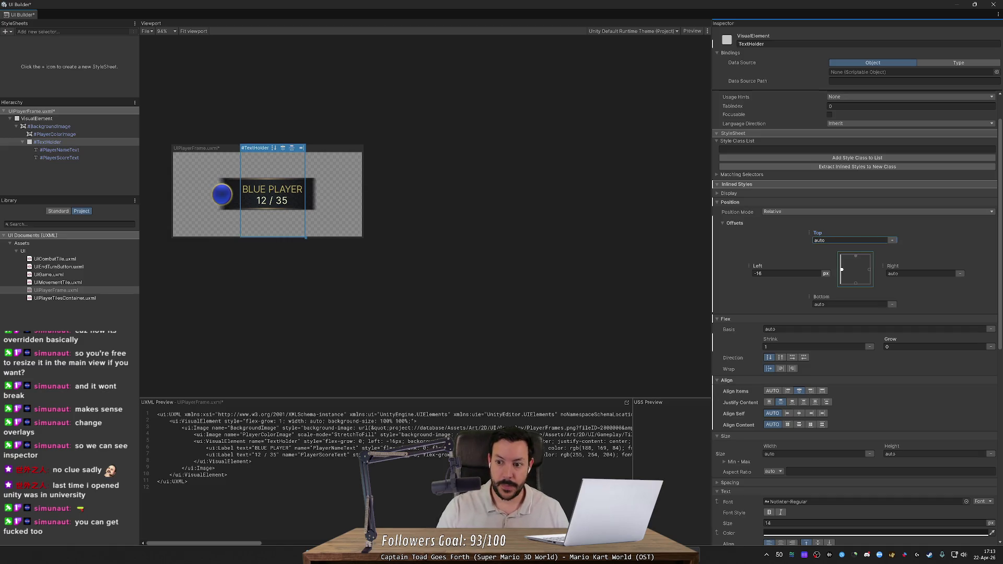
Nudge BLUE PLAYER up, shrink the canvas snugly around the frame, and undock UI Builder.
{"action": "left_click", "coordinate": [86, 157]}
{"action": "left_click", "coordinate": [83, 150]}
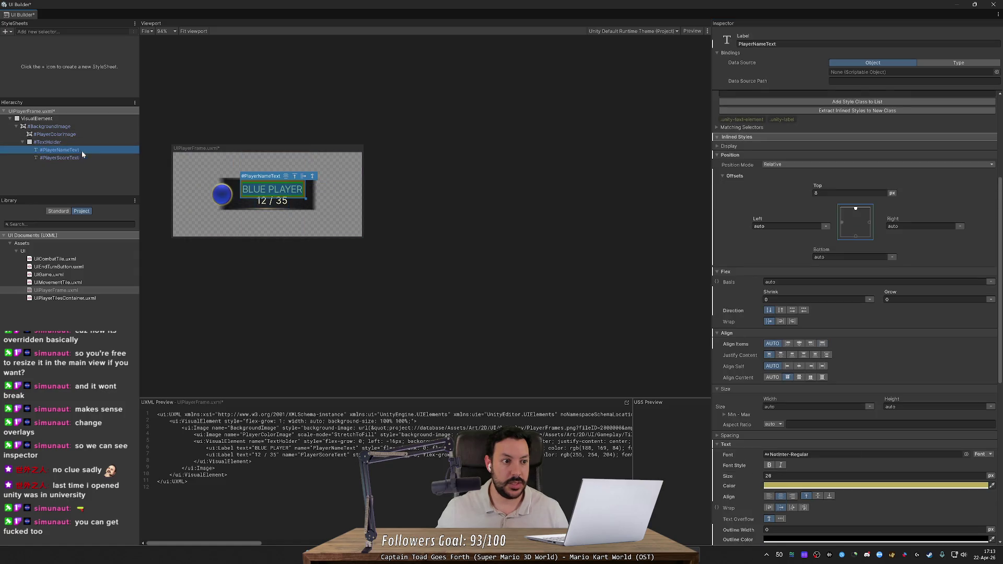
{"action": "left_click_drag", "start_coordinate": [824, 187], "coordinate": [820, 186]}
{"action": "left_click", "coordinate": [605, 213]}
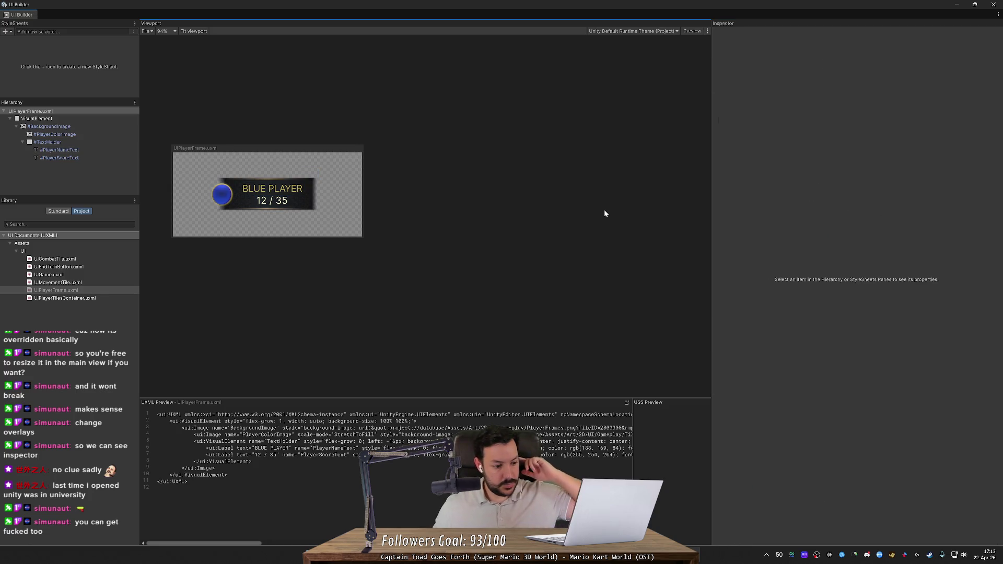
{"action": "mouse_move", "coordinate": [365, 238]}
{"action": "left_mouse_down"}
{"action": "mouse_move", "coordinate": [544, 299]}
{"action": "mouse_move", "coordinate": [278, 209]}
{"action": "mouse_move", "coordinate": [307, 206]}
{"action": "mouse_move", "coordinate": [287, 192]}
{"action": "left_mouse_up"}
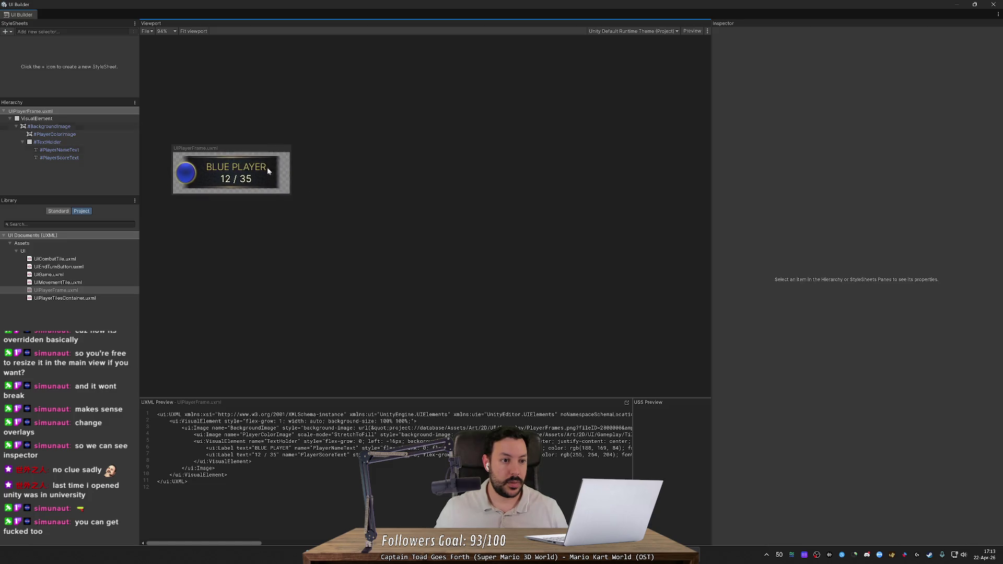
{"action": "left_click_drag", "start_coordinate": [63, 4], "coordinate": [457, 65]}
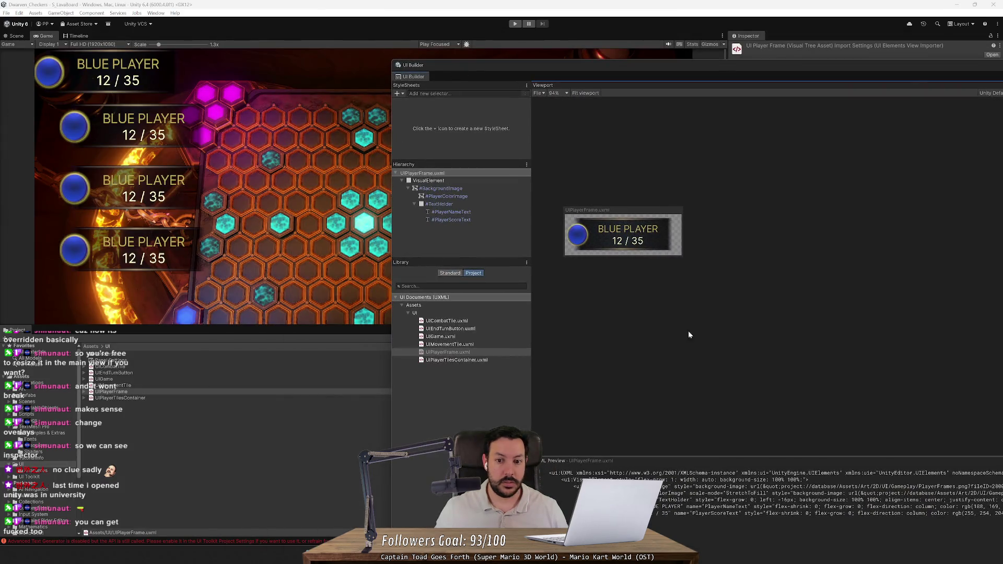
Open the UIGame.uxml layout showing its four player frames.
{"action": "double_click", "coordinate": [128, 378]}
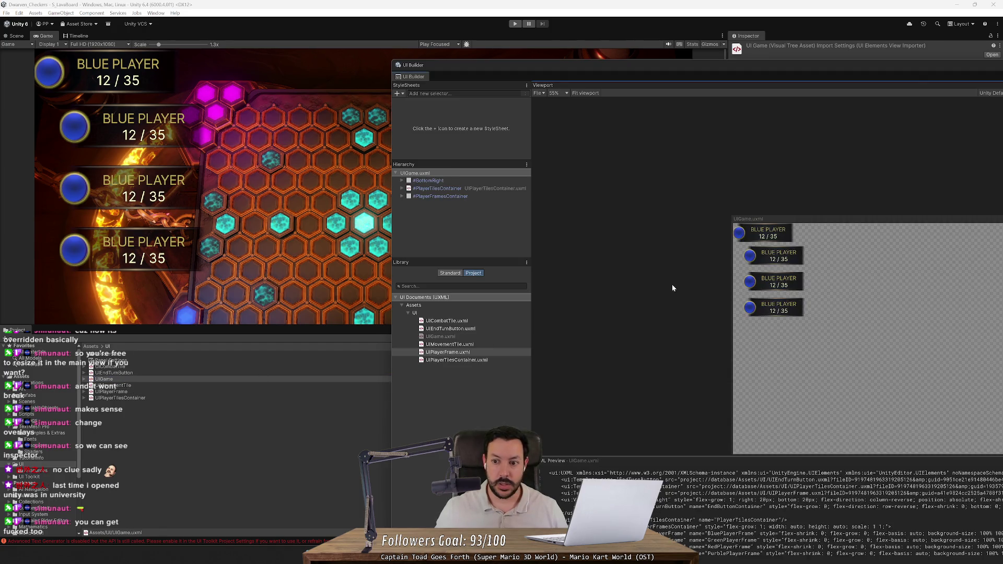
{"action": "scroll", "coordinate": [673, 288], "scroll_direction": "down", "scroll_amount": 5}
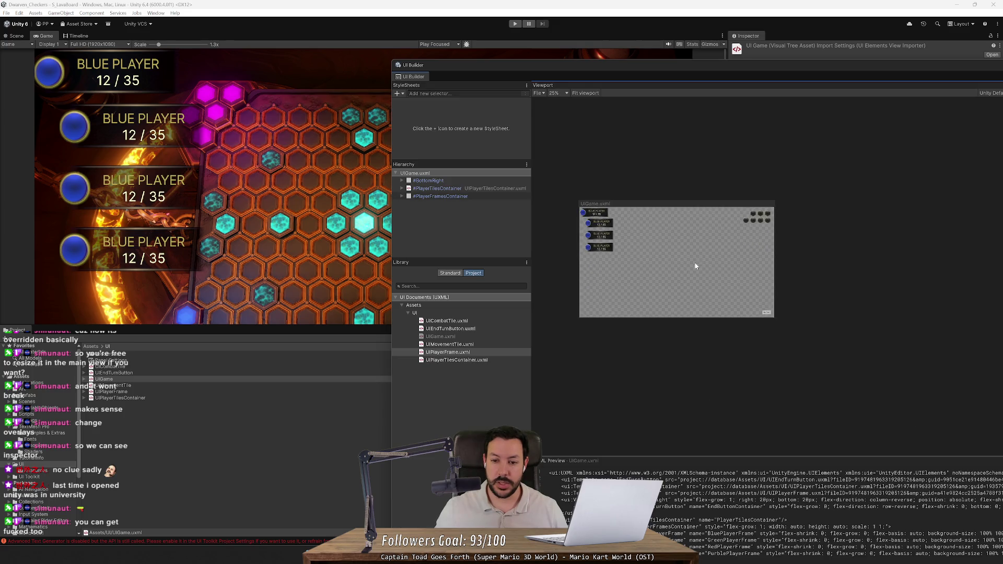
{"action": "scroll", "coordinate": [688, 172], "scroll_direction": "up", "scroll_amount": 3}
Resize the #GreenPlayerFrame instance so the second frame shifts left.
{"action": "left_click", "coordinate": [646, 191]}
{"action": "left_click", "coordinate": [659, 203]}
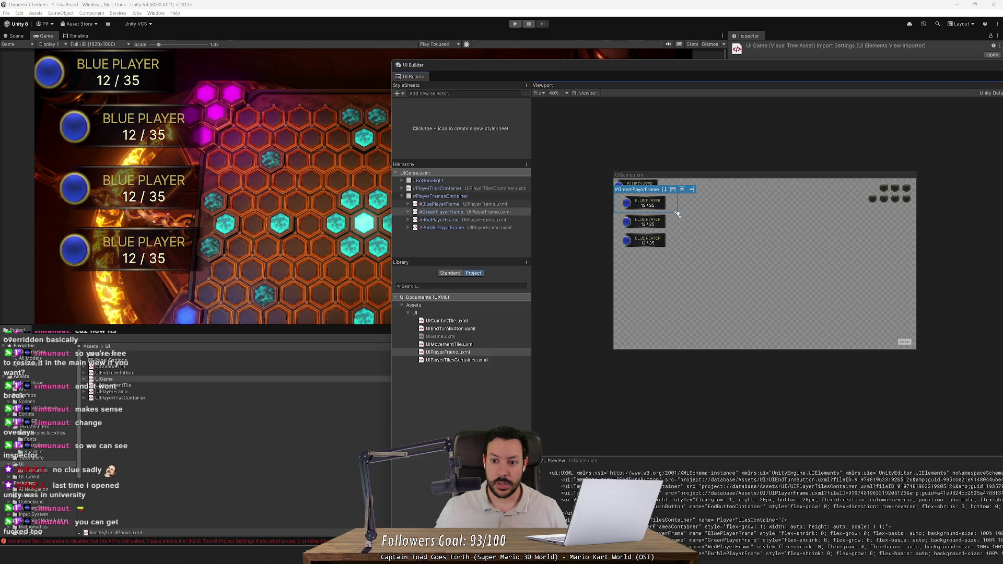
{"action": "mouse_move", "coordinate": [677, 213]}
{"action": "left_mouse_down"}
{"action": "mouse_move", "coordinate": [639, 215]}
{"action": "mouse_move", "coordinate": [696, 218]}
{"action": "mouse_move", "coordinate": [757, 257]}
{"action": "mouse_move", "coordinate": [665, 212]}
{"action": "left_mouse_up"}
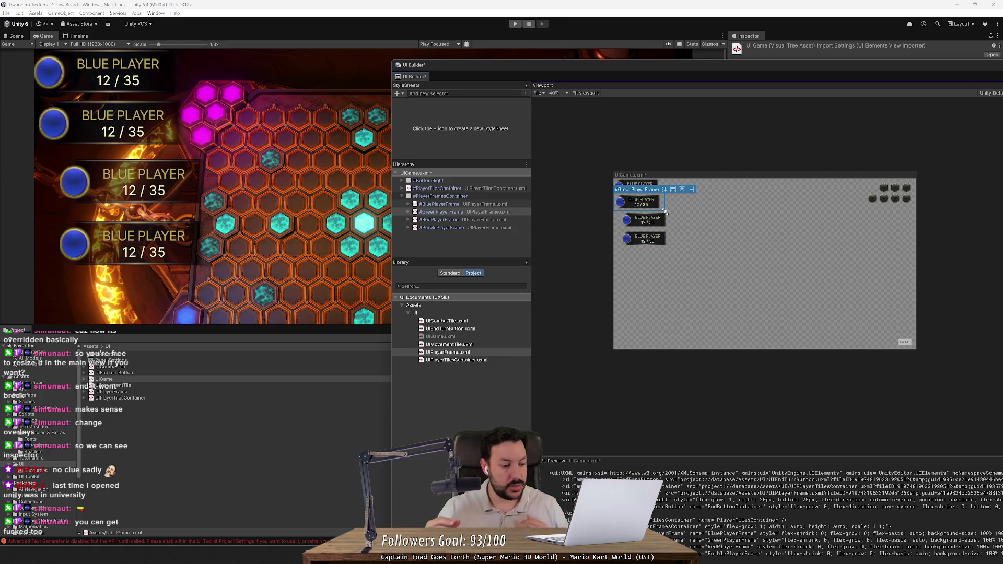
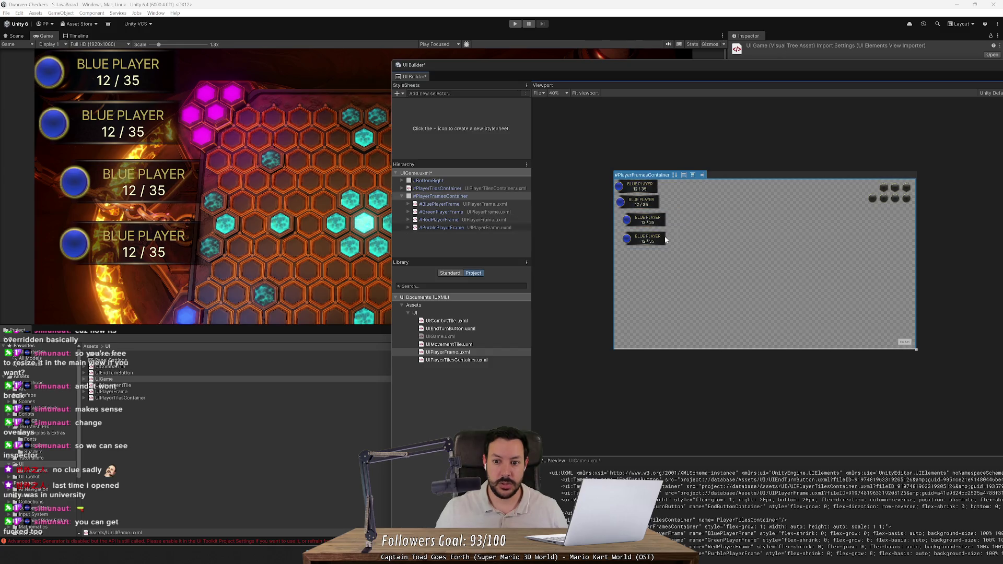
Cycle the Purble player frame's Align Items through its options and back to left-aligned.
{"action": "left_click", "coordinate": [675, 225]}
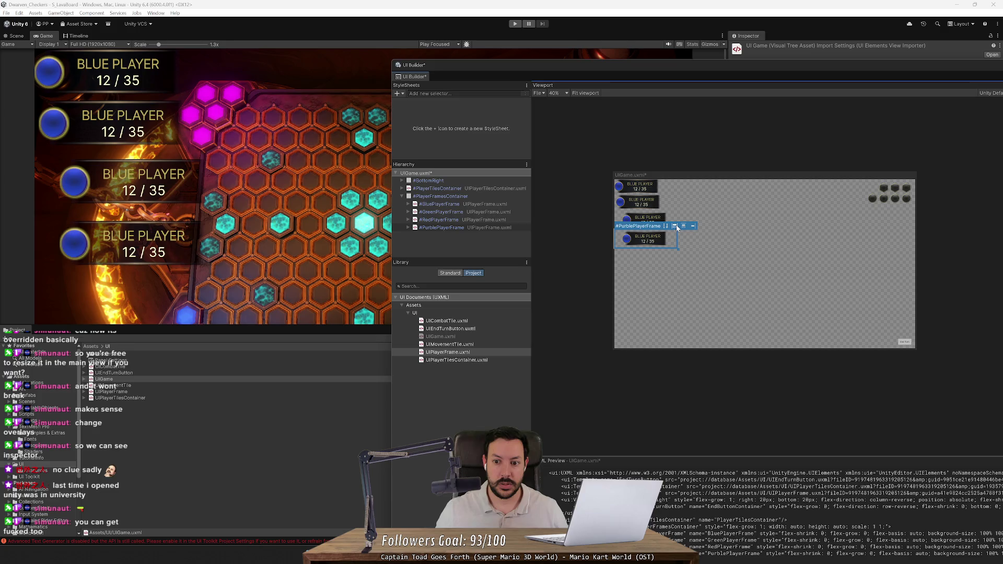
{"action": "left_click", "coordinate": [676, 226]}
{"action": "left_click", "coordinate": [676, 226]}
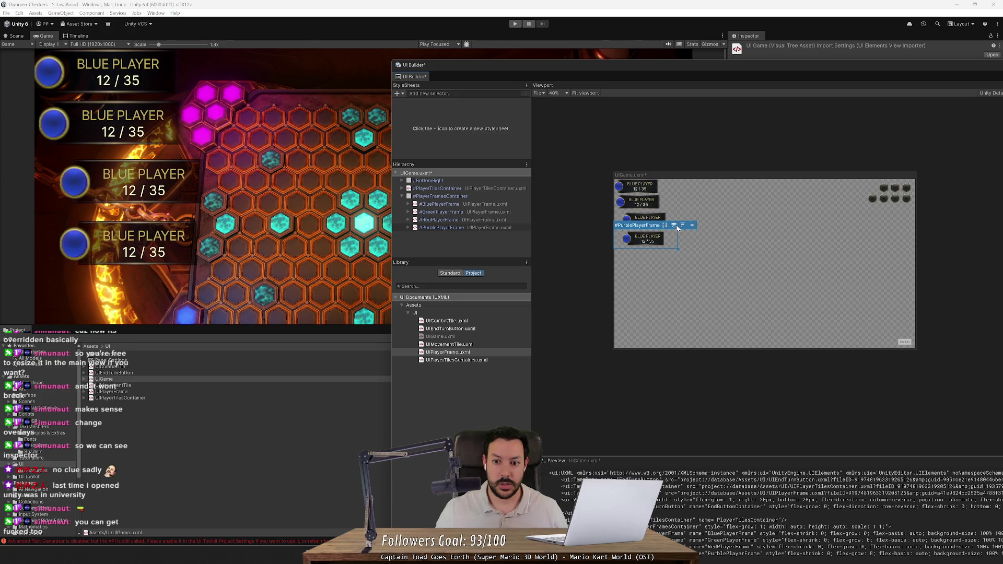
{"action": "left_click", "coordinate": [676, 225]}
{"action": "left_click", "coordinate": [676, 225]}
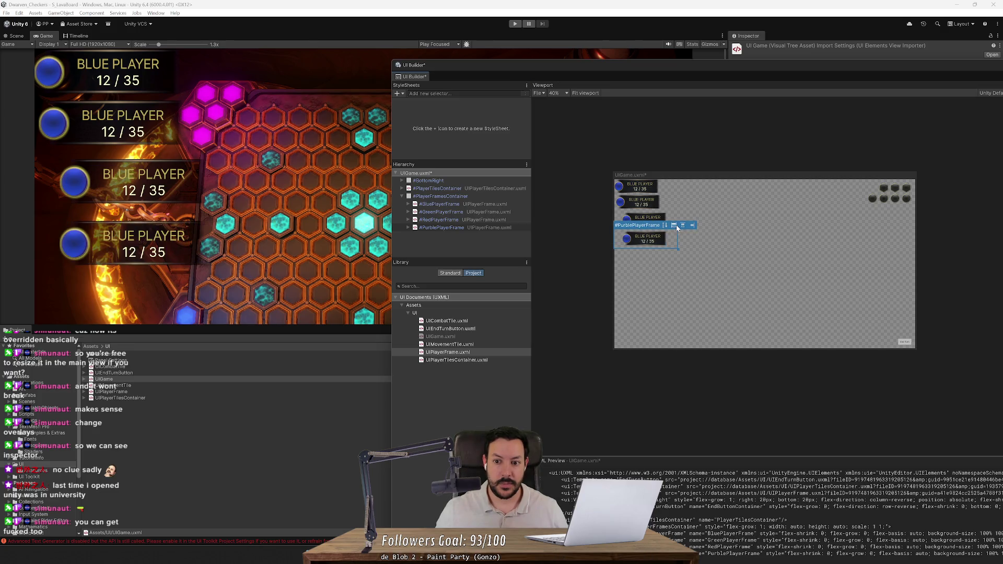
{"action": "left_click", "coordinate": [676, 225]}
{"action": "left_click", "coordinate": [676, 225]}
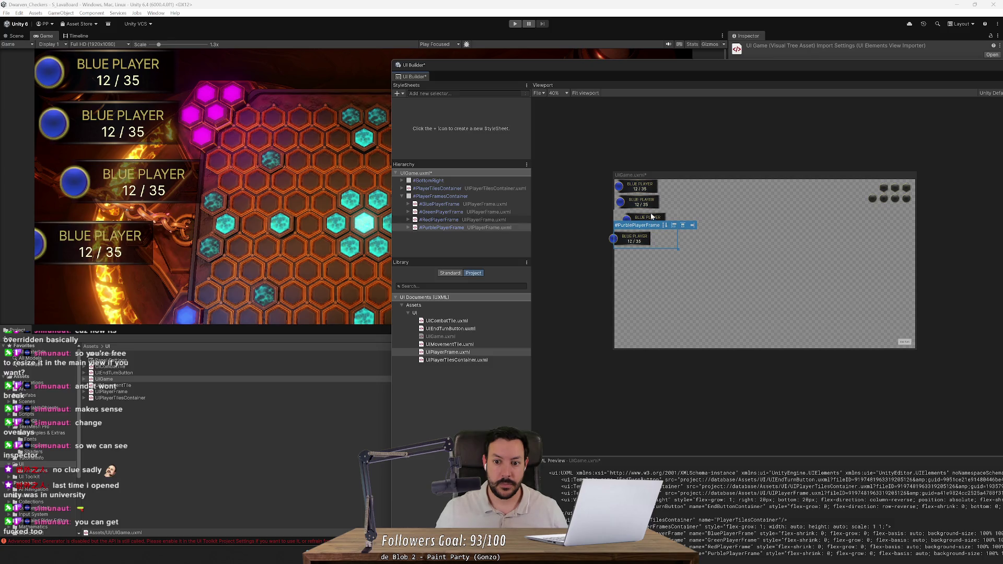
Set the Green and Red player frames' Align Items back to left alignment.
{"action": "left_click", "coordinate": [491, 204]}
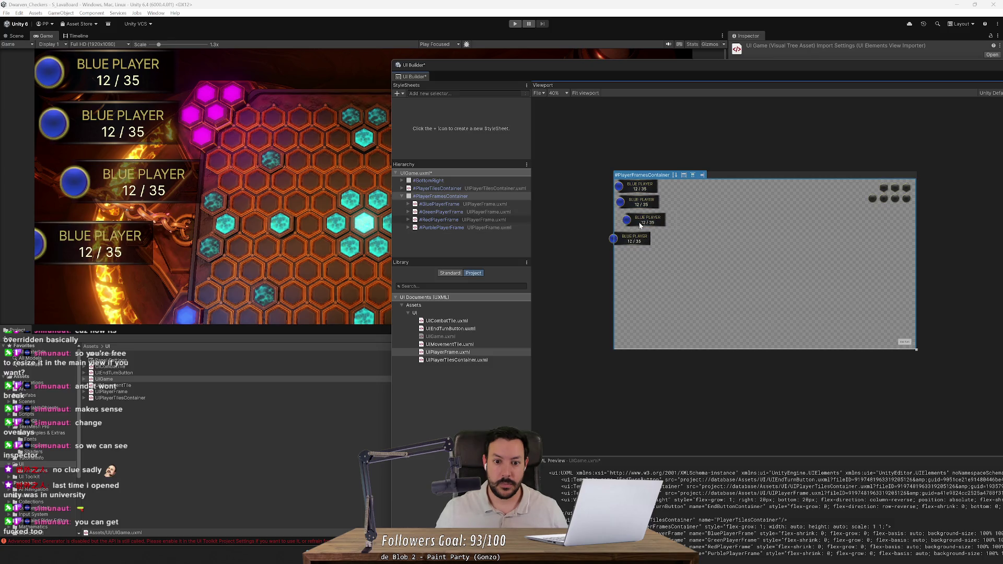
{"action": "left_click", "coordinate": [493, 226], "text": "shift"}
{"action": "left_click", "coordinate": [494, 211]}
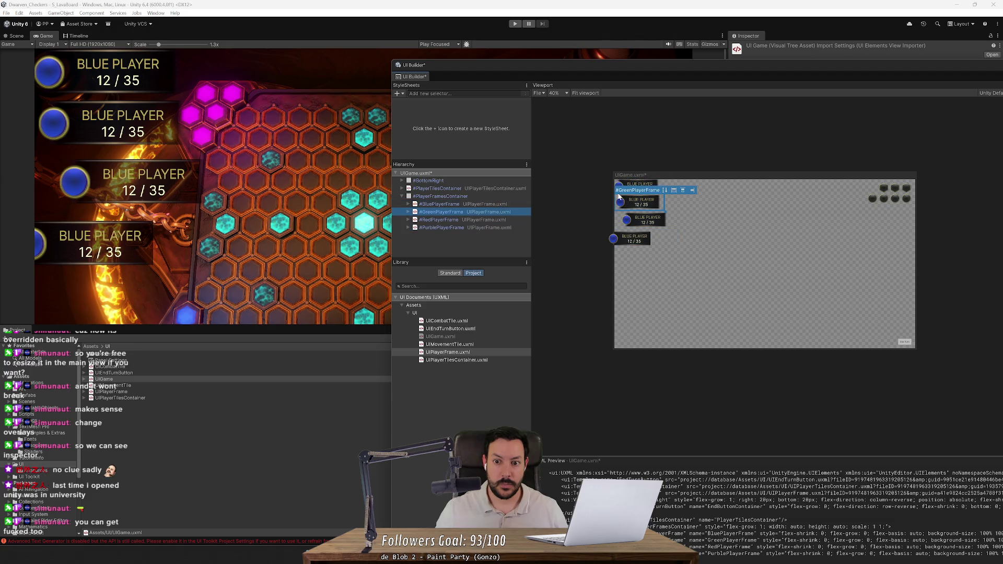
{"action": "left_click", "coordinate": [674, 191]}
{"action": "left_click", "coordinate": [674, 193]}
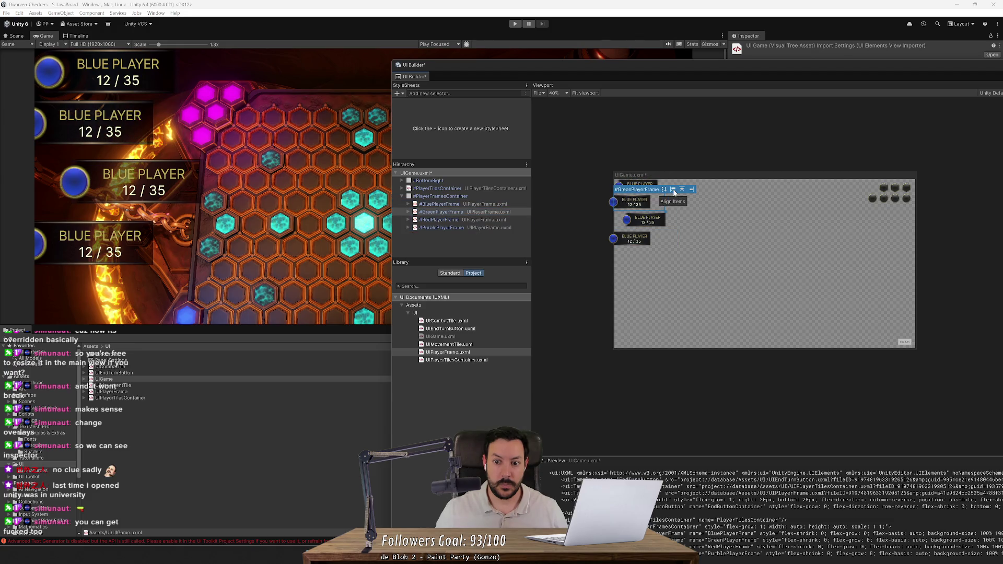
{"action": "left_click", "coordinate": [513, 218]}
{"action": "left_click", "coordinate": [668, 206]}
{"action": "left_click", "coordinate": [668, 206]}
Left-align the Blue player frame, then select the PlayerFramesContainer.
{"action": "left_click", "coordinate": [516, 205]}
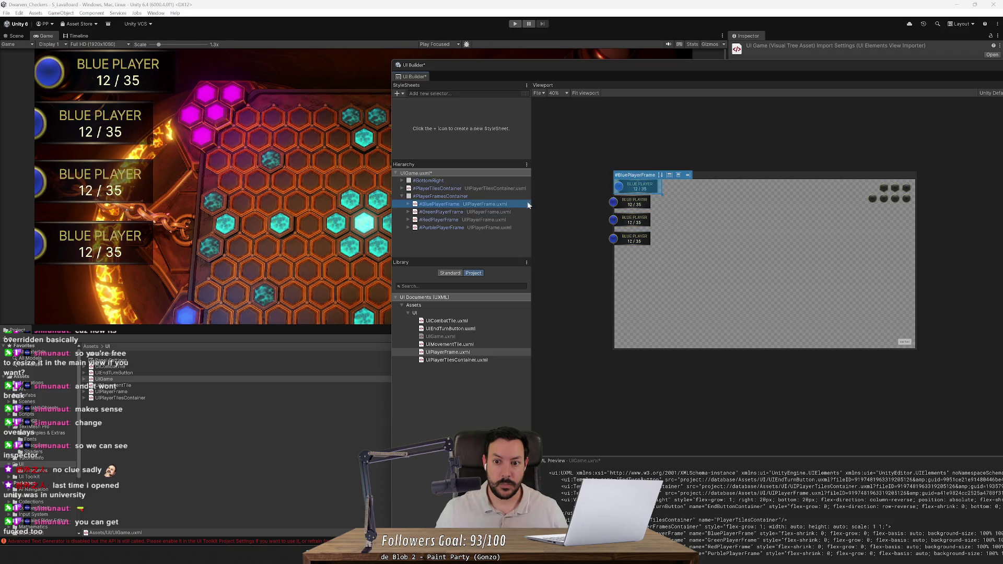
{"action": "left_click", "coordinate": [671, 177]}
{"action": "left_click", "coordinate": [670, 177]}
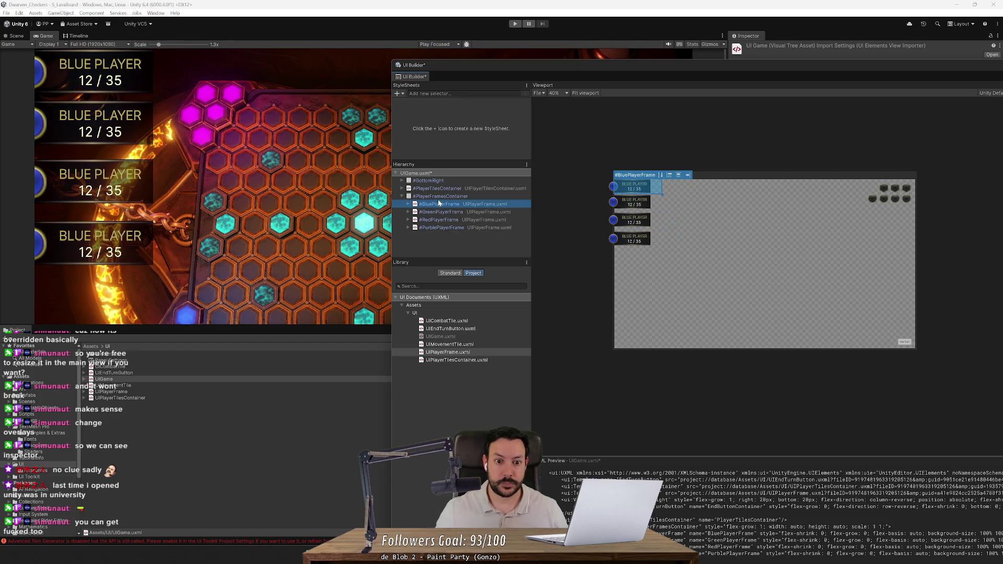
{"action": "left_click", "coordinate": [509, 196]}
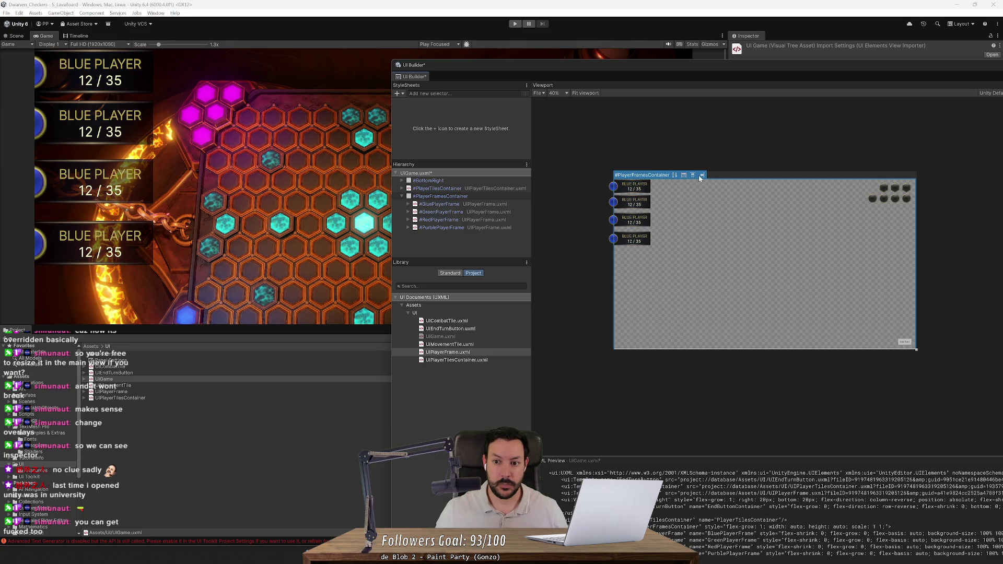
{"action": "left_click", "coordinate": [702, 176]}
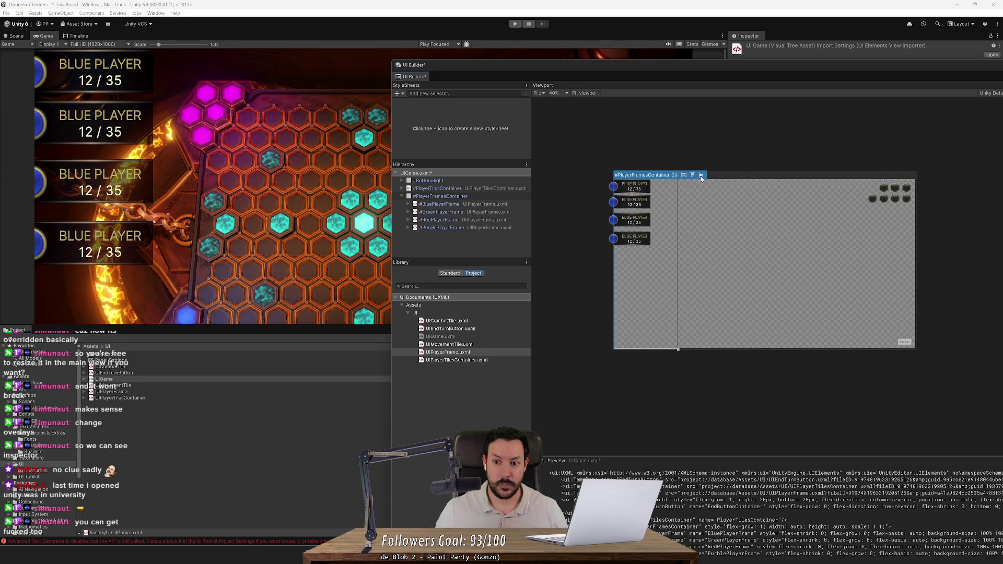
{"action": "left_click", "coordinate": [687, 178]}
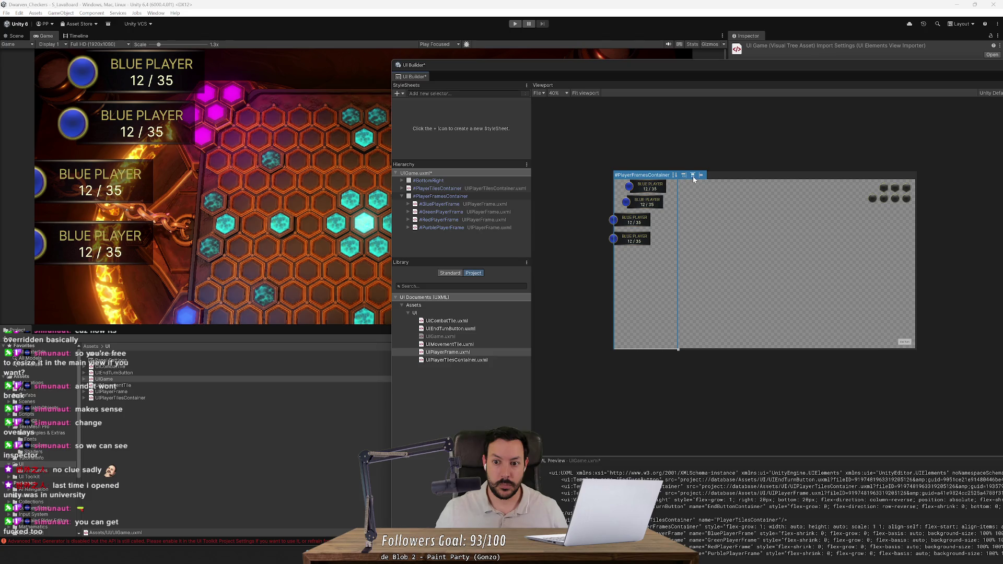
{"action": "left_click", "coordinate": [693, 178]}
{"action": "left_click", "coordinate": [701, 178]}
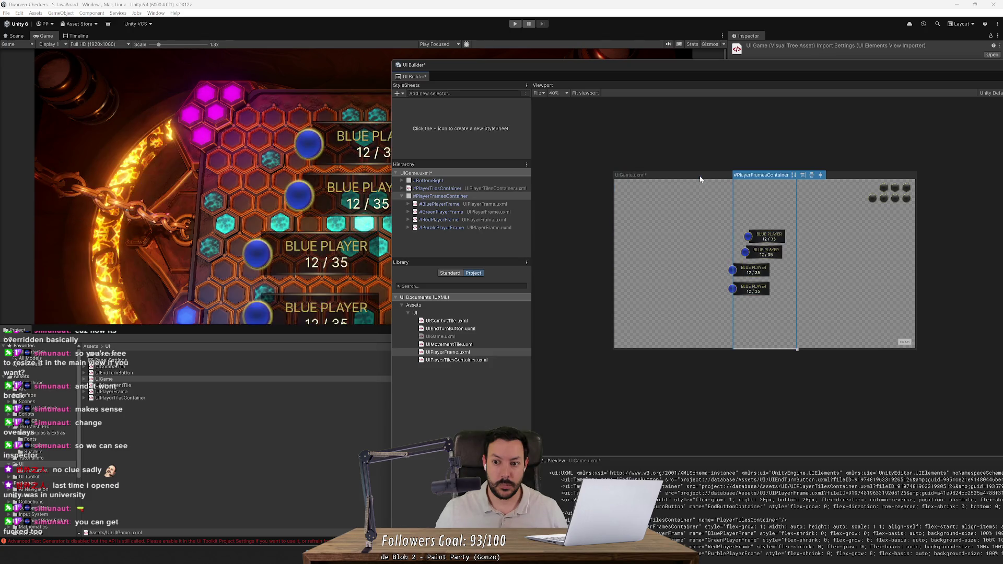
{"action": "left_click", "coordinate": [768, 236]}
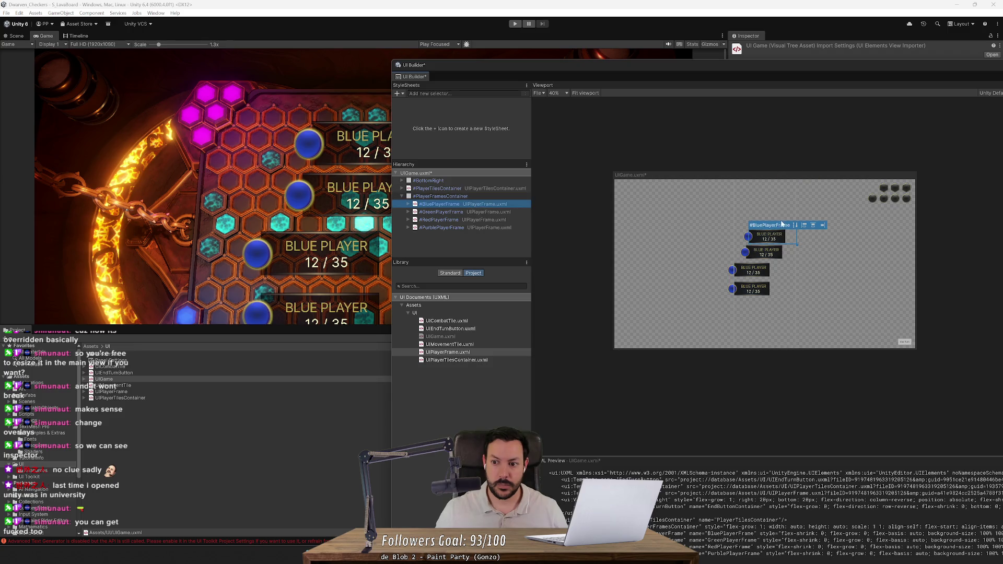
{"action": "left_click", "coordinate": [804, 226]}
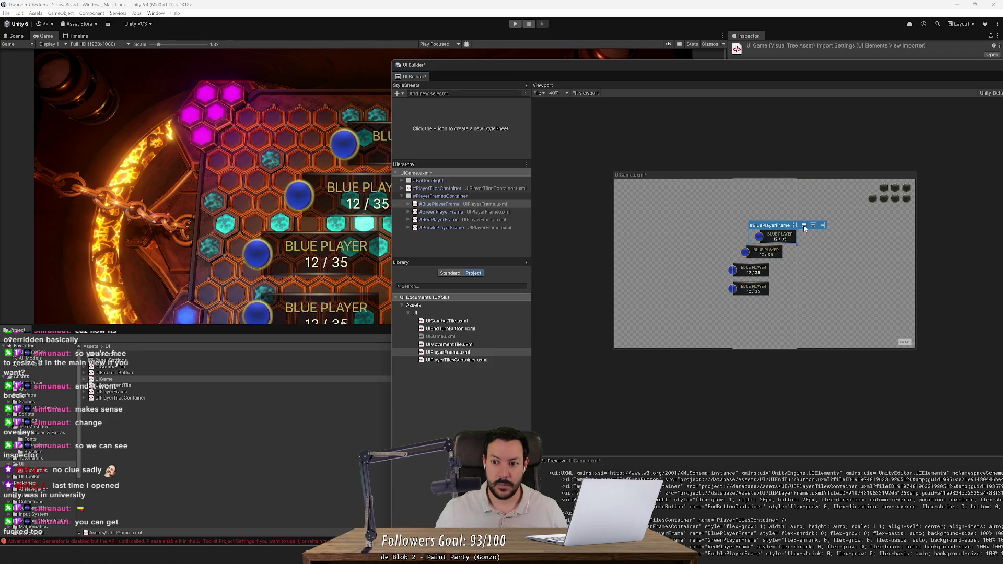
{"action": "left_click", "coordinate": [804, 226]}
{"action": "left_click", "coordinate": [804, 226]}
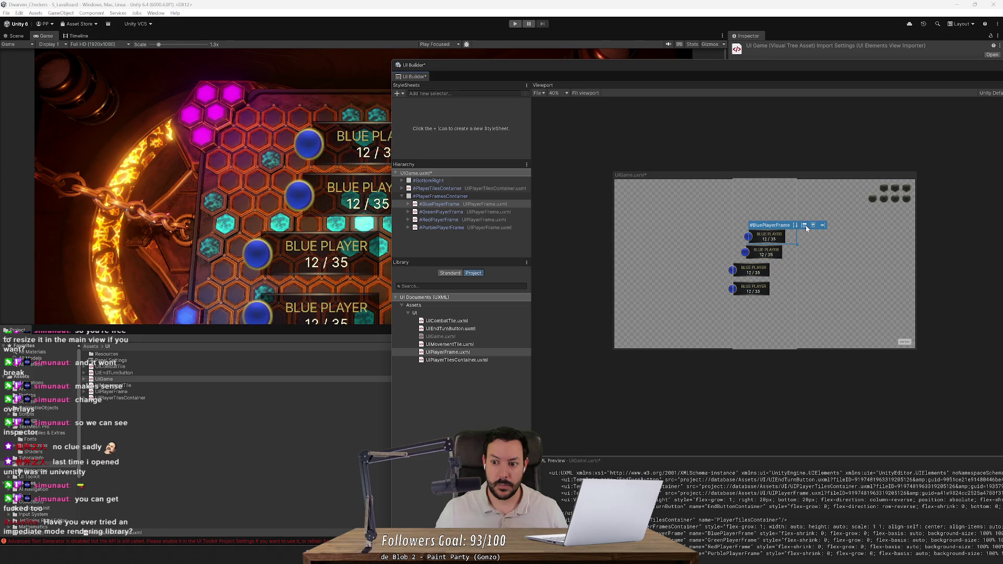
{"action": "left_click", "coordinate": [726, 240]}
{"action": "left_click", "coordinate": [765, 236]}
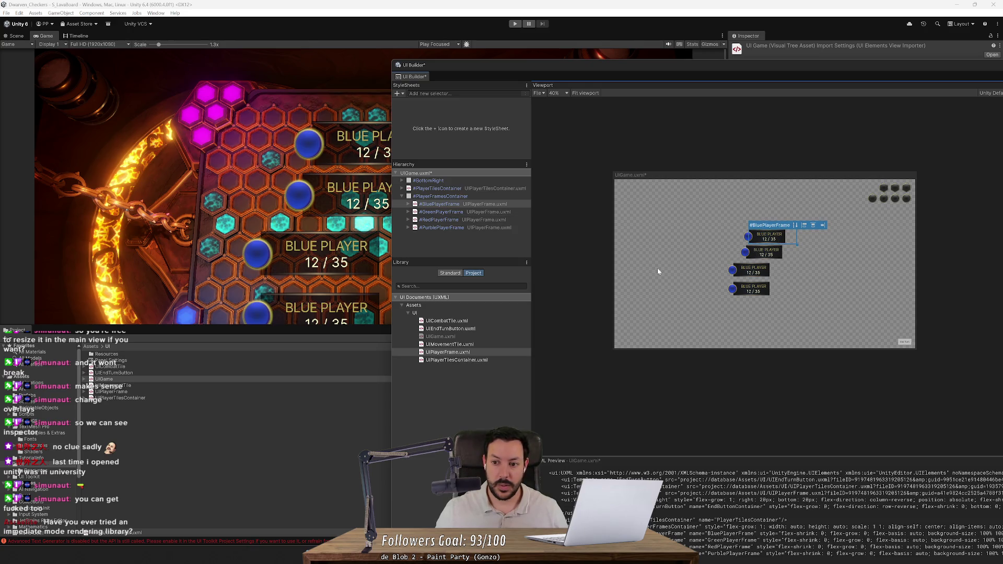
{"action": "key", "text": "ctrl+z"}
{"action": "key", "text": "ctrl+z"}
{"action": "key", "text": "ctrl+z"}
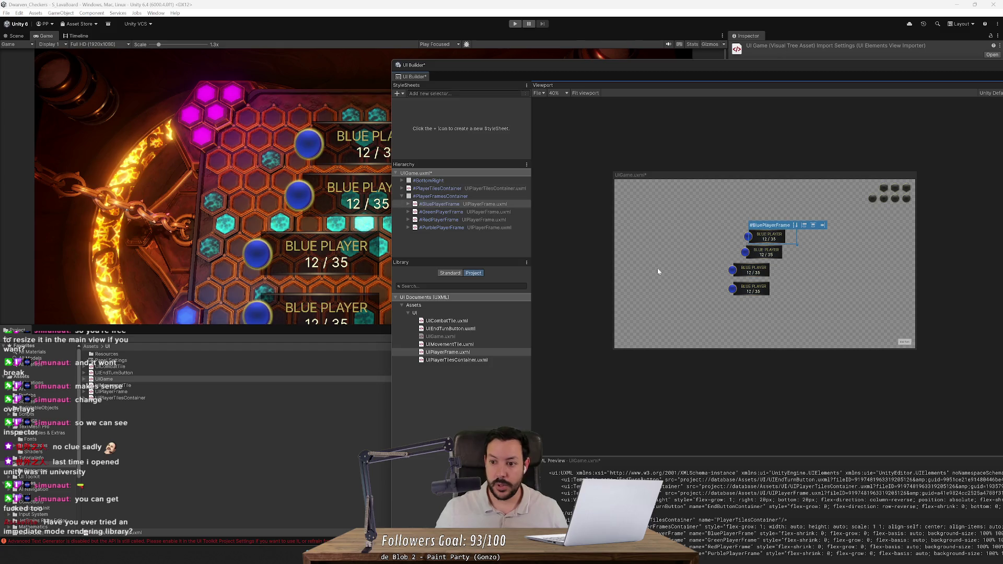
{"action": "key", "text": "ctrl+z"}
{"action": "key", "text": "ctrl+z"}
{"action": "key", "text": "ctrl+z"}
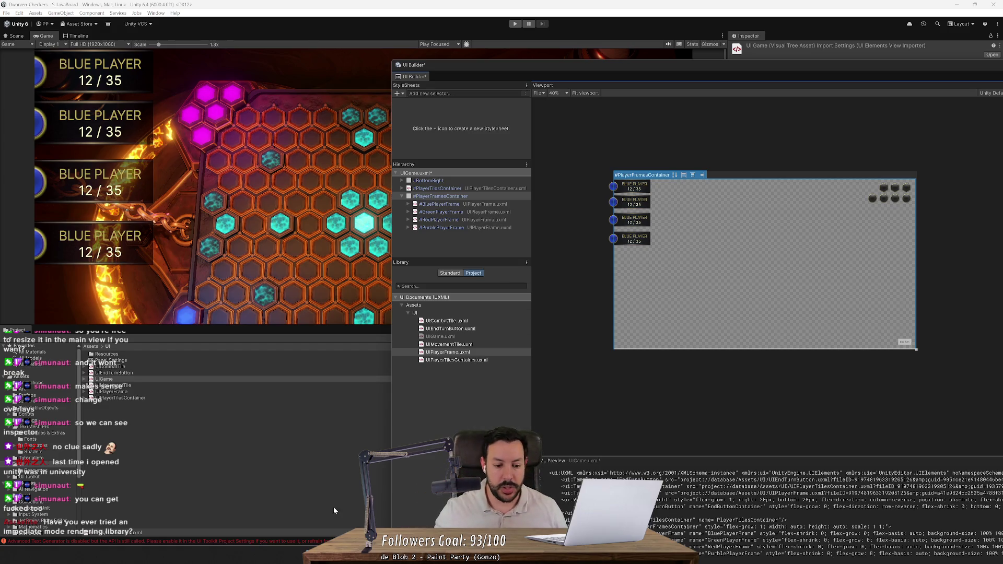
{"action": "left_click", "coordinate": [307, 526]}
Pull the UI Builder into a large floating window placed near the top of the screen.
{"action": "mouse_move", "coordinate": [905, 67]}
{"action": "left_mouse_down"}
{"action": "mouse_move", "coordinate": [720, 86]}
{"action": "mouse_move", "coordinate": [799, 131]}
{"action": "mouse_move", "coordinate": [851, 132]}
{"action": "left_mouse_up"}
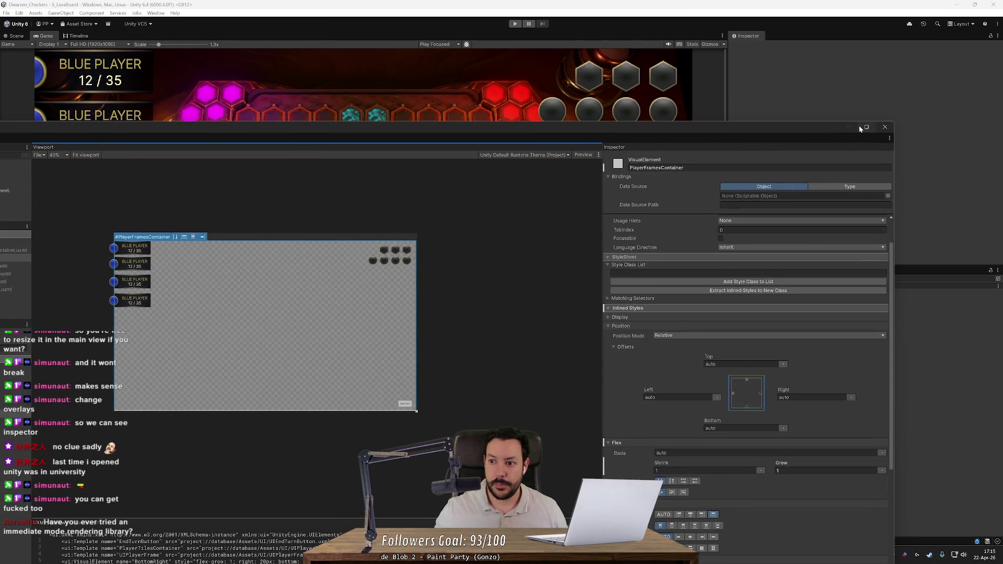
{"action": "mouse_move", "coordinate": [793, 123]}
{"action": "left_mouse_down"}
{"action": "mouse_move", "coordinate": [656, 279]}
{"action": "mouse_move", "coordinate": [827, 85]}
{"action": "left_mouse_up"}
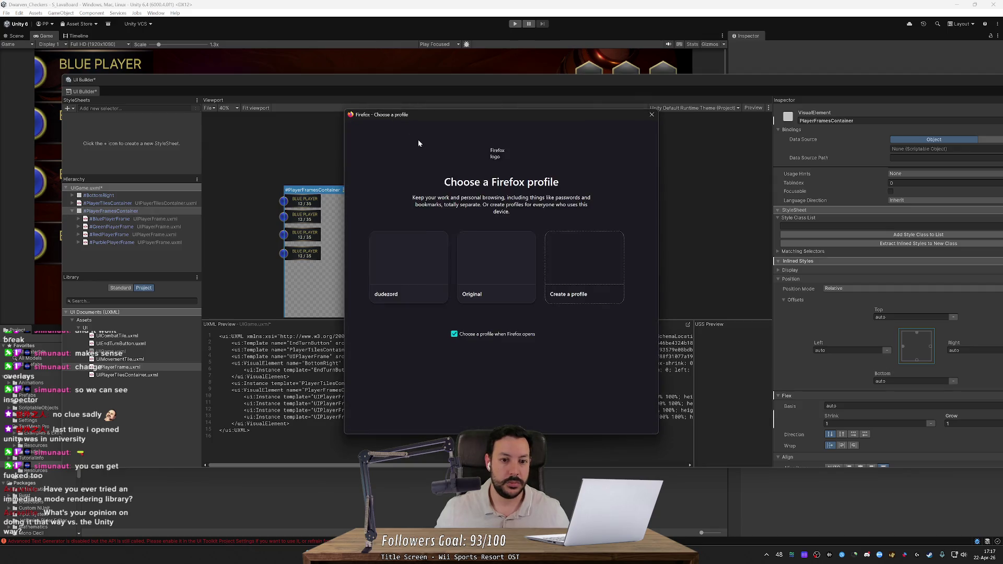
Pick a Firefox profile and search the web for 'imgui'.
{"action": "left_click", "coordinate": [402, 271]}
{"action": "left_click", "coordinate": [331, 25]}
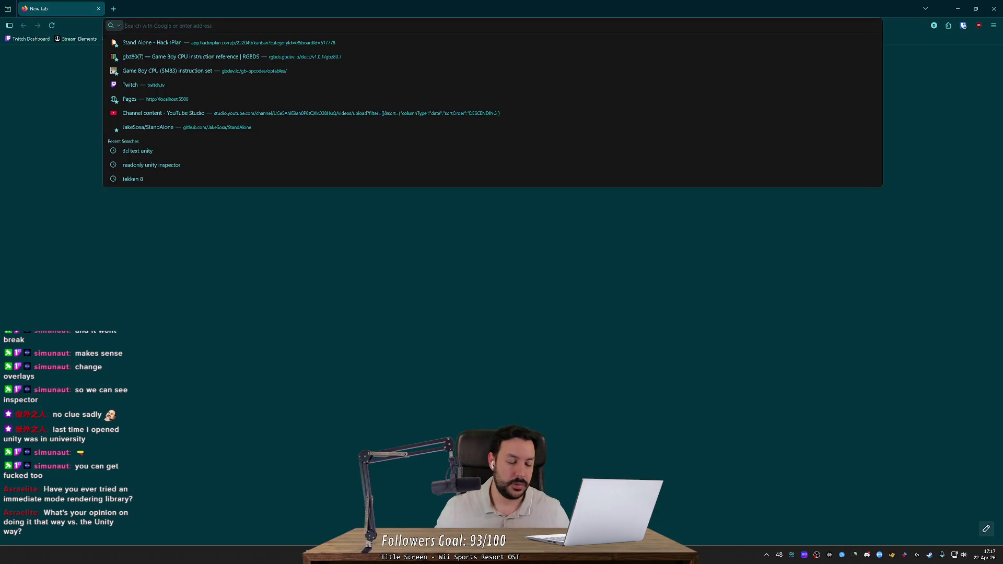
{"action": "type", "text": "imgui"}
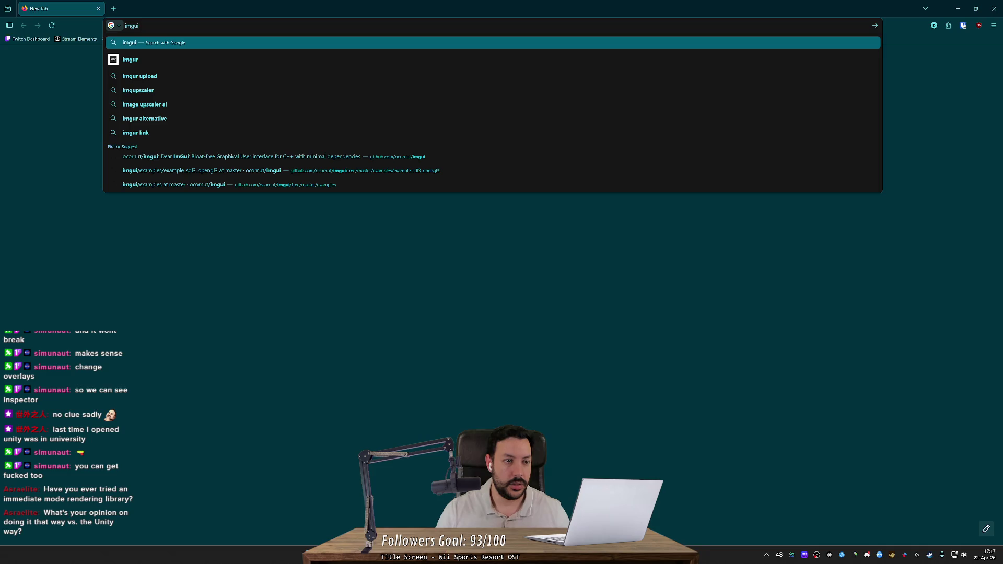
{"action": "key", "text": "Return"}
Open the ocornut/imgui GitHub repository and scroll to its README Usage section.
{"action": "left_click", "coordinate": [245, 120]}
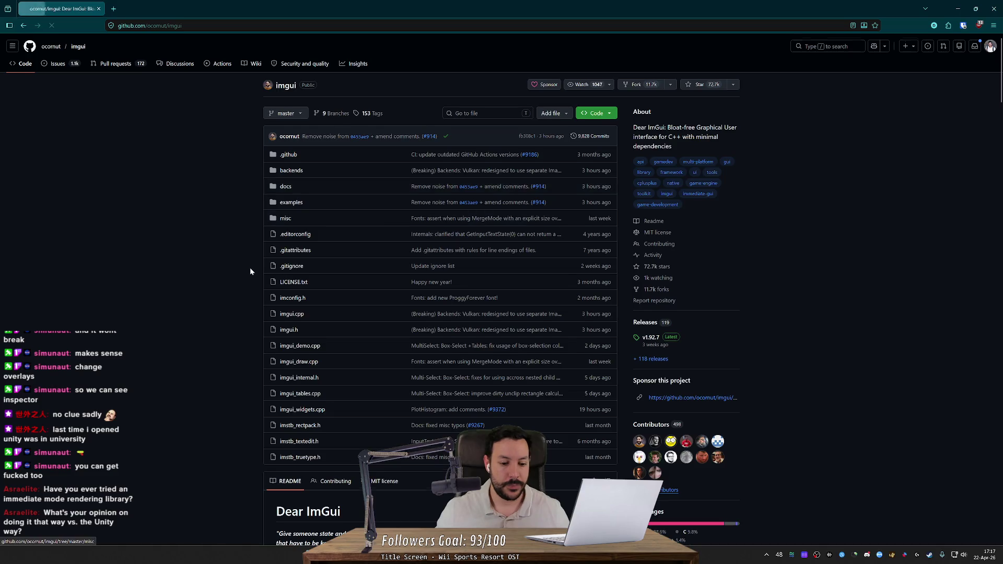
{"action": "scroll", "coordinate": [251, 276], "scroll_direction": "down", "scroll_amount": 10}
{"action": "scroll", "coordinate": [264, 313], "scroll_direction": "down", "scroll_amount": 3}
{"action": "scroll", "coordinate": [258, 183], "scroll_direction": "up", "scroll_amount": 2}
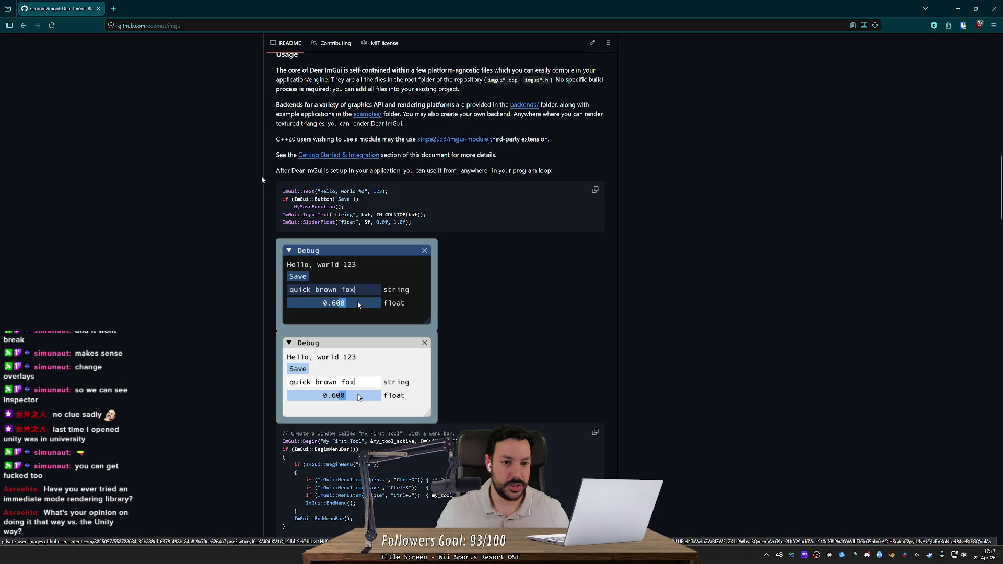
In a new tab, search 'egui', open the emilk/egui repository and scroll to its README.
{"action": "left_click", "coordinate": [114, 8]}
{"action": "type", "text": "egui"}
{"action": "key", "text": "Return"}
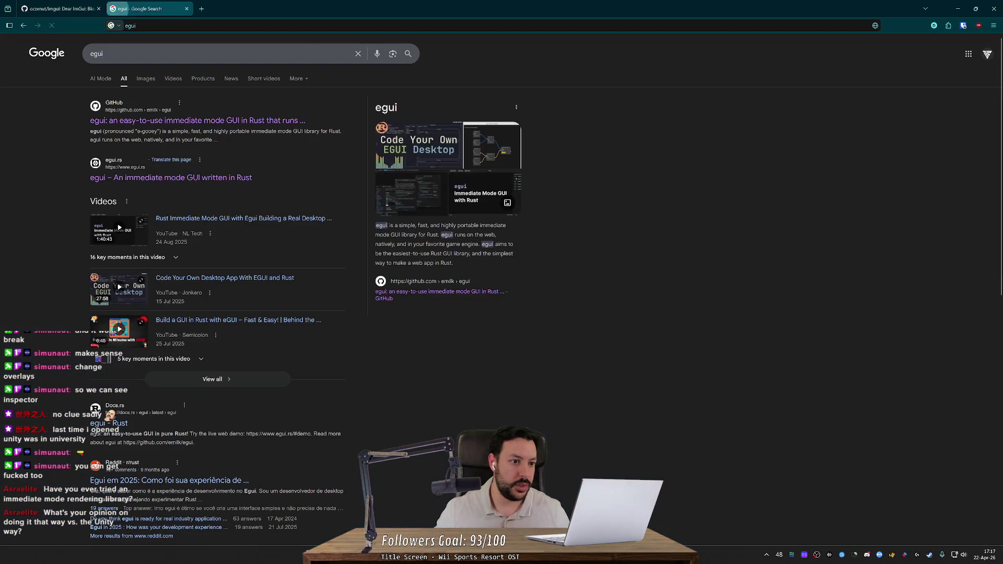
{"action": "left_click", "coordinate": [153, 120]}
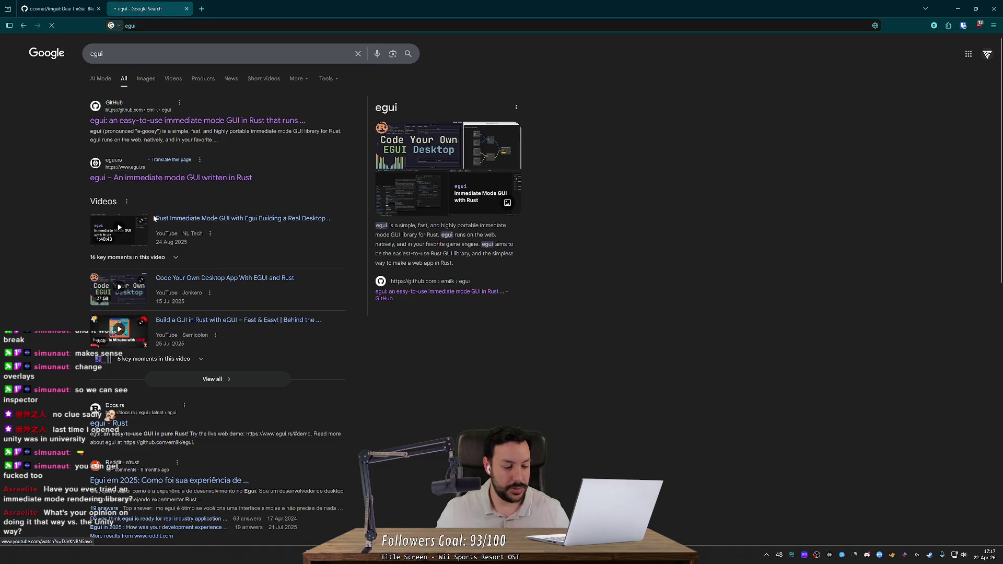
{"action": "scroll", "coordinate": [181, 278], "scroll_direction": "down", "scroll_amount": 5}
{"action": "scroll", "coordinate": [181, 279], "scroll_direction": "down", "scroll_amount": 5}
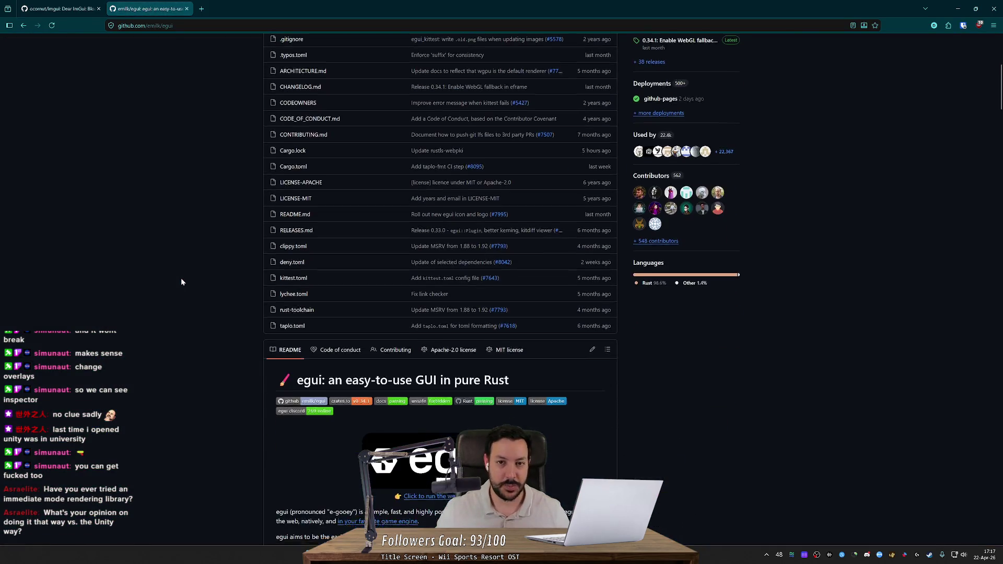
Open egui.rs/#demo in a new tab and place Code Example at upper right beside Widget Gallery.
{"action": "middle_click", "coordinate": [440, 258]}
{"action": "left_click", "coordinate": [238, 8]}
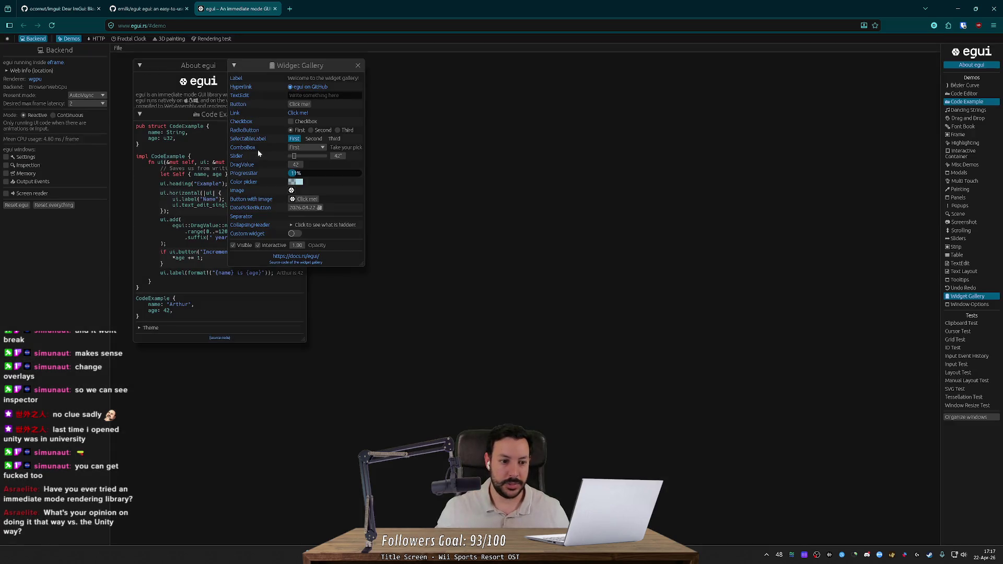
{"action": "left_click_drag", "start_coordinate": [320, 67], "coordinate": [455, 69]}
{"action": "mouse_move", "coordinate": [277, 116]}
{"action": "left_mouse_down"}
{"action": "mouse_move", "coordinate": [303, 324]}
{"action": "mouse_move", "coordinate": [267, 280]}
{"action": "mouse_move", "coordinate": [277, 275]}
{"action": "left_mouse_up"}
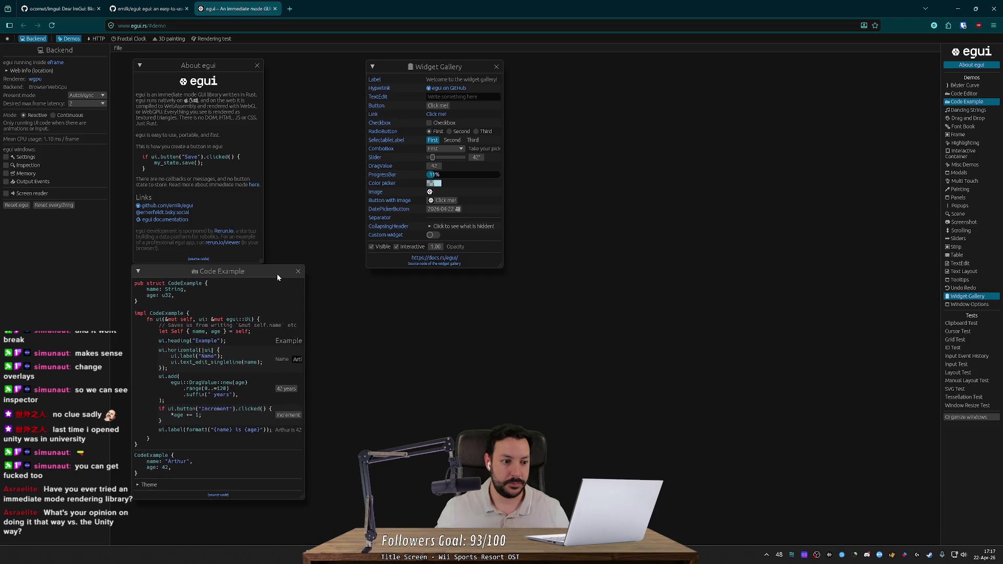
{"action": "left_click_drag", "start_coordinate": [467, 70], "coordinate": [366, 67]}
{"action": "left_click", "coordinate": [277, 271]}
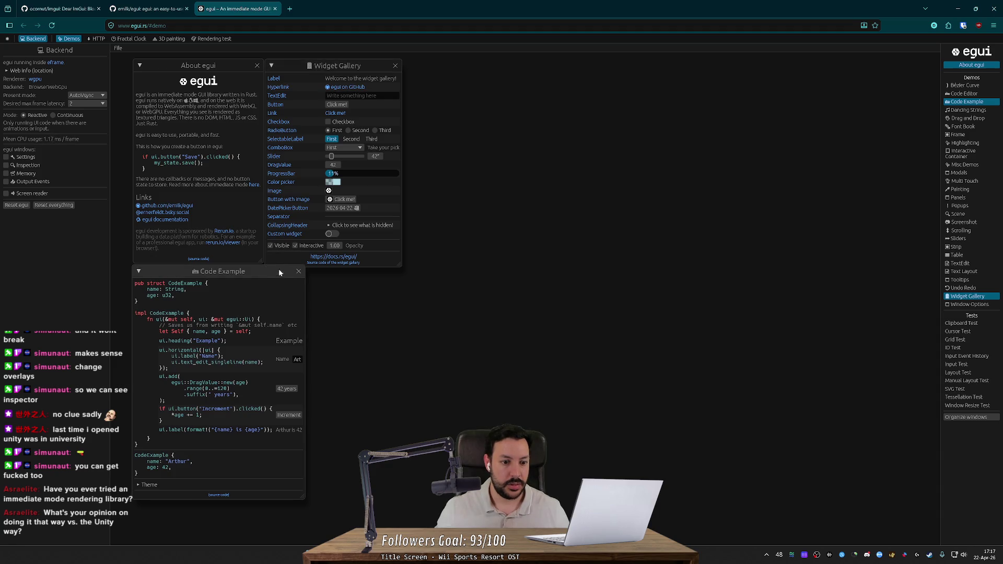
{"action": "left_click", "coordinate": [384, 267]}
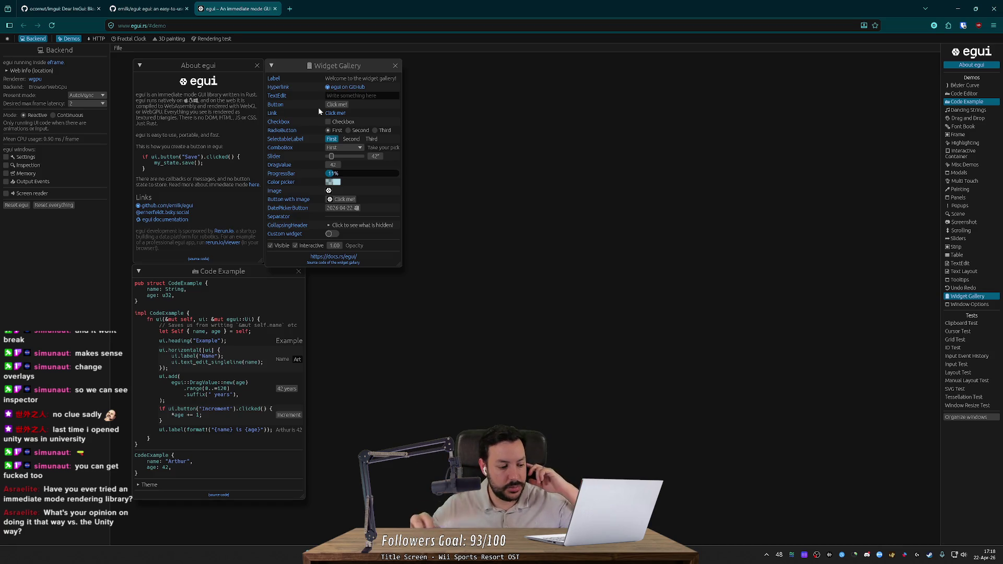
{"action": "mouse_move", "coordinate": [243, 275]}
{"action": "left_mouse_down"}
{"action": "mouse_move", "coordinate": [516, 262]}
{"action": "mouse_move", "coordinate": [541, 74]}
{"action": "left_mouse_up"}
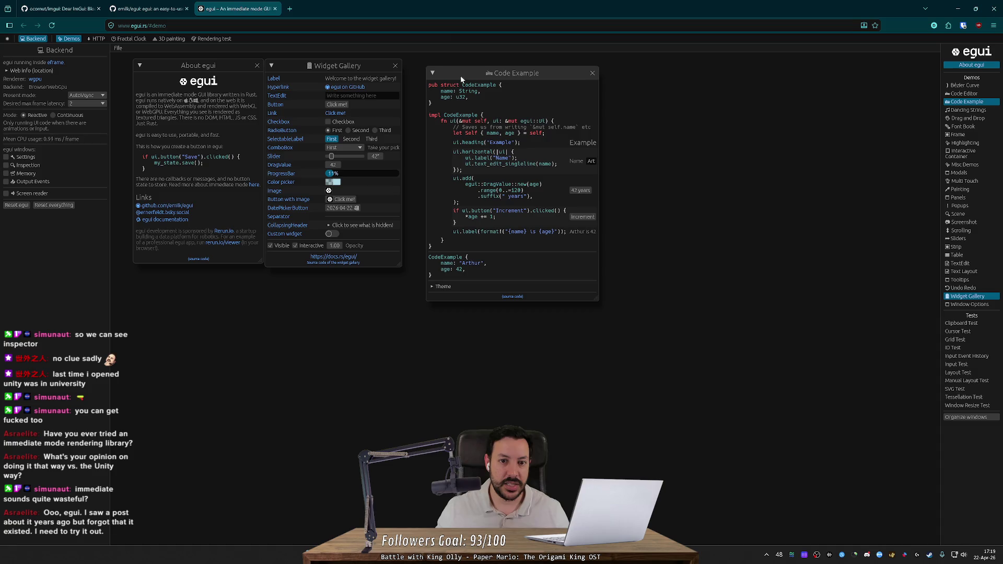
Reposition the Code Example window beside the Widget Gallery and raise it to the front.
{"action": "left_click_drag", "start_coordinate": [462, 75], "coordinate": [468, 76]}
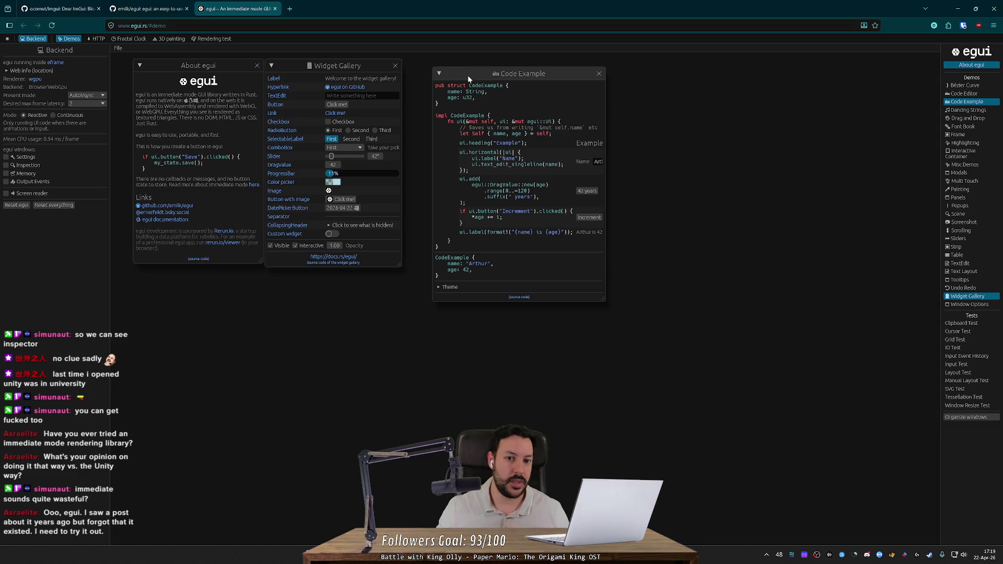
{"action": "mouse_move", "coordinate": [468, 75]}
{"action": "left_mouse_down"}
{"action": "mouse_move", "coordinate": [547, 85]}
{"action": "mouse_move", "coordinate": [575, 150]}
{"action": "left_mouse_up"}
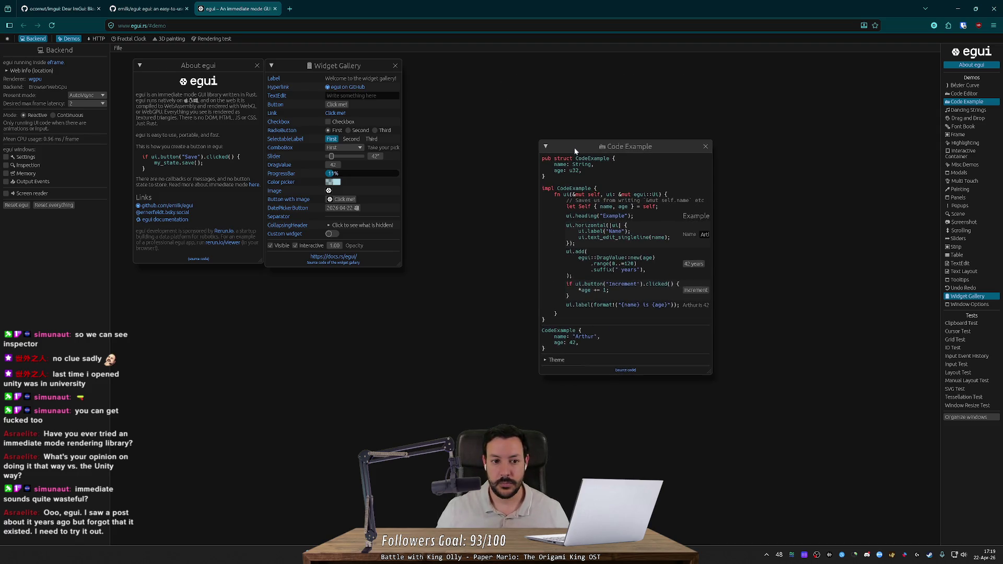
{"action": "left_click_drag", "start_coordinate": [575, 150], "coordinate": [439, 68]}
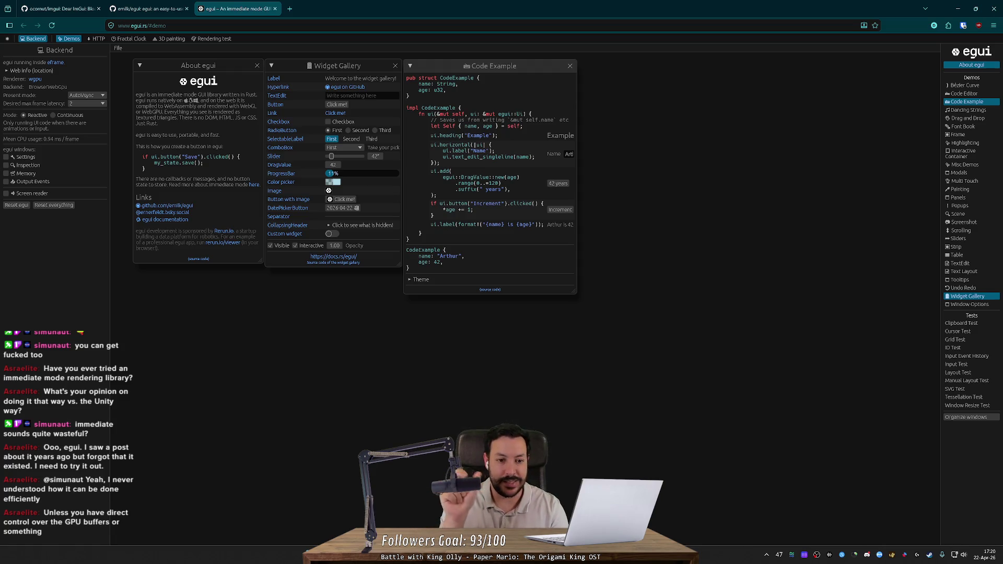
{"action": "mouse_move", "coordinate": [365, 165]}
{"action": "left_mouse_down"}
{"action": "mouse_move", "coordinate": [374, 167]}
{"action": "mouse_move", "coordinate": [356, 160]}
{"action": "left_mouse_up"}
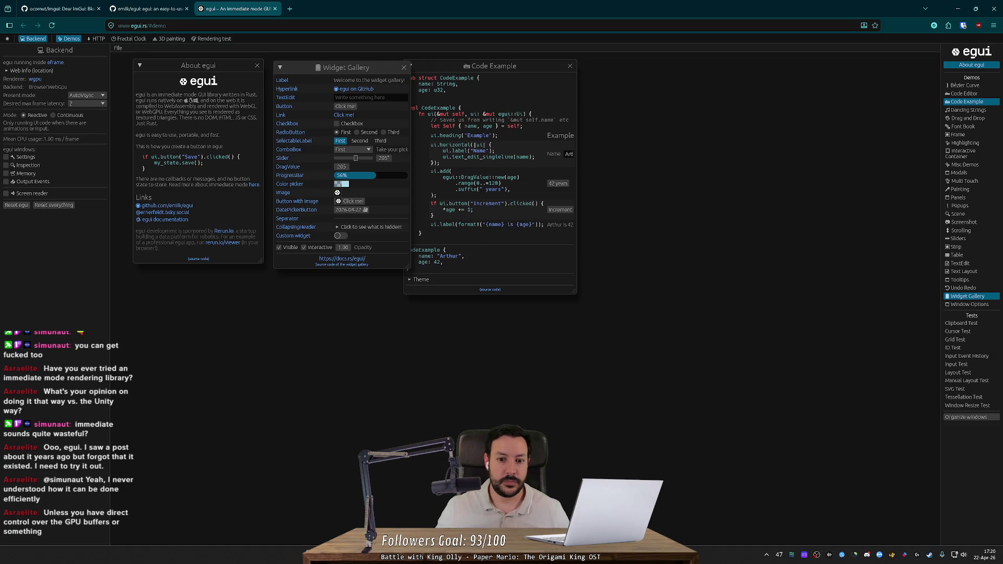
{"action": "left_click", "coordinate": [554, 198]}
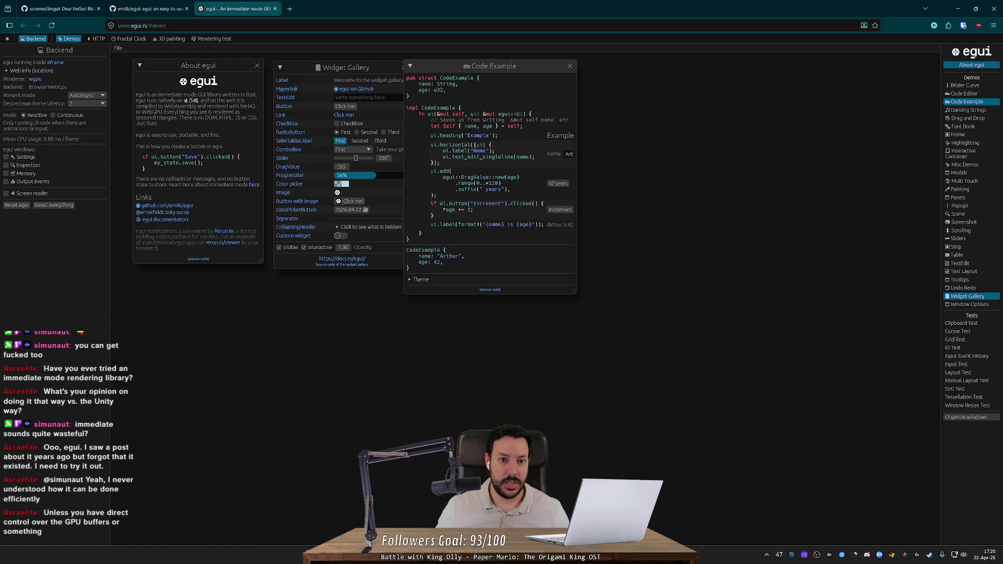
Widen the Code Example window and highlight the age field and *age increment code.
{"action": "mouse_move", "coordinate": [419, 90]}
{"action": "left_mouse_down"}
{"action": "mouse_move", "coordinate": [444, 90]}
{"action": "mouse_move", "coordinate": [410, 96]}
{"action": "left_mouse_up"}
{"action": "left_click_drag", "start_coordinate": [575, 293], "coordinate": [684, 362]}
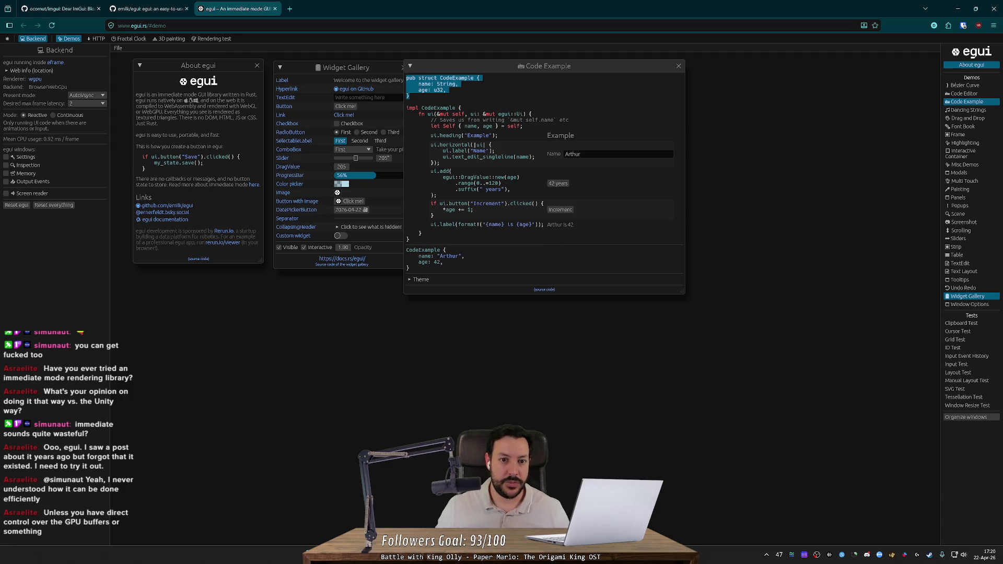
{"action": "left_click_drag", "start_coordinate": [418, 90], "coordinate": [440, 90]}
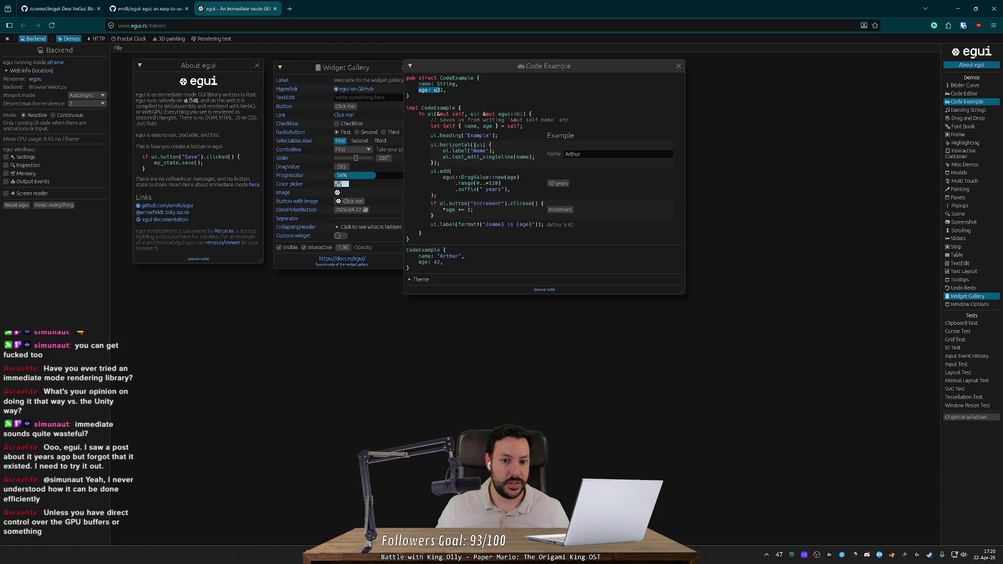
{"action": "left_click_drag", "start_coordinate": [442, 203], "coordinate": [533, 203]}
{"action": "left_click", "coordinate": [531, 203]}
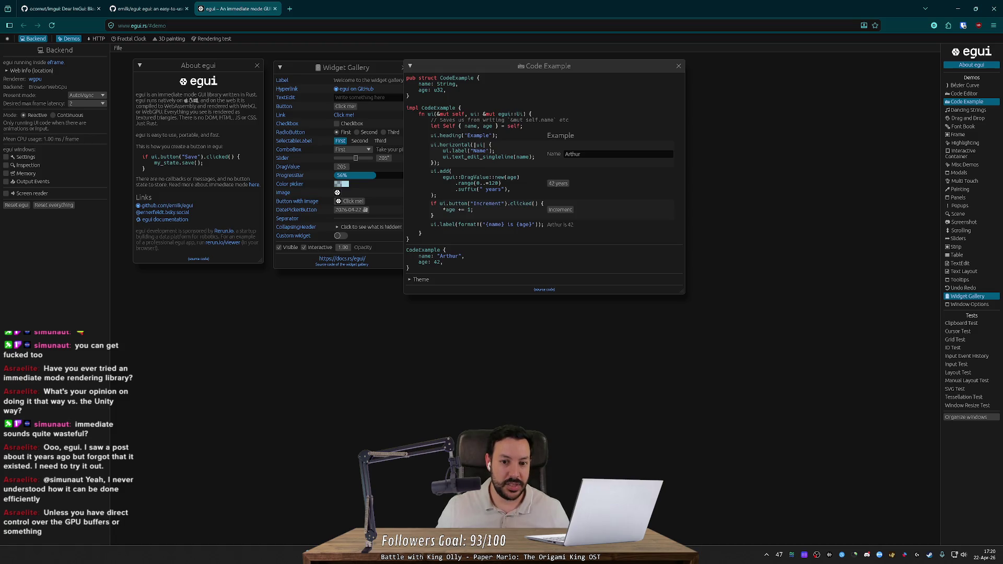
{"action": "left_click_drag", "start_coordinate": [440, 209], "coordinate": [456, 209]}
{"action": "left_click", "coordinate": [463, 210]}
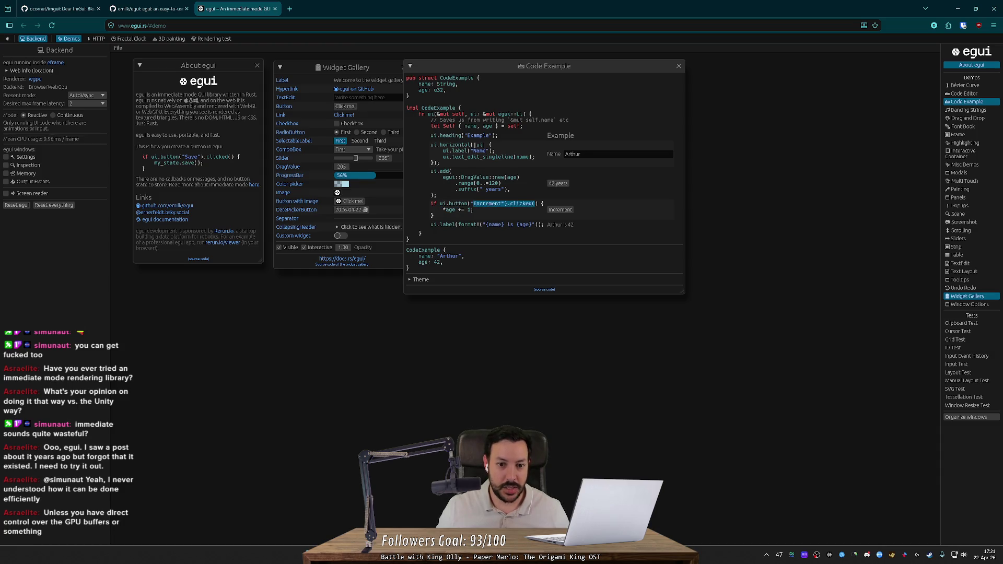
Press Increment twice to raise the age from 42 to 44, then nudge the Code Example window.
{"action": "left_click", "coordinate": [549, 210]}
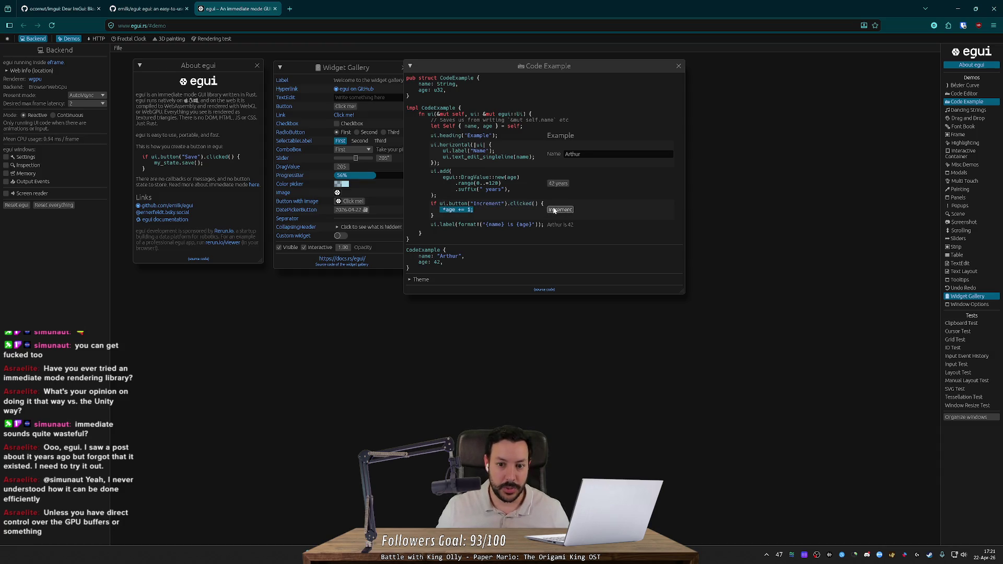
{"action": "left_click", "coordinate": [558, 209]}
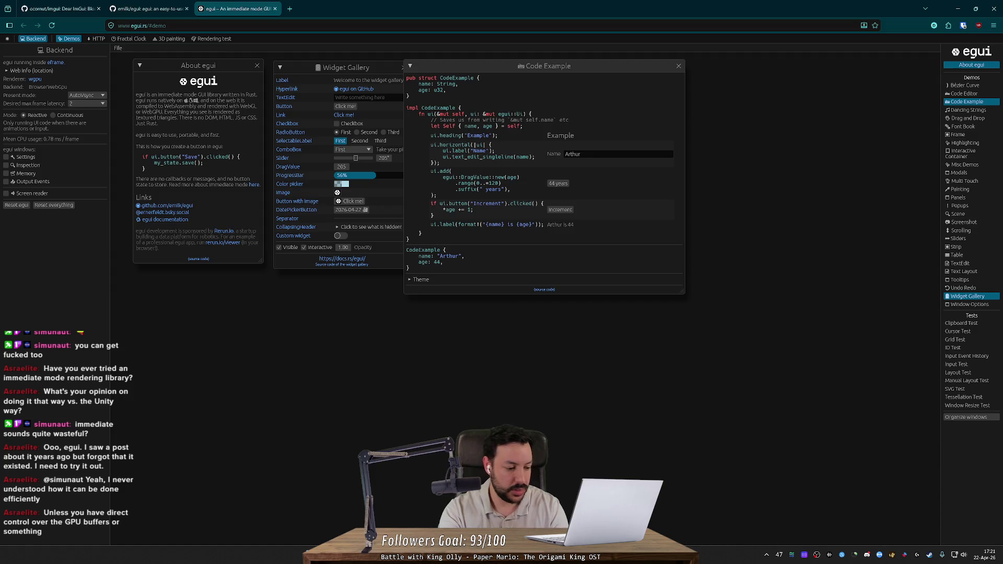
{"action": "mouse_move", "coordinate": [484, 62]}
{"action": "left_mouse_down"}
{"action": "mouse_move", "coordinate": [514, 64]}
{"action": "mouse_move", "coordinate": [494, 64]}
{"action": "left_mouse_up"}
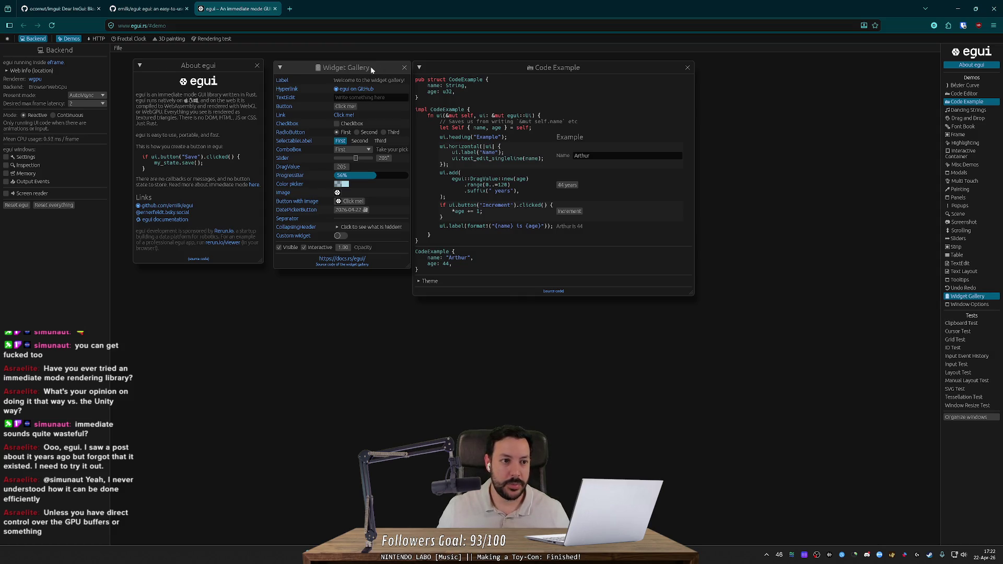
Move Code Example to the right side of the page and Widget Gallery further to the lower left.
{"action": "mouse_move", "coordinate": [385, 78]}
{"action": "left_mouse_down"}
{"action": "mouse_move", "coordinate": [345, 328]}
{"action": "mouse_move", "coordinate": [312, 309]}
{"action": "left_mouse_up"}
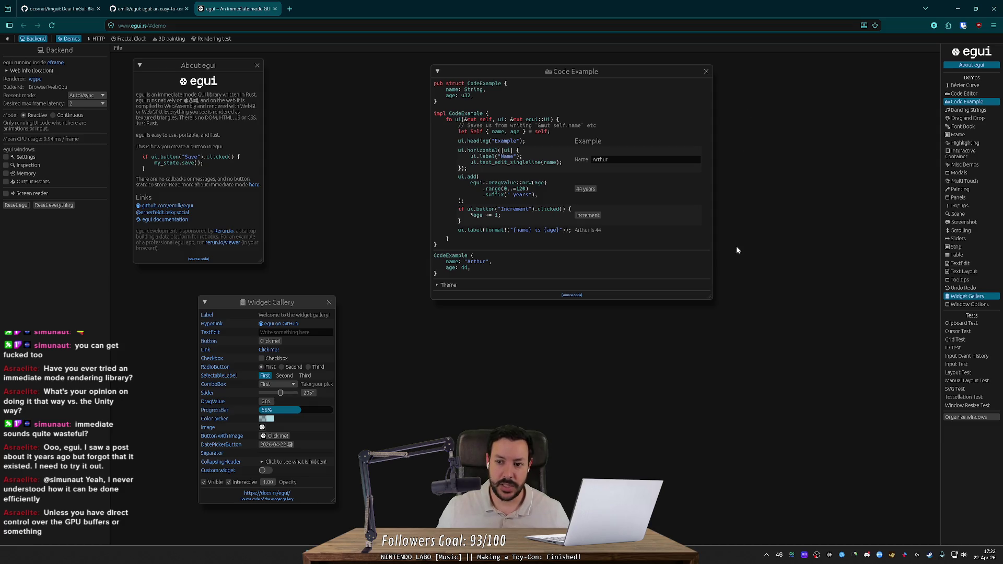
{"action": "mouse_move", "coordinate": [632, 77]}
{"action": "left_mouse_down"}
{"action": "mouse_move", "coordinate": [637, 92]}
{"action": "mouse_move", "coordinate": [863, 71]}
{"action": "mouse_move", "coordinate": [846, 78]}
{"action": "mouse_move", "coordinate": [801, 65]}
{"action": "left_mouse_up"}
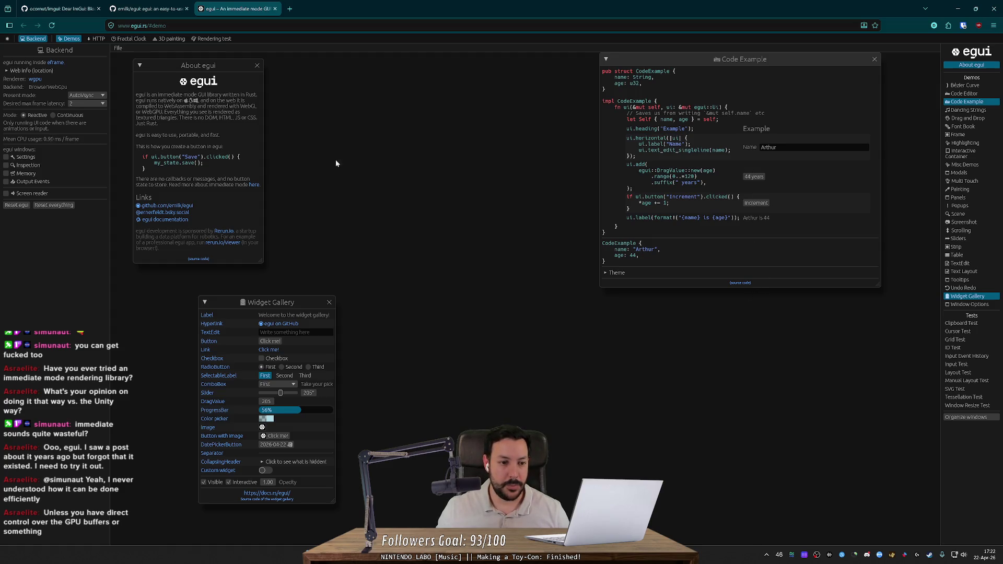
{"action": "left_click_drag", "start_coordinate": [271, 306], "coordinate": [183, 295]}
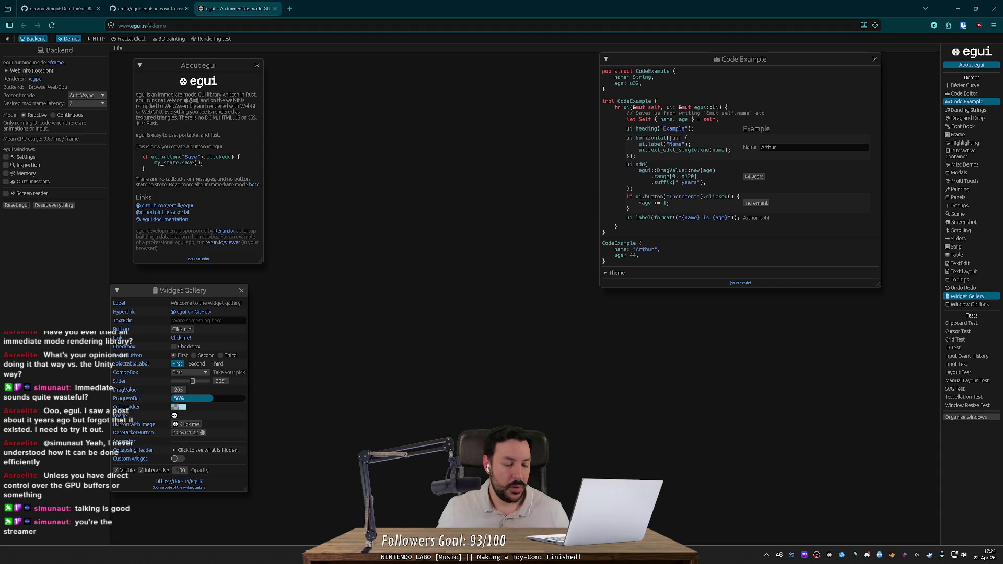
Widen the Widget Gallery window and place it next to the About egui window.
{"action": "mouse_move", "coordinate": [204, 290]}
{"action": "left_mouse_down"}
{"action": "mouse_move", "coordinate": [292, 298]}
{"action": "mouse_move", "coordinate": [516, 216]}
{"action": "mouse_move", "coordinate": [418, 195]}
{"action": "mouse_move", "coordinate": [487, 156]}
{"action": "mouse_move", "coordinate": [380, 173]}
{"action": "mouse_move", "coordinate": [506, 223]}
{"action": "mouse_move", "coordinate": [513, 167]}
{"action": "mouse_move", "coordinate": [510, 185]}
{"action": "mouse_move", "coordinate": [486, 193]}
{"action": "mouse_move", "coordinate": [457, 228]}
{"action": "mouse_move", "coordinate": [475, 159]}
{"action": "mouse_move", "coordinate": [372, 201]}
{"action": "left_mouse_up"}
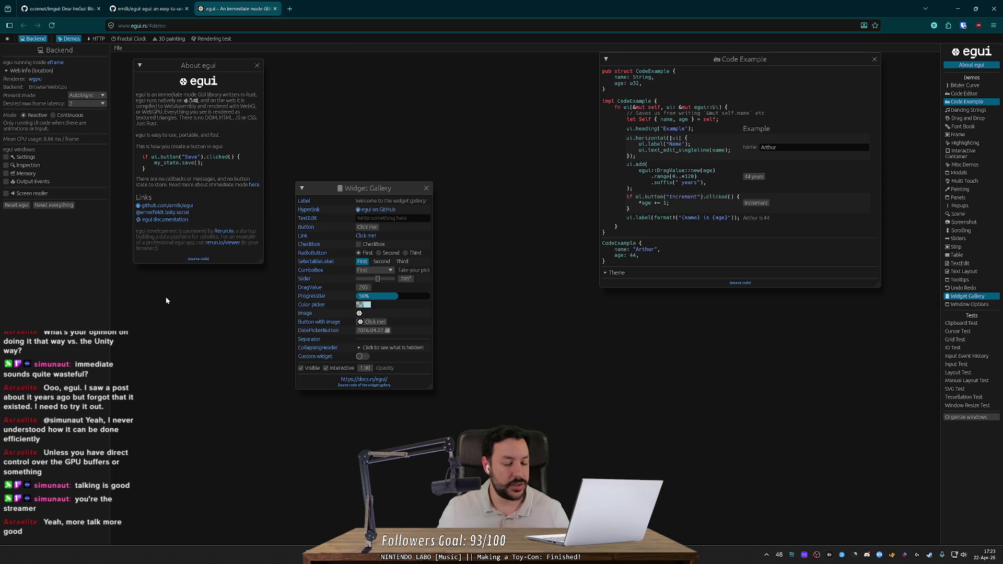
{"action": "mouse_move", "coordinate": [401, 189]}
{"action": "left_mouse_down"}
{"action": "mouse_move", "coordinate": [453, 187]}
{"action": "mouse_move", "coordinate": [441, 185]}
{"action": "left_mouse_up"}
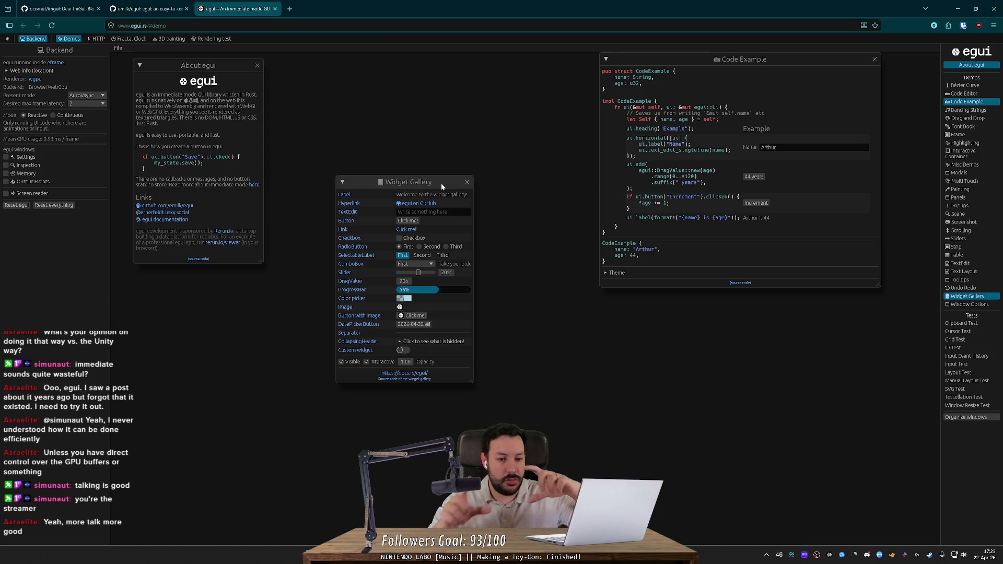
{"action": "mouse_move", "coordinate": [442, 187]}
{"action": "left_mouse_down"}
{"action": "mouse_move", "coordinate": [399, 104]}
{"action": "mouse_move", "coordinate": [561, 305]}
{"action": "mouse_move", "coordinate": [481, 208]}
{"action": "left_mouse_up"}
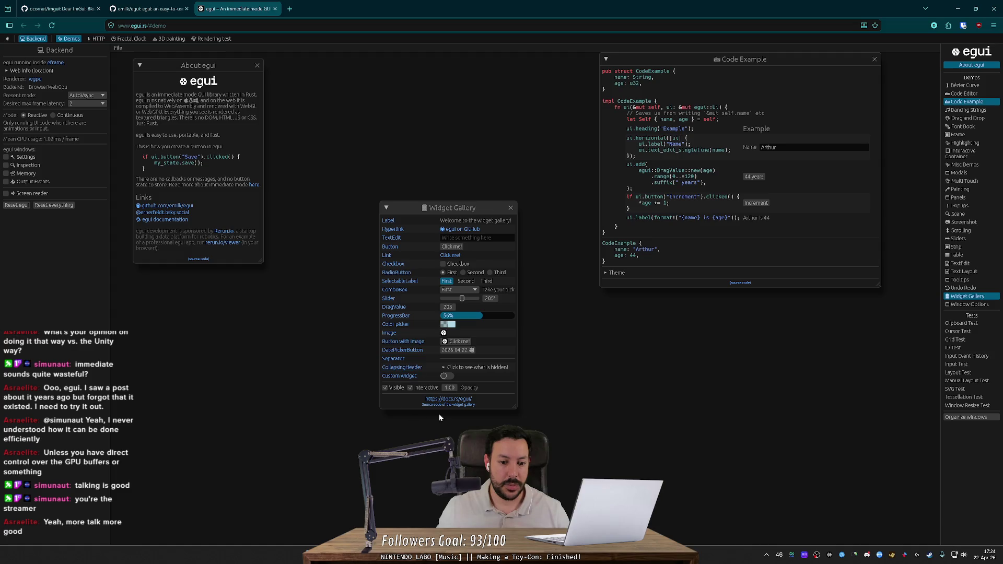
{"action": "mouse_move", "coordinate": [517, 407]}
{"action": "left_mouse_down"}
{"action": "mouse_move", "coordinate": [612, 430]}
{"action": "mouse_move", "coordinate": [501, 418]}
{"action": "mouse_move", "coordinate": [524, 418]}
{"action": "left_mouse_up"}
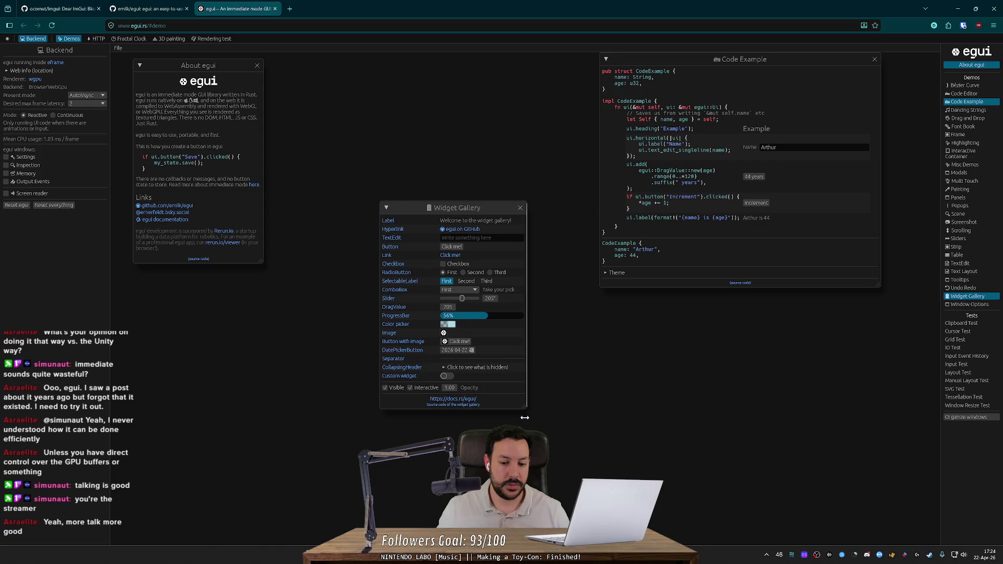
{"action": "left_click_drag", "start_coordinate": [439, 210], "coordinate": [328, 70]}
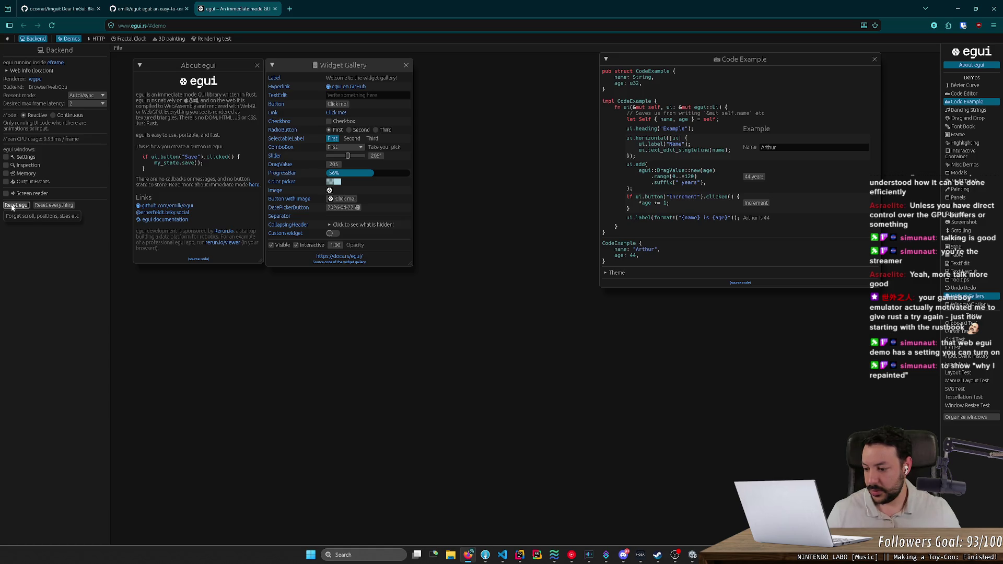
Open the Inspection window lower on the page, expand Repaint Causes, and lower the Widget Gallery.
{"action": "left_click", "coordinate": [6, 165]}
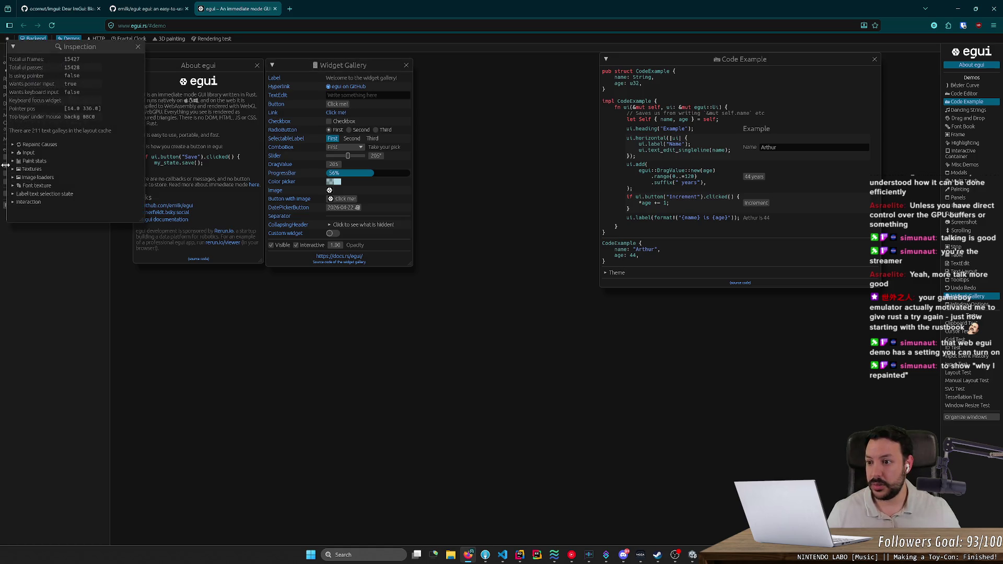
{"action": "mouse_move", "coordinate": [101, 49]}
{"action": "left_mouse_down"}
{"action": "mouse_move", "coordinate": [117, 231]}
{"action": "mouse_move", "coordinate": [91, 232]}
{"action": "left_mouse_up"}
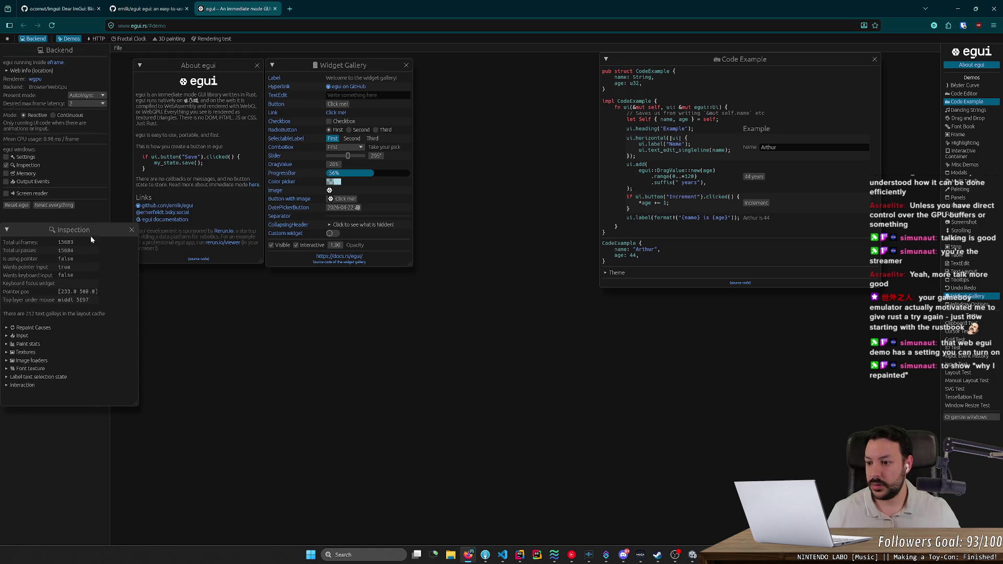
{"action": "left_click", "coordinate": [28, 328]}
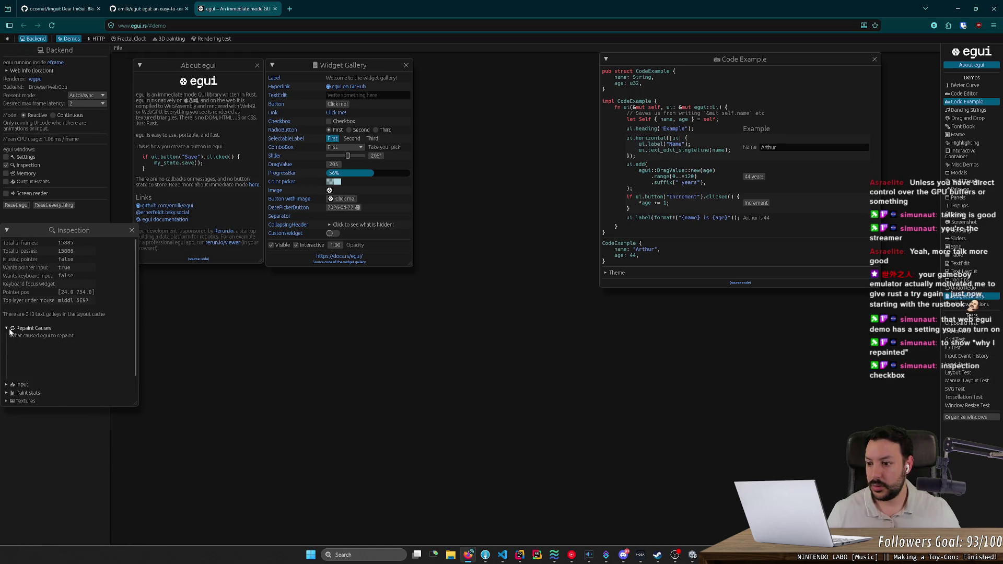
{"action": "mouse_move", "coordinate": [287, 63]}
{"action": "left_mouse_down"}
{"action": "mouse_move", "coordinate": [394, 178]}
{"action": "mouse_move", "coordinate": [328, 159]}
{"action": "mouse_move", "coordinate": [271, 162]}
{"action": "mouse_move", "coordinate": [345, 193]}
{"action": "mouse_move", "coordinate": [305, 104]}
{"action": "left_mouse_up"}
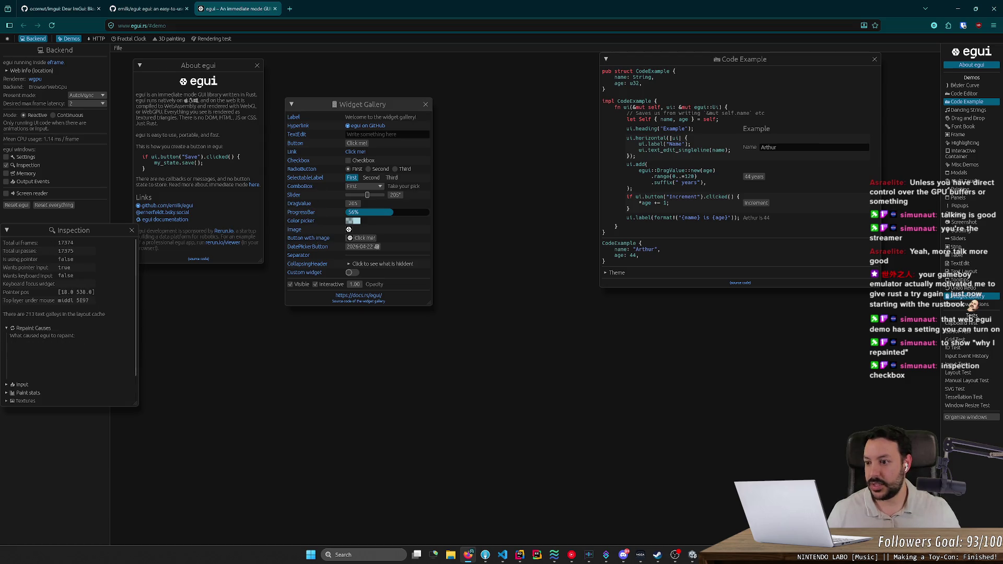
Collapse Repaint Causes and toggle the Input section open and closed, leaving it collapsed.
{"action": "left_click_drag", "start_coordinate": [8, 244], "coordinate": [35, 244]}
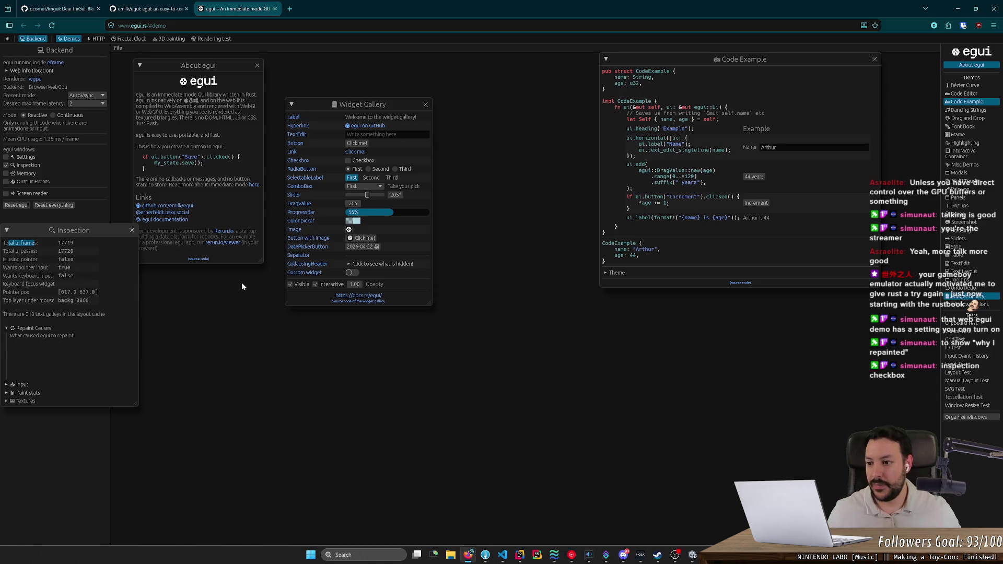
{"action": "left_click", "coordinate": [7, 328]}
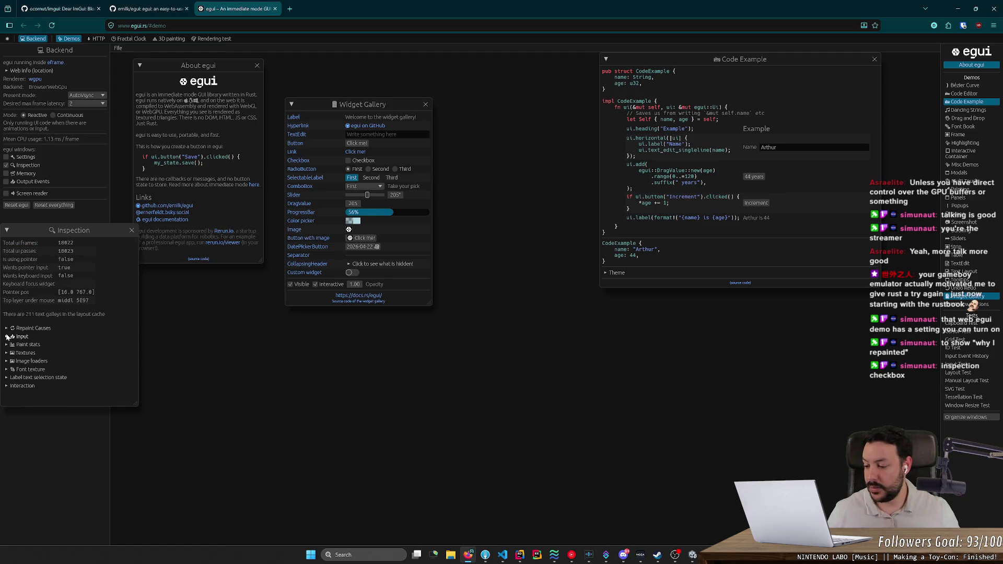
{"action": "left_click", "coordinate": [7, 337]}
{"action": "left_click", "coordinate": [7, 337]}
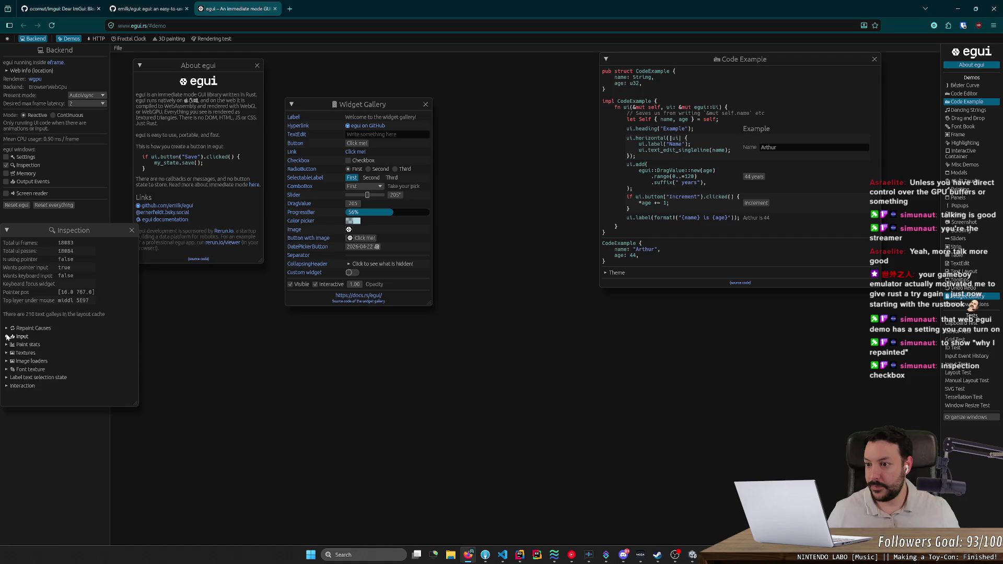
{"action": "left_click", "coordinate": [8, 337]}
{"action": "left_click", "coordinate": [7, 337]}
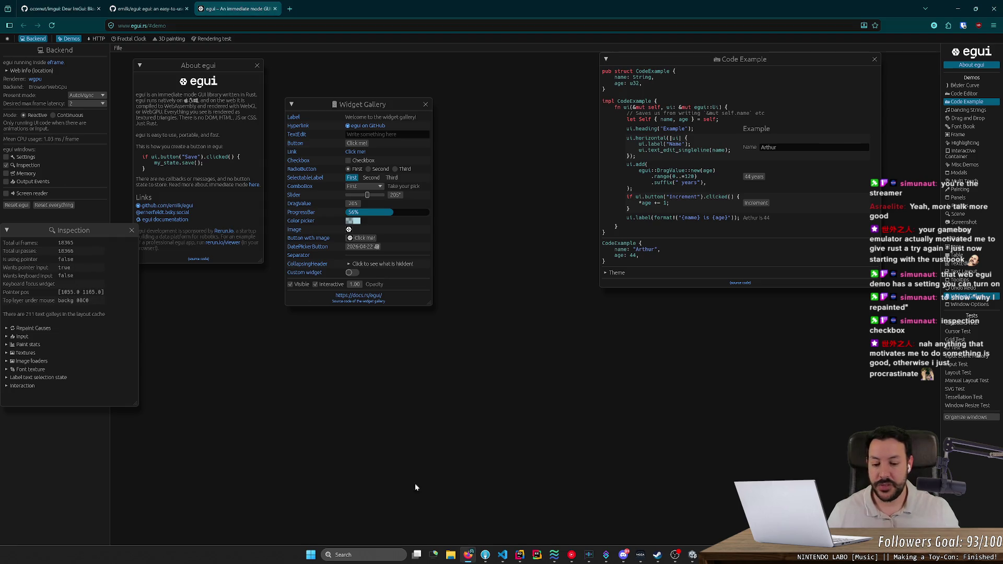
Load github.com in a new browser tab.
{"action": "left_click", "coordinate": [290, 8]}
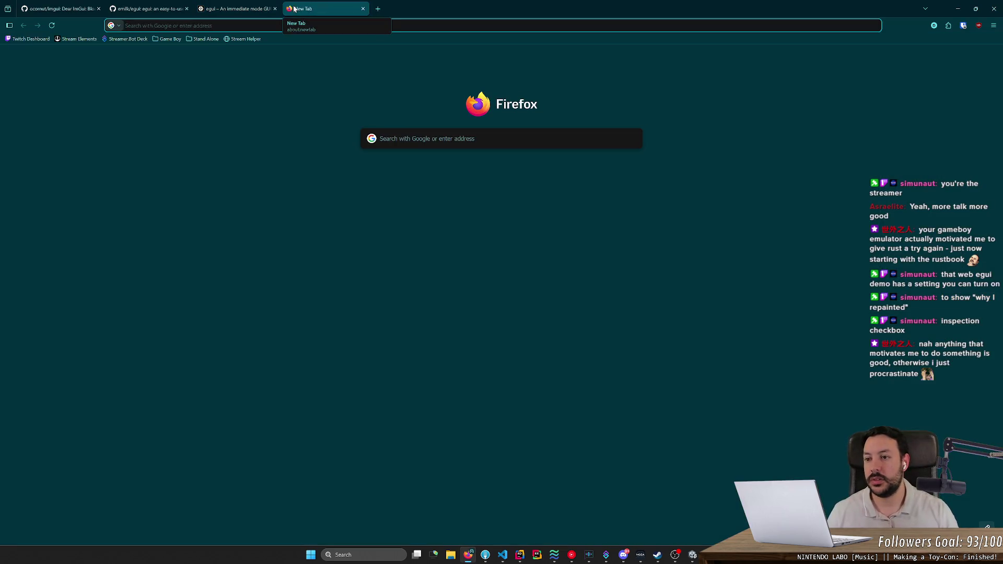
{"action": "type", "text": "github.com"}
{"action": "key", "text": "Return"}
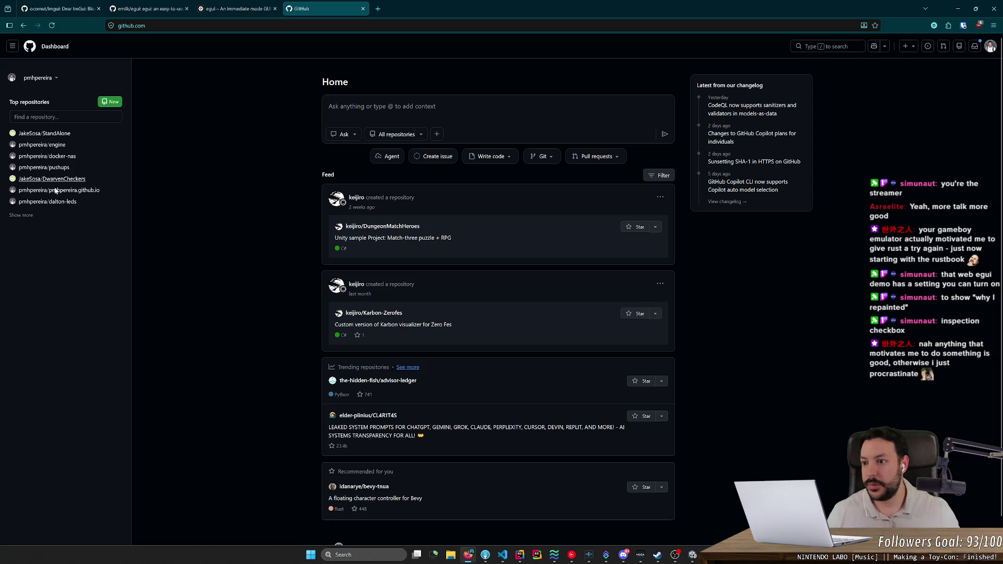
Expand the full Top repositories list and open the rustic repository in a new tab.
{"action": "left_click", "coordinate": [26, 216]}
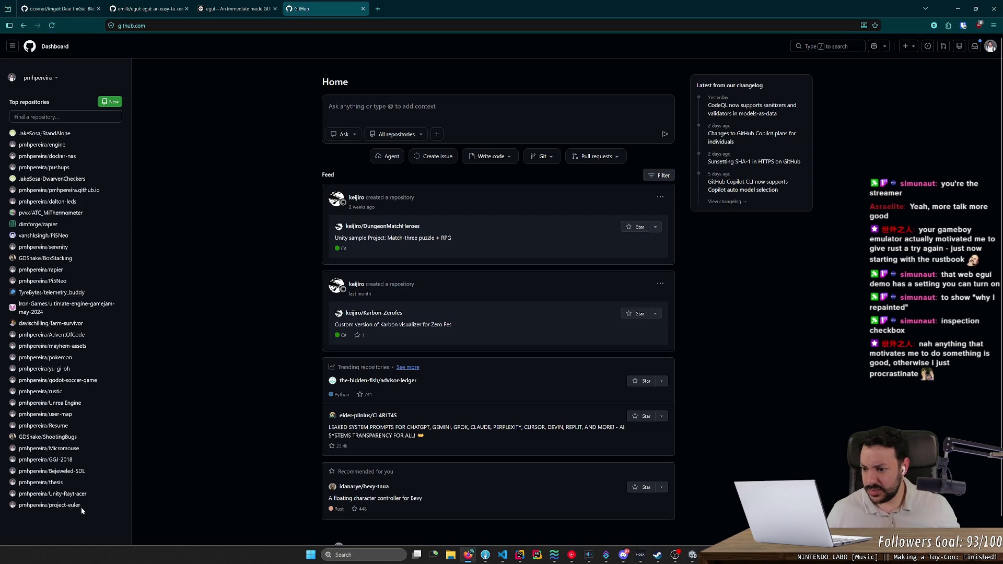
{"action": "mouse_move", "coordinate": [56, 495]}
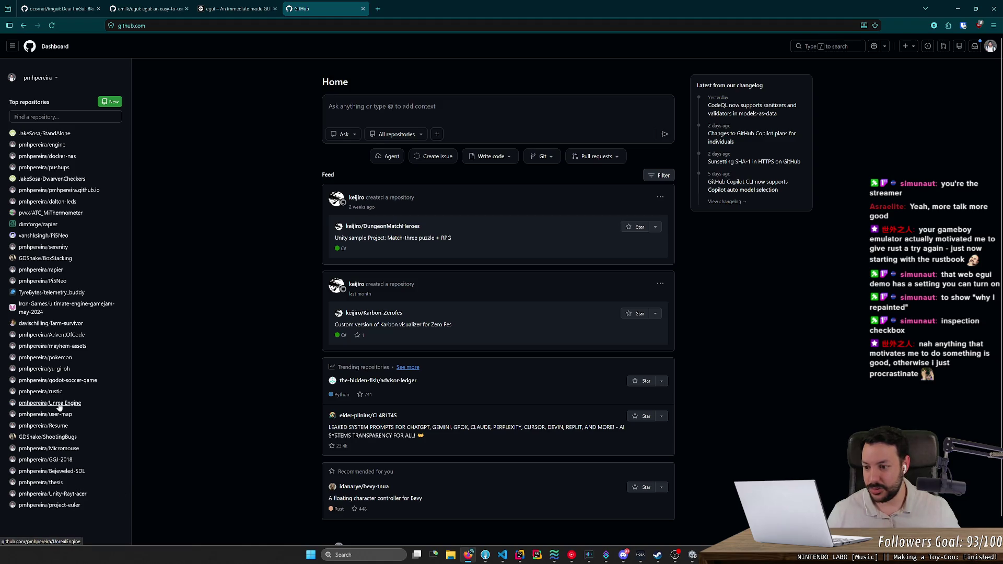
{"action": "middle_click", "coordinate": [40, 391]}
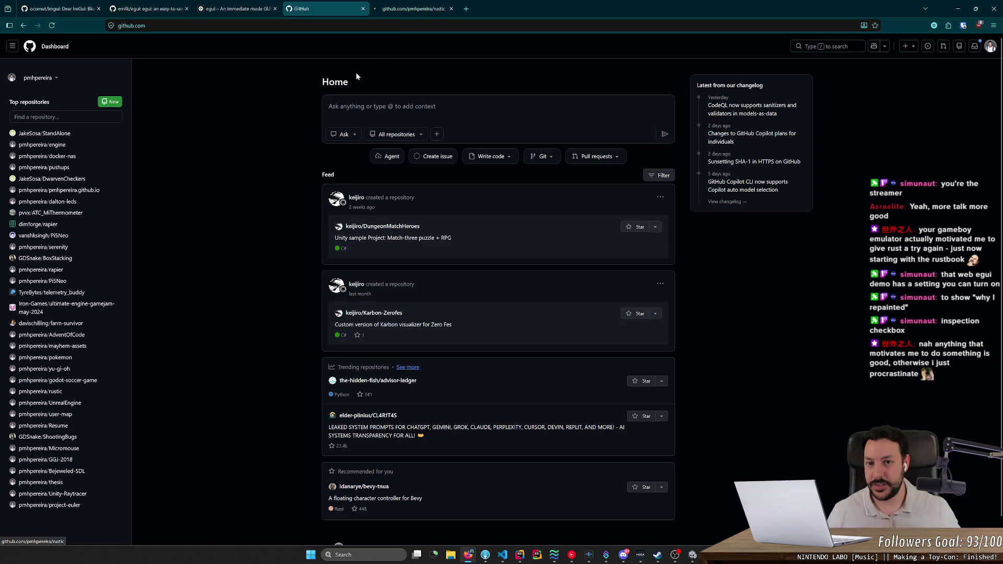
Open iki_render.png and tim_render.png from the rustic repo in tabs and view both renders.
{"action": "left_click", "coordinate": [409, 10]}
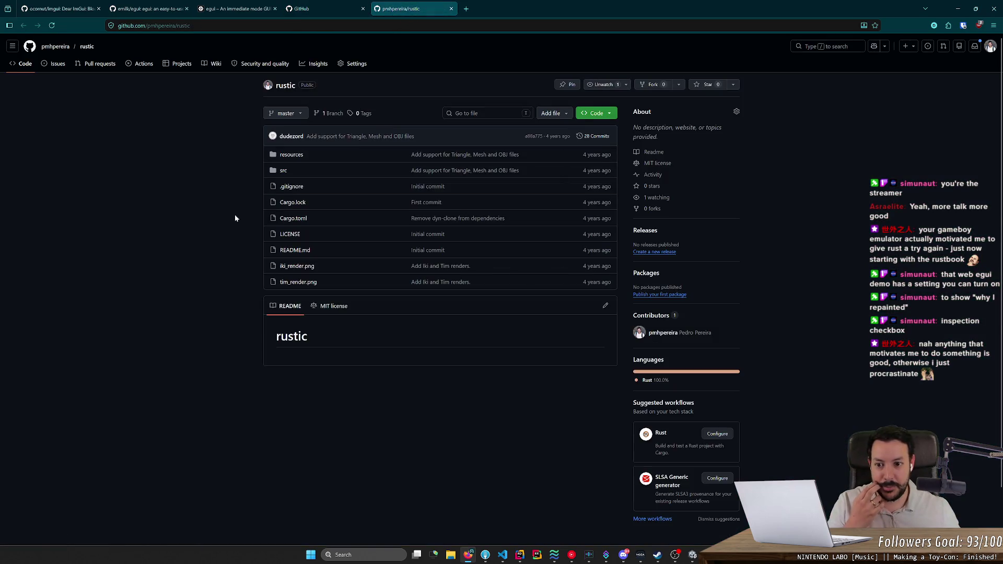
{"action": "middle_click", "coordinate": [302, 271]}
{"action": "middle_click", "coordinate": [301, 282]}
{"action": "left_click", "coordinate": [500, 9]}
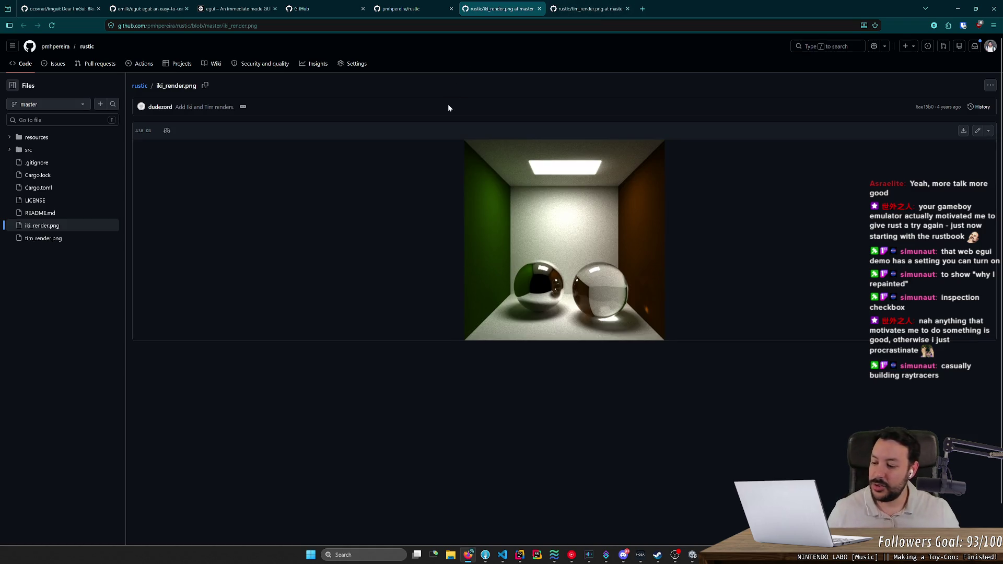
{"action": "left_click", "coordinate": [596, 11]}
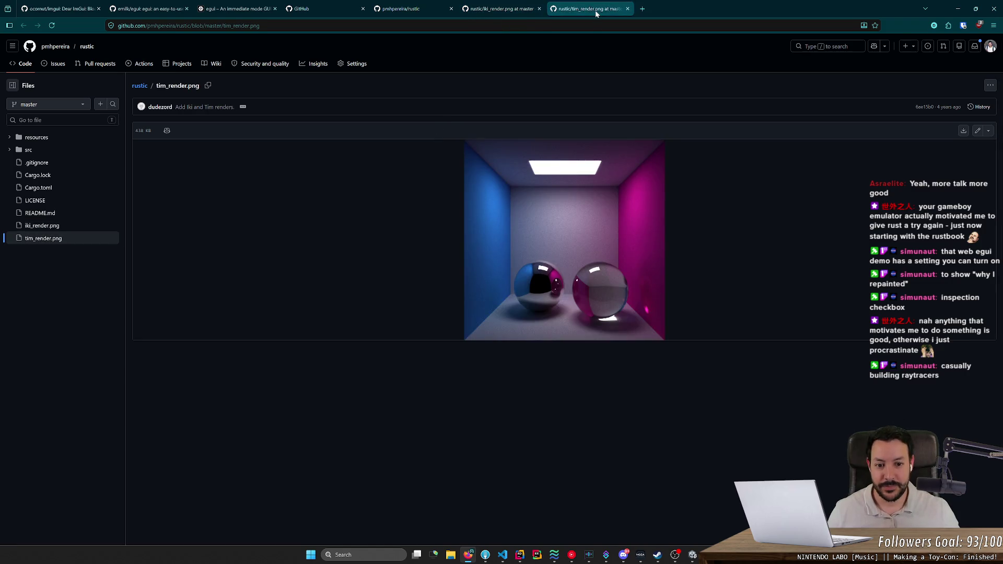
{"action": "left_click", "coordinate": [505, 14]}
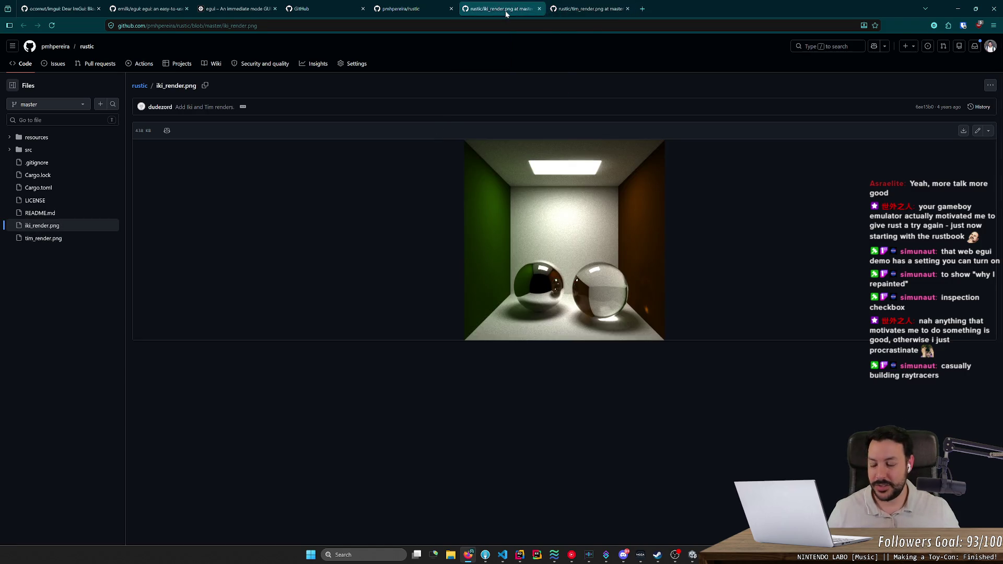
Browse the rustic repository's src folder and close both render image tabs.
{"action": "left_click", "coordinate": [418, 10]}
{"action": "left_click", "coordinate": [283, 170]}
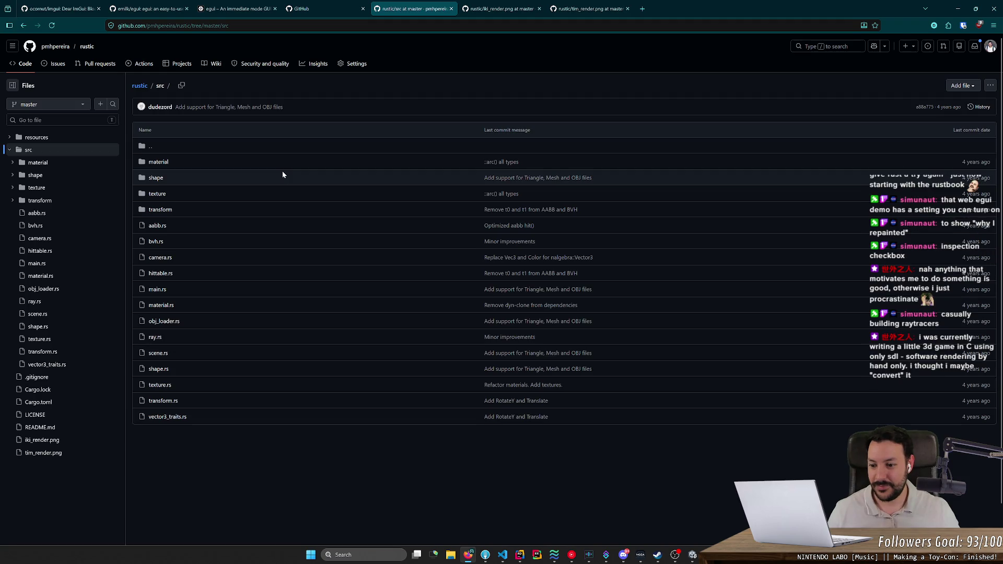
{"action": "middle_click", "coordinate": [478, 12]}
{"action": "middle_click", "coordinate": [478, 12]}
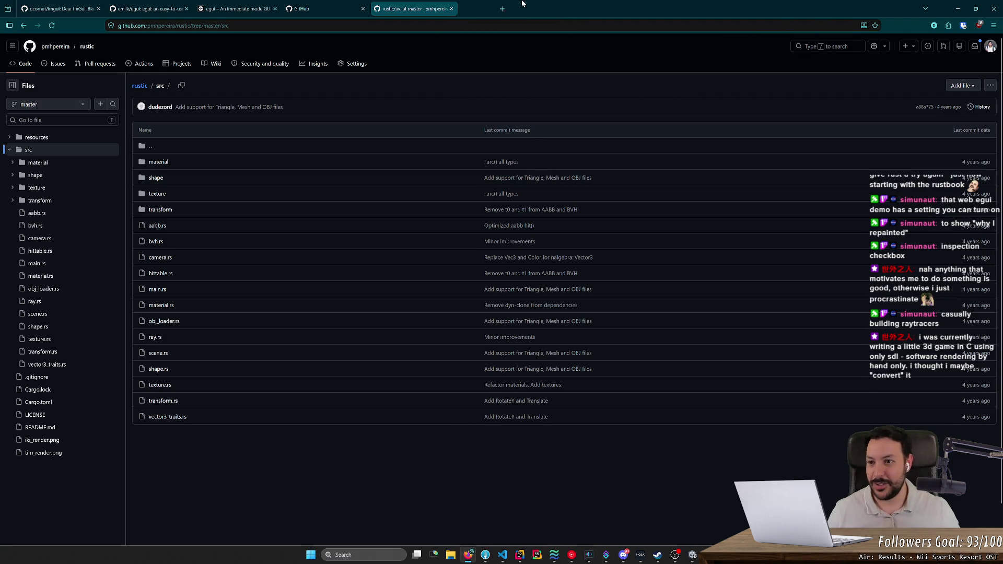
Copy the rustic repository's HTTPS clone URL after trying SSH, then switch to Fork.
{"action": "left_click", "coordinate": [87, 46]}
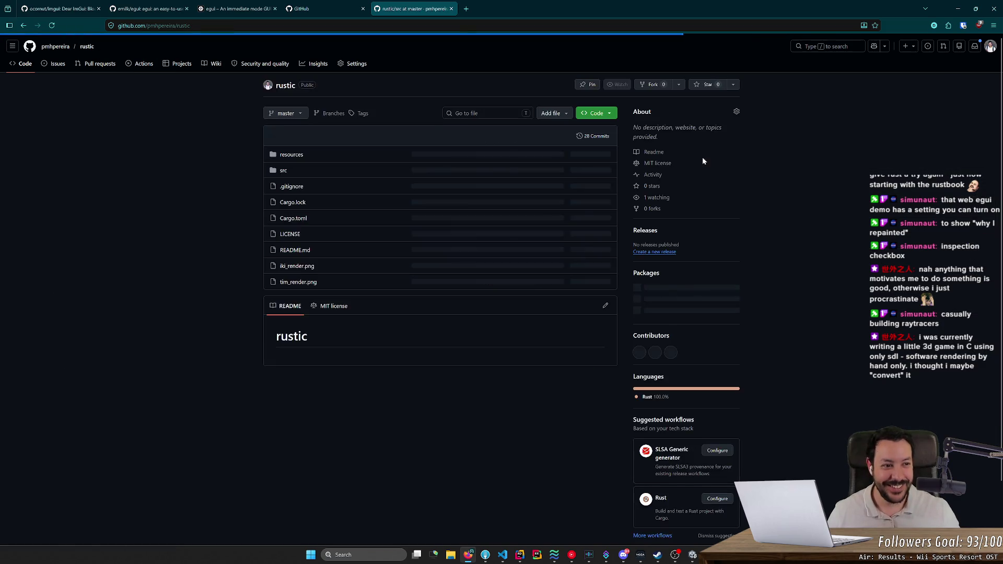
{"action": "left_click", "coordinate": [596, 113]}
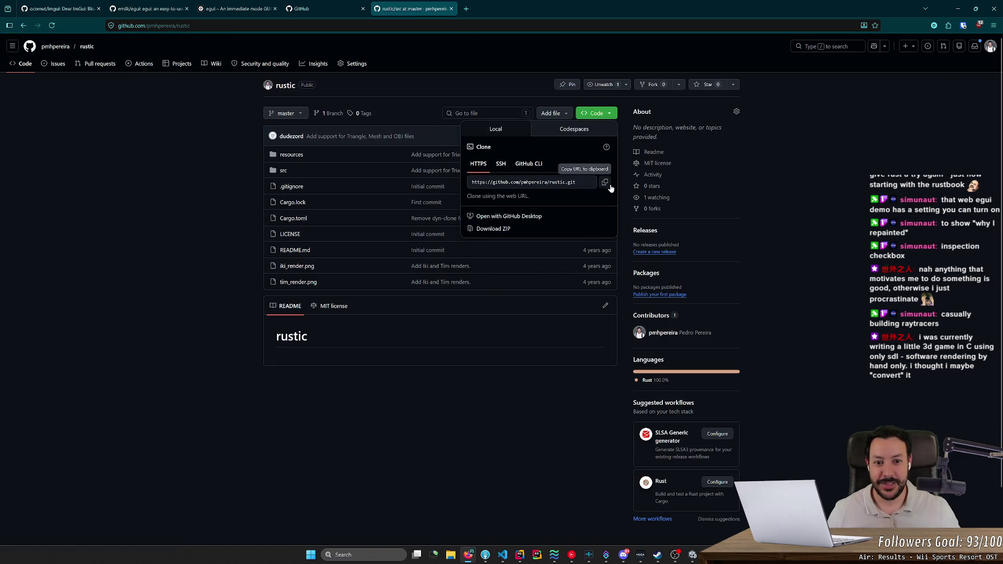
{"action": "left_click", "coordinate": [500, 164]}
{"action": "left_click", "coordinate": [604, 181]}
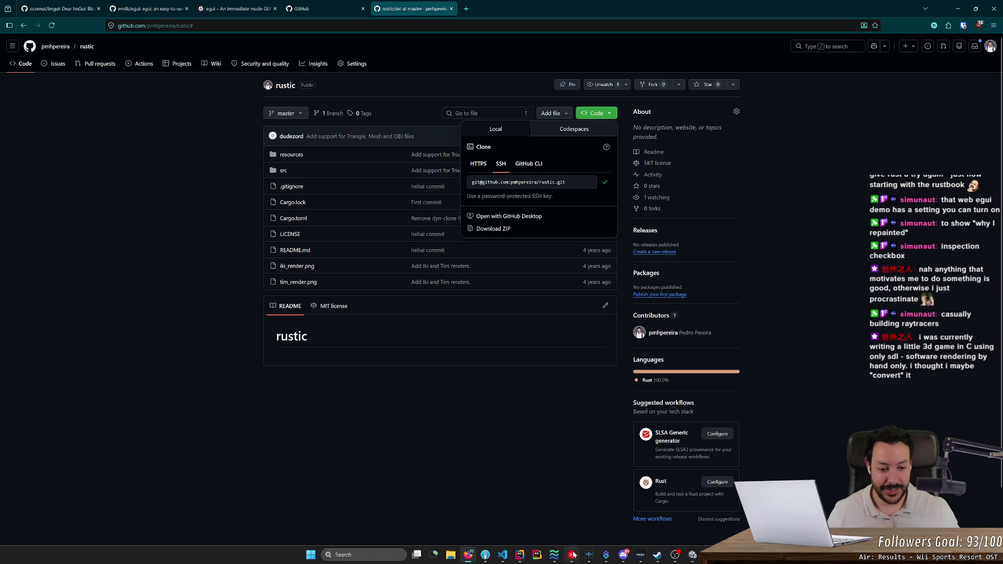
{"action": "mouse_move", "coordinate": [623, 554]}
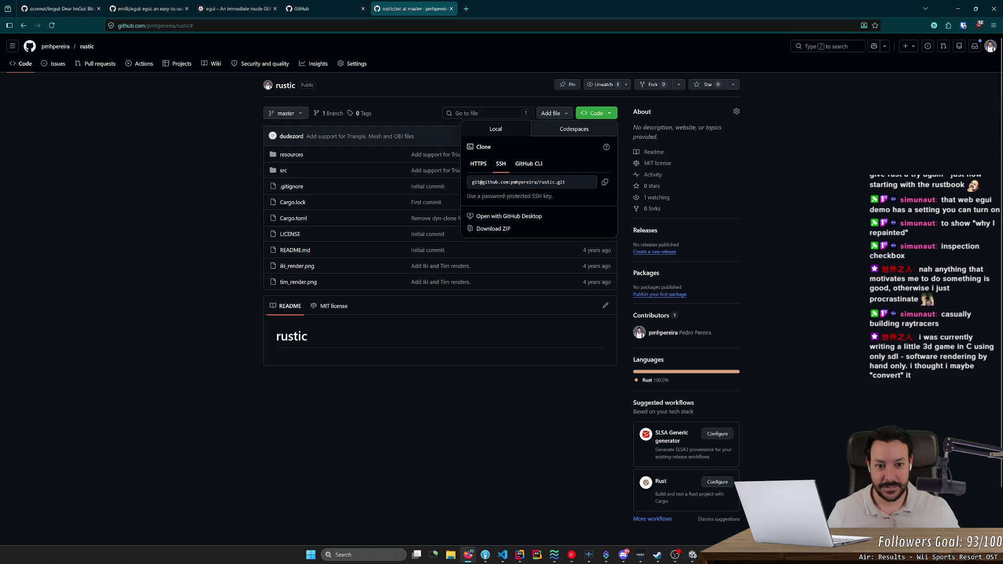
{"action": "left_click", "coordinate": [478, 164]}
{"action": "left_click", "coordinate": [604, 182]}
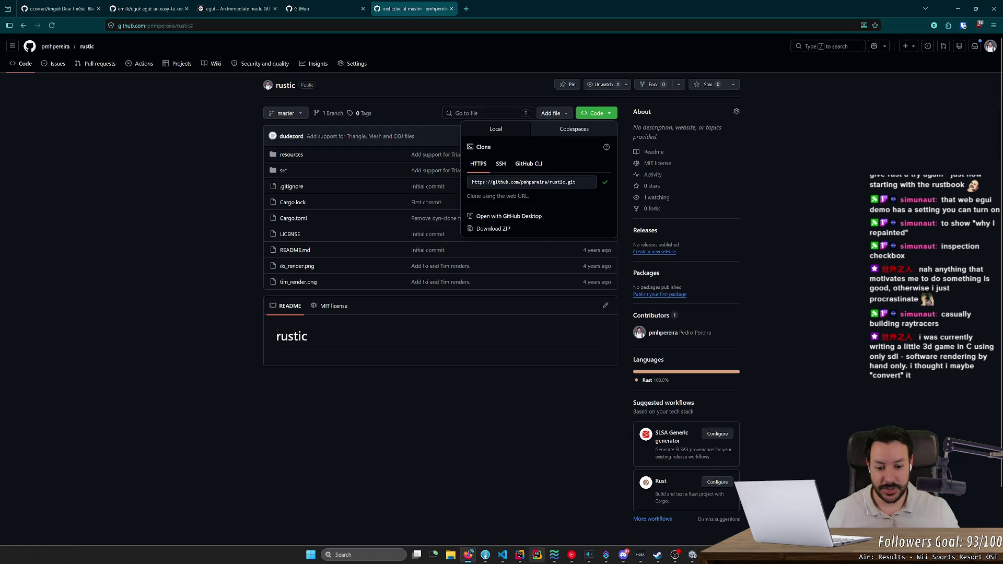
{"action": "left_click", "coordinate": [489, 558]}
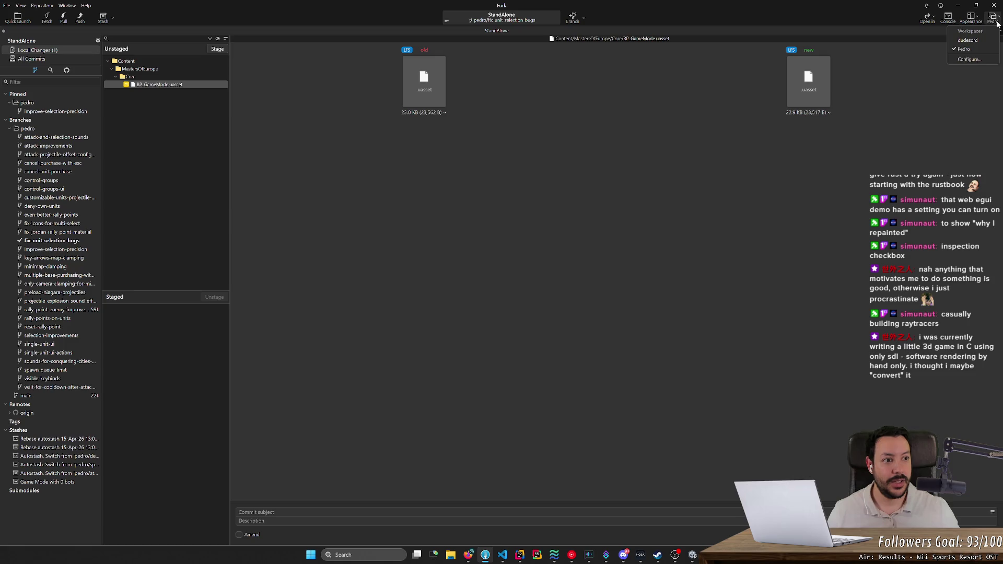
Clone the rustic repository into D:\Code with the default account.
{"action": "left_click", "coordinate": [7, 6]}
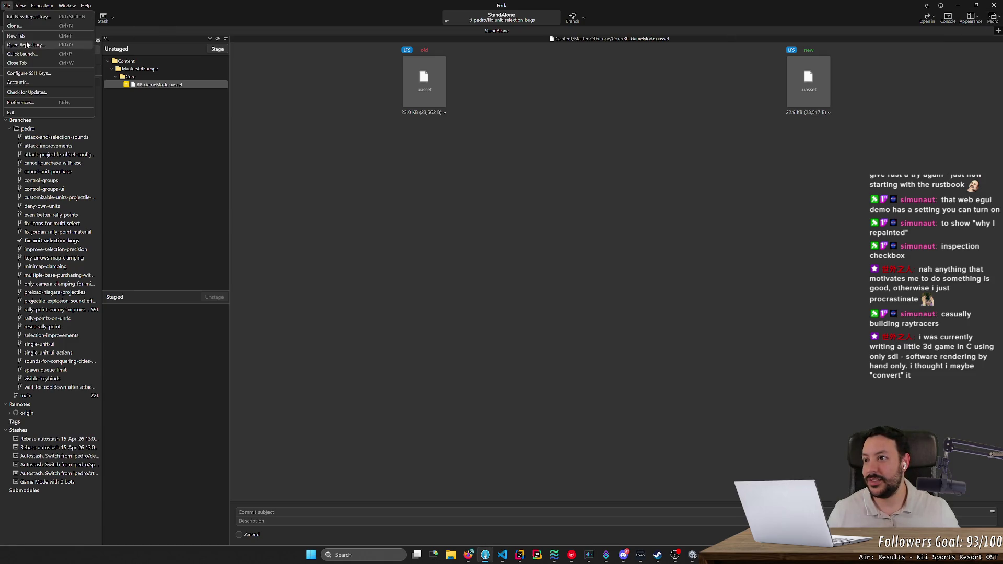
{"action": "left_click", "coordinate": [37, 27]}
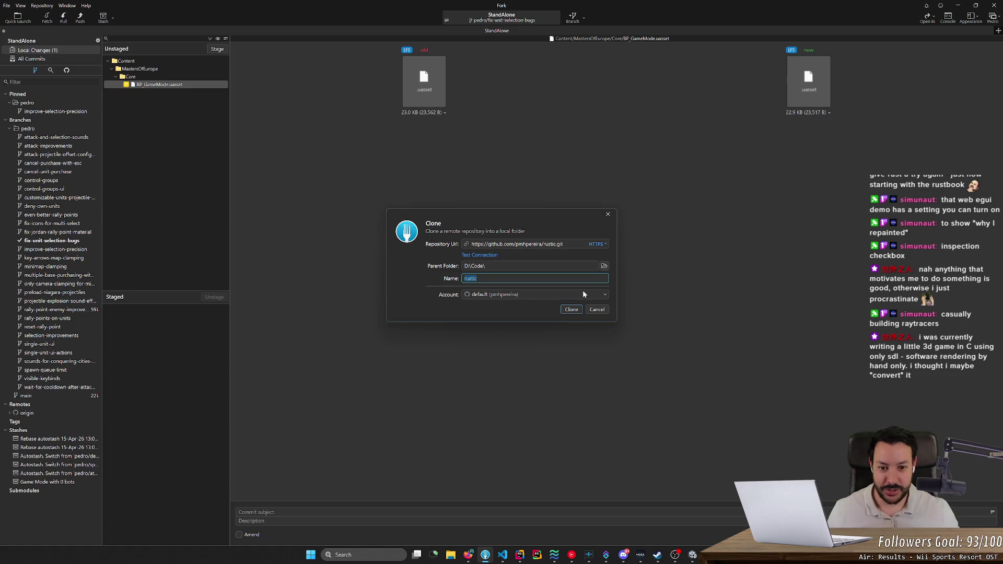
{"action": "left_click", "coordinate": [562, 293]}
{"action": "left_click", "coordinate": [569, 311]}
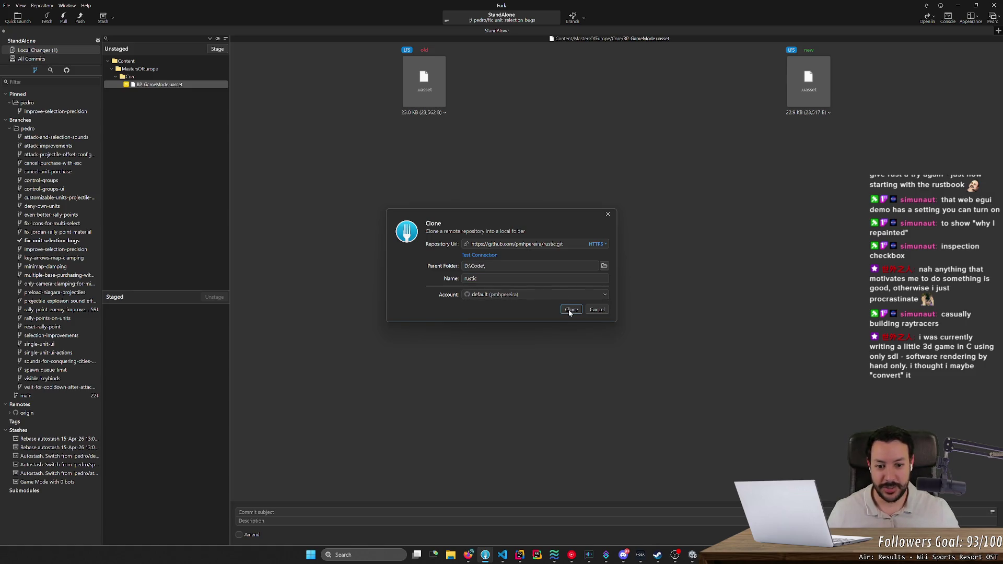
{"action": "left_click", "coordinate": [571, 310]}
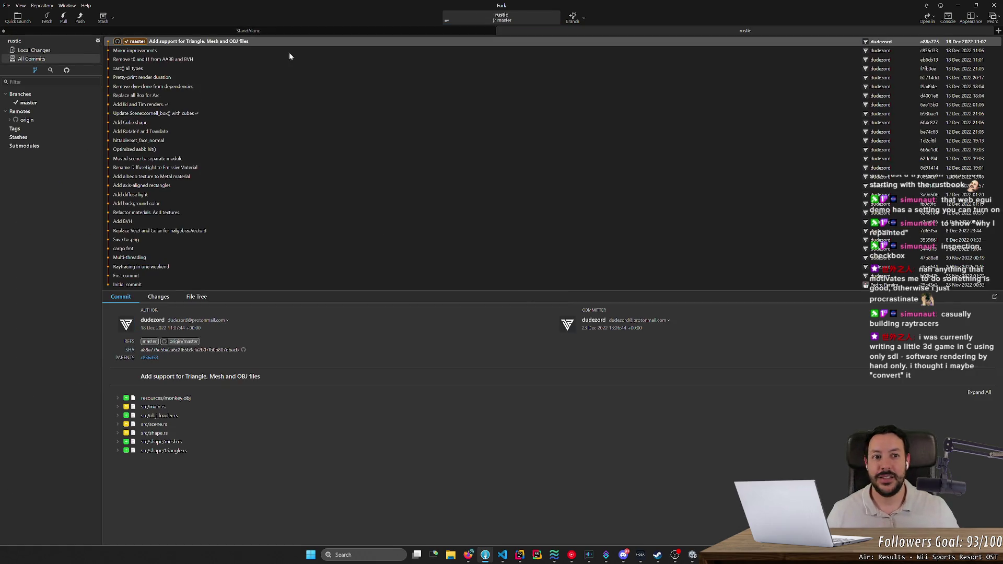
Pull the latest origin/master changes and open rustic in VS Code.
{"action": "left_click", "coordinate": [64, 17]}
{"action": "key", "text": "Return"}
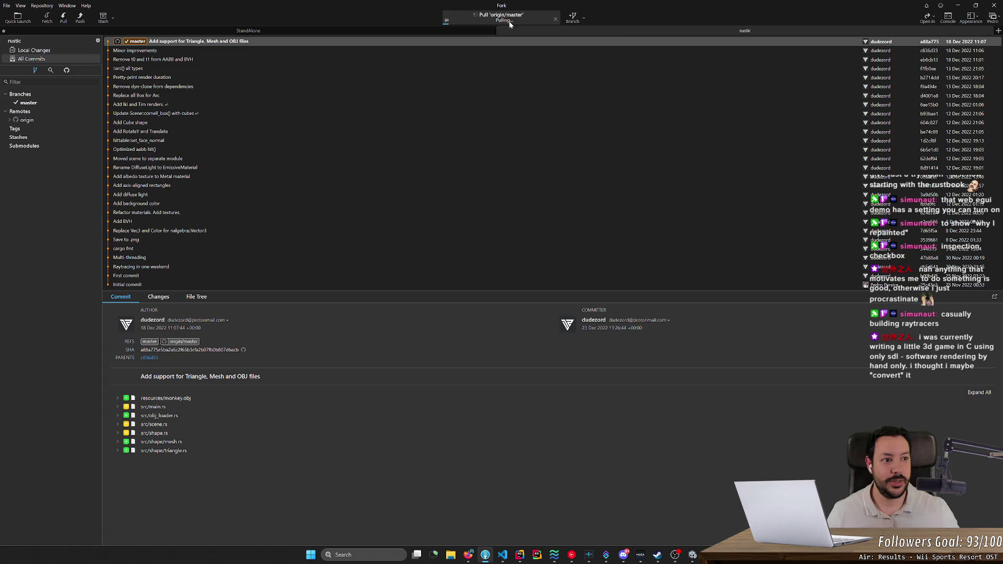
{"action": "left_click", "coordinate": [927, 17]}
{"action": "left_click", "coordinate": [940, 51]}
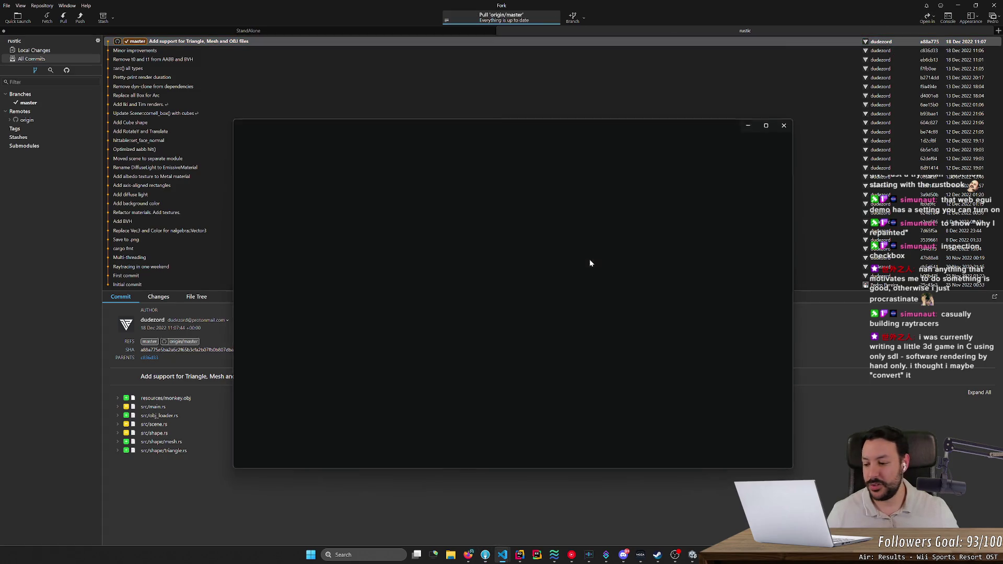
Maximize VS Code and start cargo run in a new terminal.
{"action": "double_click", "coordinate": [661, 124]}
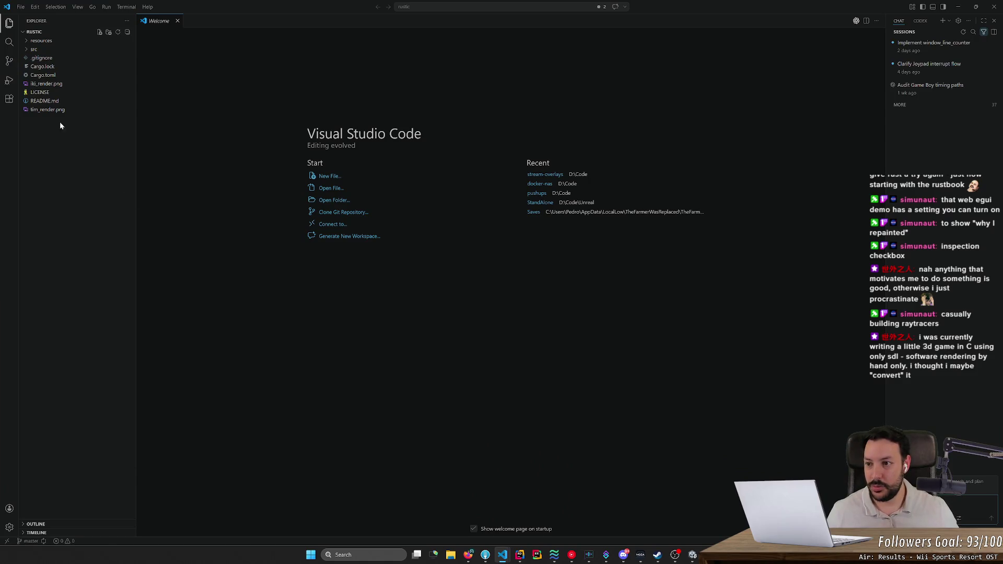
{"action": "left_click", "coordinate": [126, 6]}
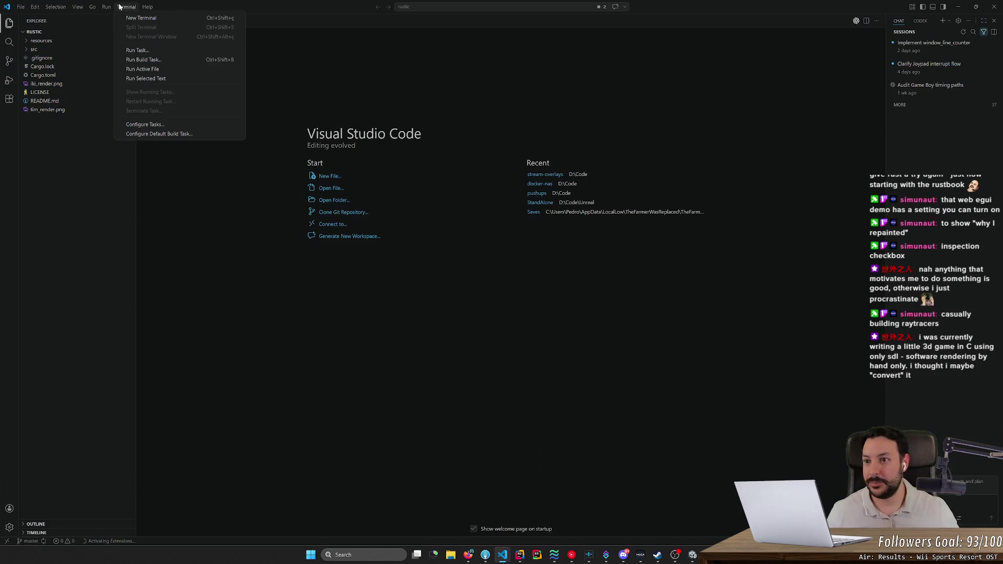
{"action": "left_click", "coordinate": [127, 18]}
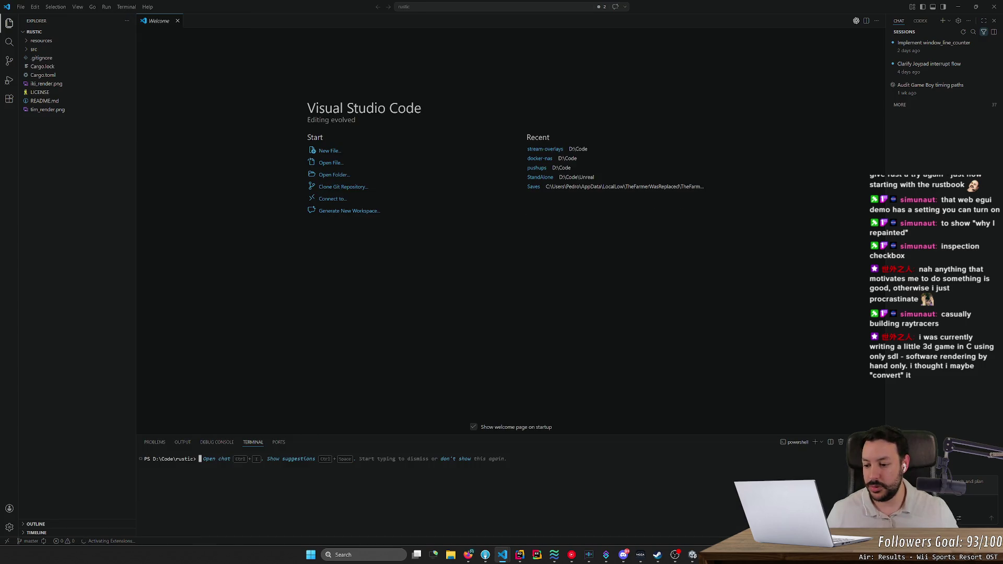
{"action": "type", "text": "cargo run"}
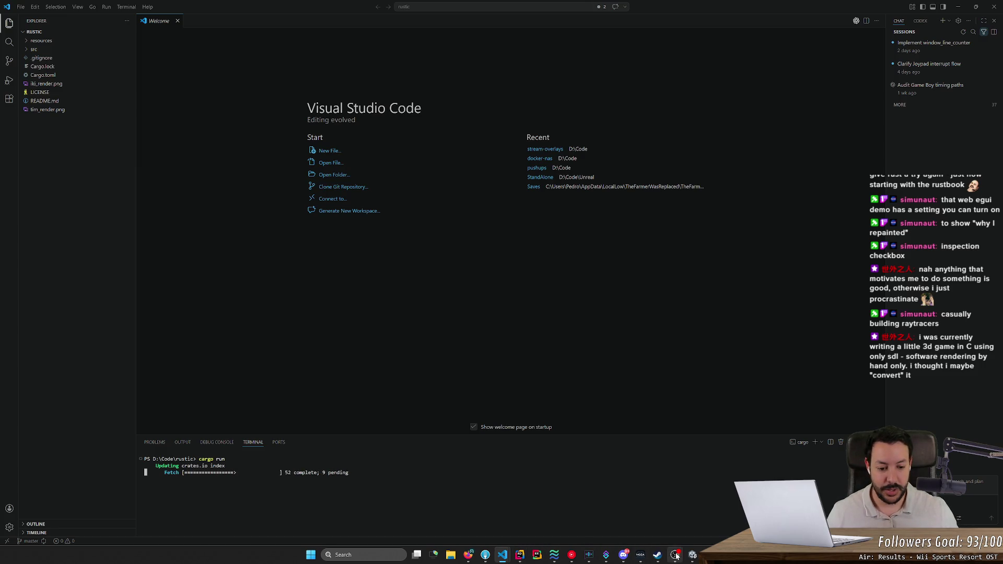
Save the pending Unity UI Builder changes, return to the build, and open Task Manager.
{"action": "mouse_move", "coordinate": [693, 555]}
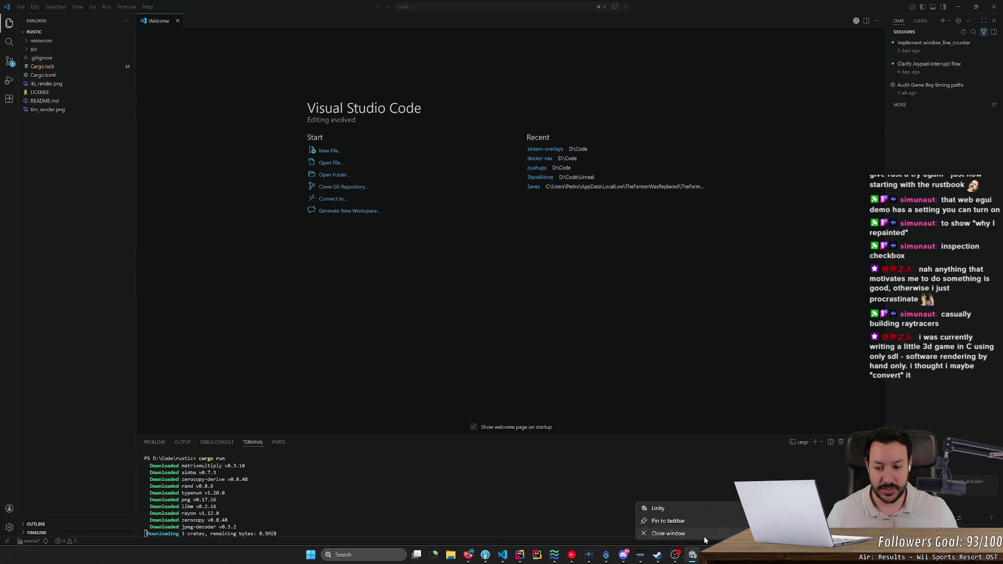
{"action": "left_click", "coordinate": [703, 536]}
{"action": "left_click", "coordinate": [471, 288]}
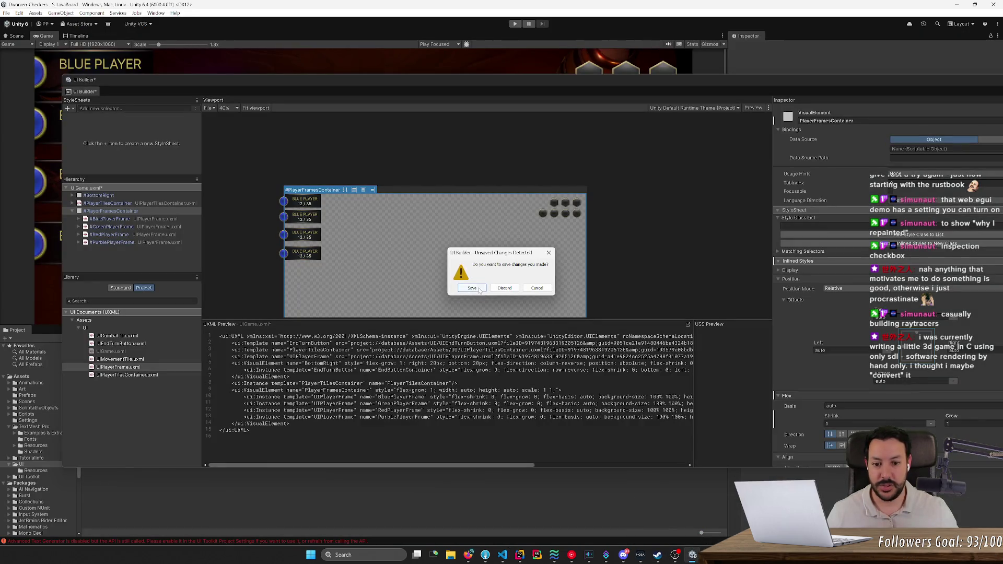
{"action": "key", "text": "alt+Tab"}
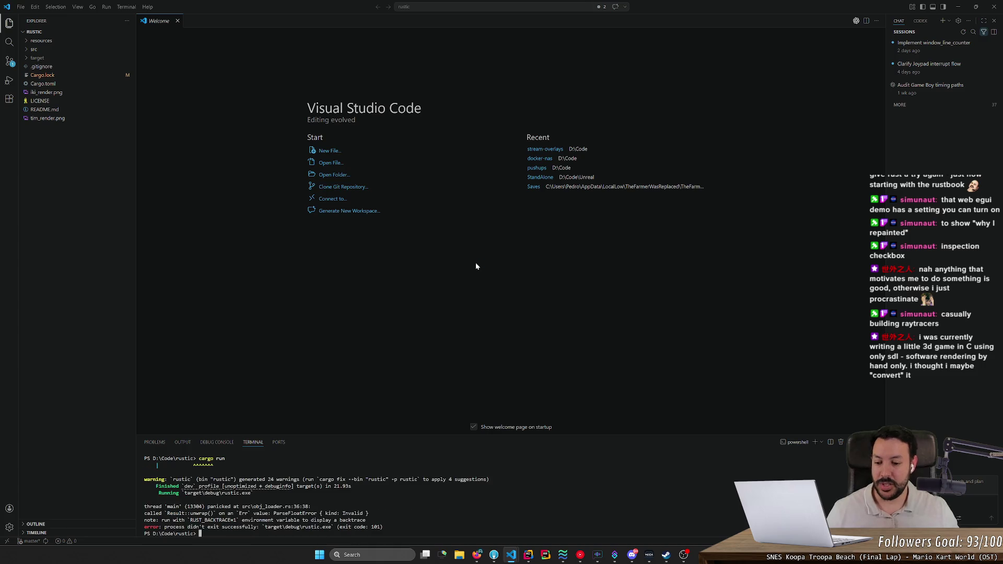
{"action": "key", "text": "ctrl+shift+Escape"}
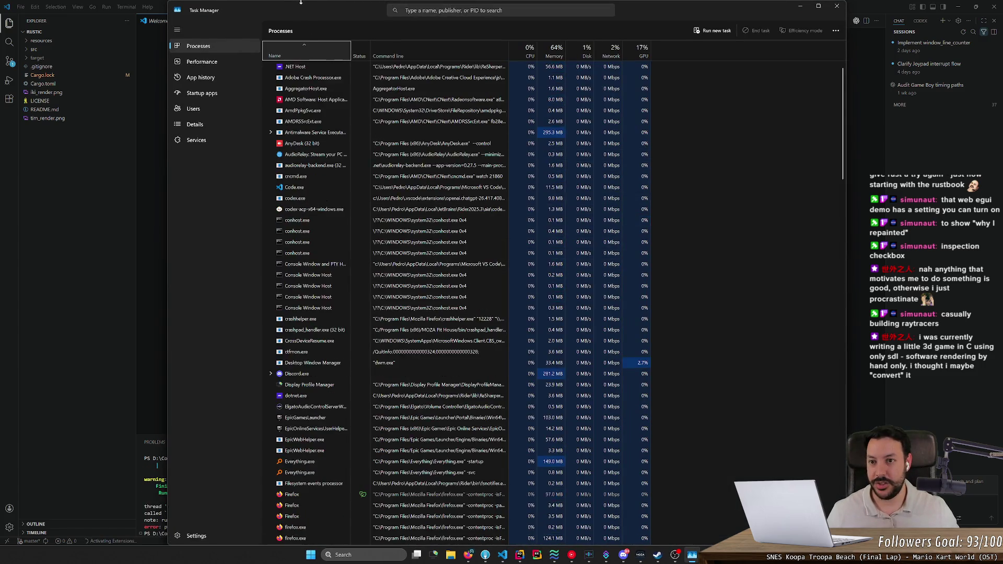
Open obj_loader.rs at the panicking line 36 and inspect lines 36–37.
{"action": "left_click_drag", "start_coordinate": [272, 3], "coordinate": [272, 254]}
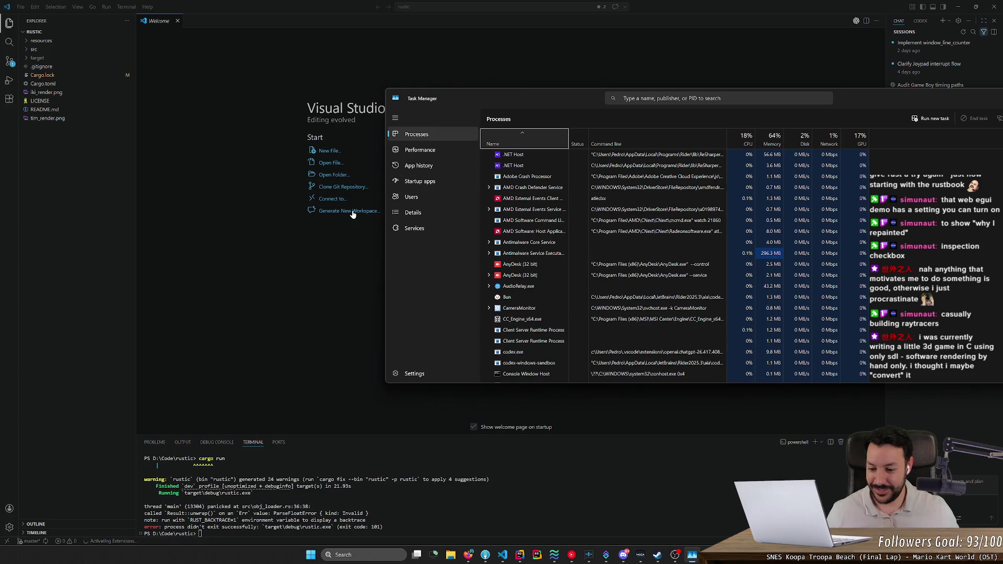
{"action": "left_click", "coordinate": [286, 508], "text": "ctrl"}
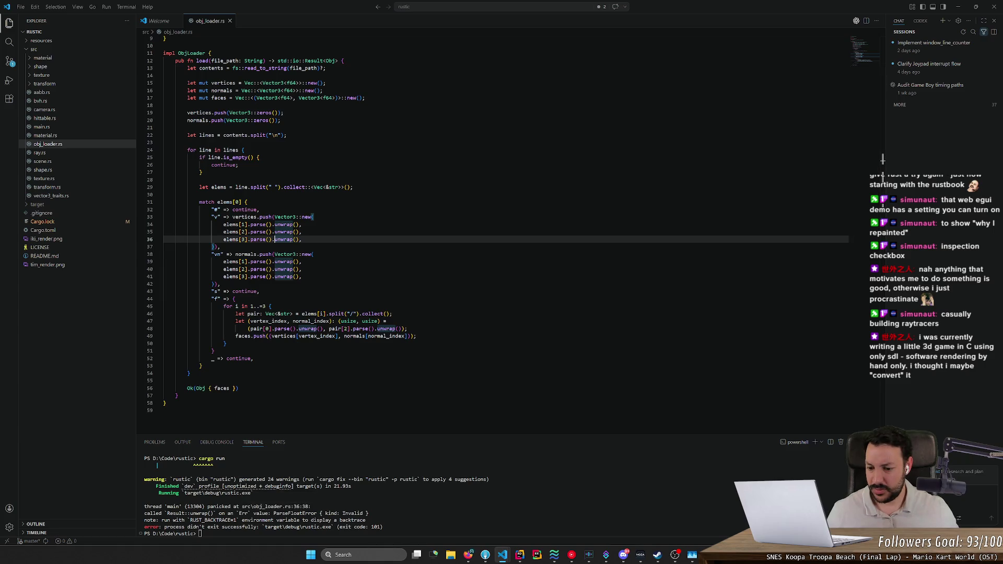
{"action": "key", "text": "ctrl+grave"}
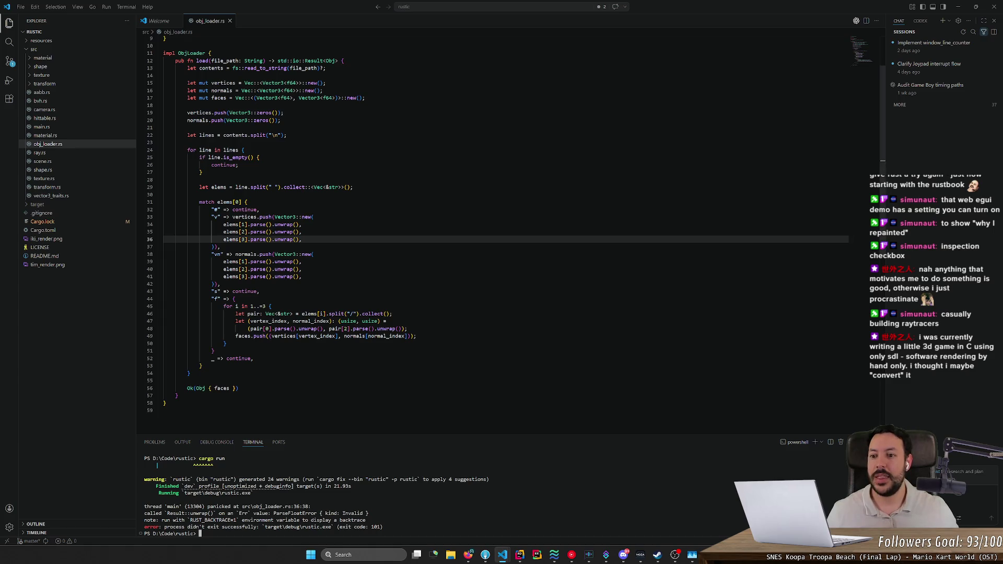
{"action": "left_click", "coordinate": [154, 241]}
{"action": "left_click", "coordinate": [220, 247]}
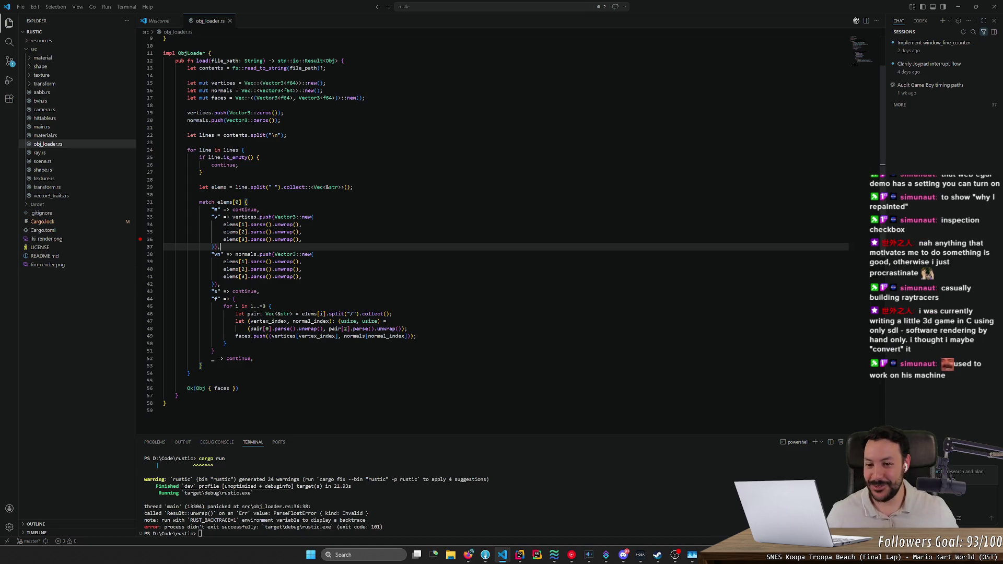
Scroll up through obj_loader.rs, close Task Manager, and switch to Fork.
{"action": "scroll", "coordinate": [417, 235], "scroll_direction": "up", "scroll_amount": 2}
{"action": "scroll", "coordinate": [515, 235], "scroll_direction": "up", "scroll_amount": 1}
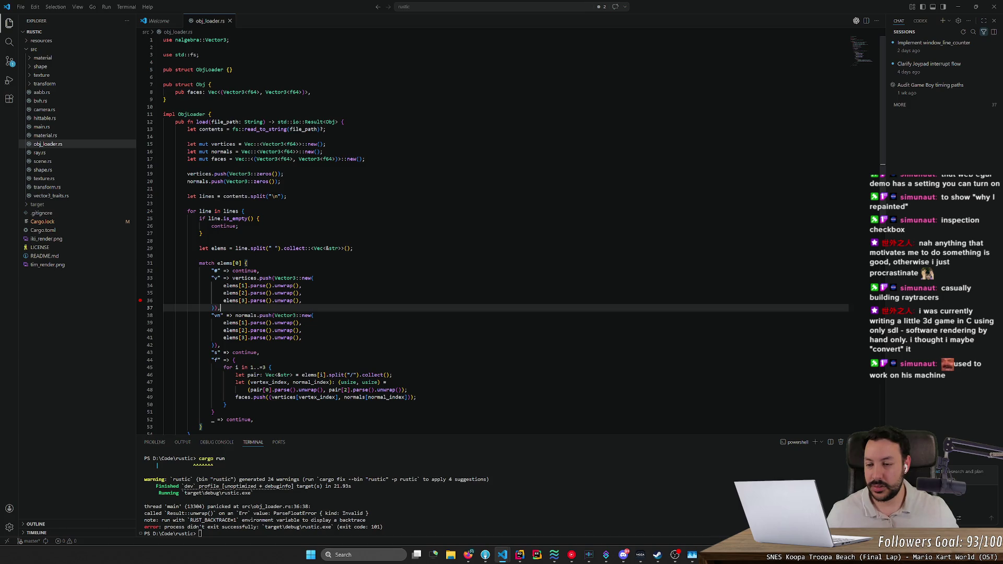
{"action": "key", "text": "ctrl+shift+Escape"}
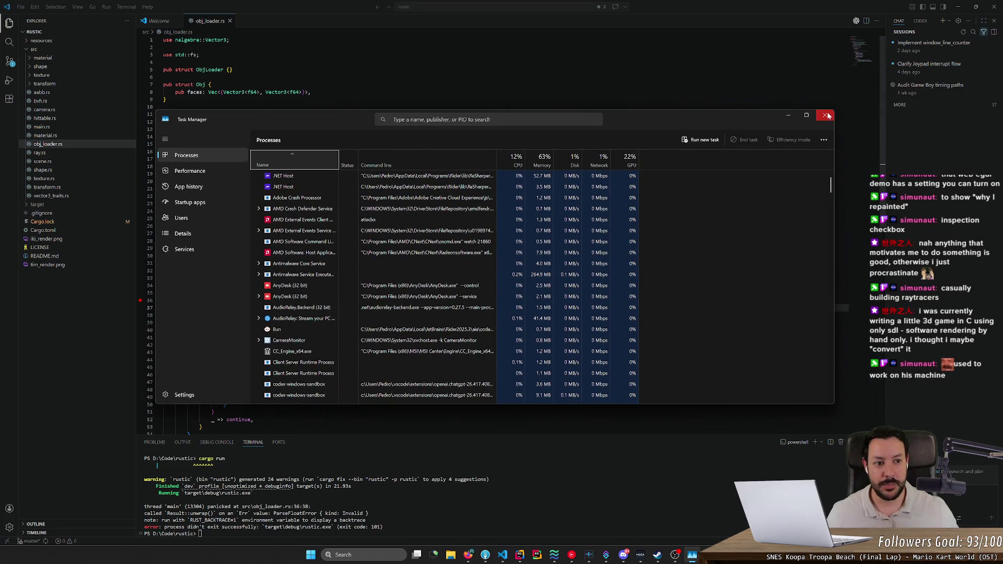
{"action": "left_click", "coordinate": [824, 115]}
{"action": "left_click", "coordinate": [498, 559]}
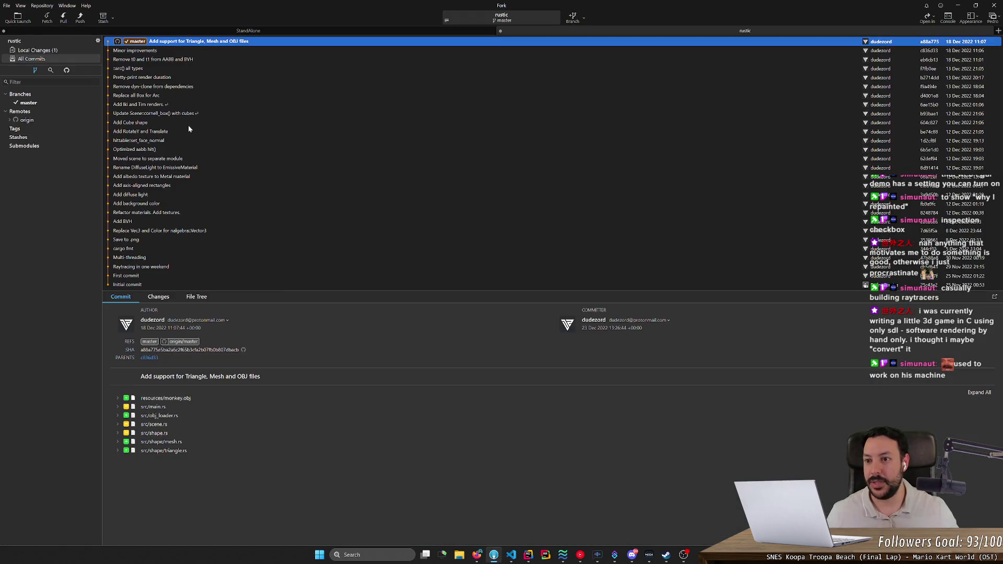
Review the Minor improvements and 'Add support for Triangle, Mesh and OBJ files' commits.
{"action": "left_click", "coordinate": [230, 49]}
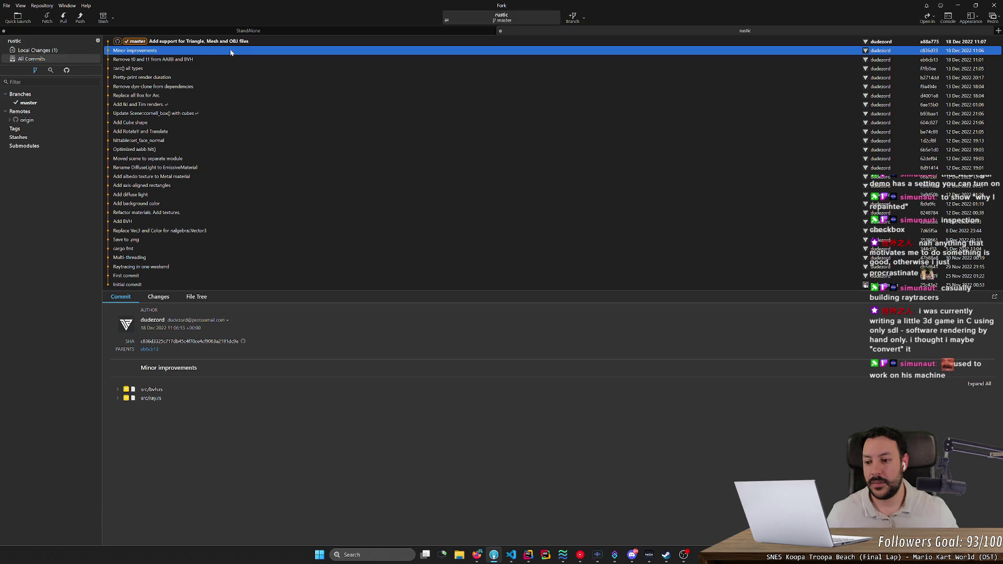
{"action": "left_click", "coordinate": [199, 43]}
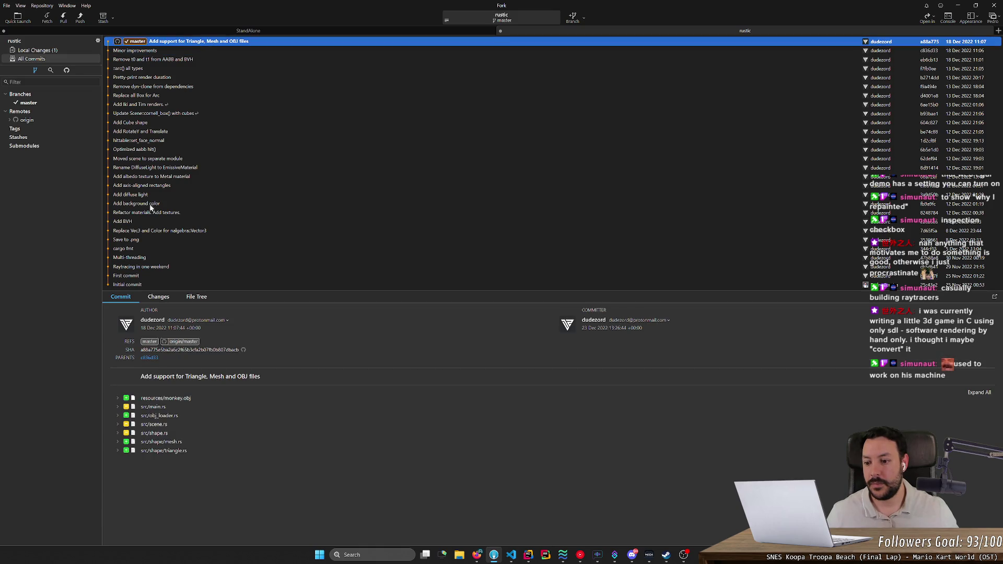
{"action": "left_click", "coordinate": [118, 407]}
{"action": "left_click", "coordinate": [118, 407]}
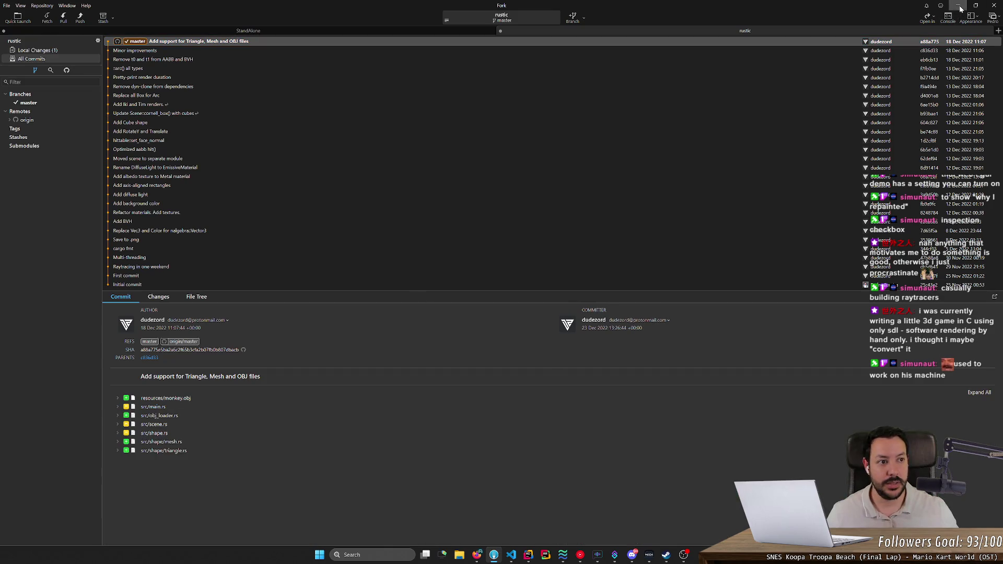
View the uncommitted Cargo.lock change in Local Changes and return to VS Code.
{"action": "left_click", "coordinate": [960, 5]}
{"action": "key", "text": "alt+Tab"}
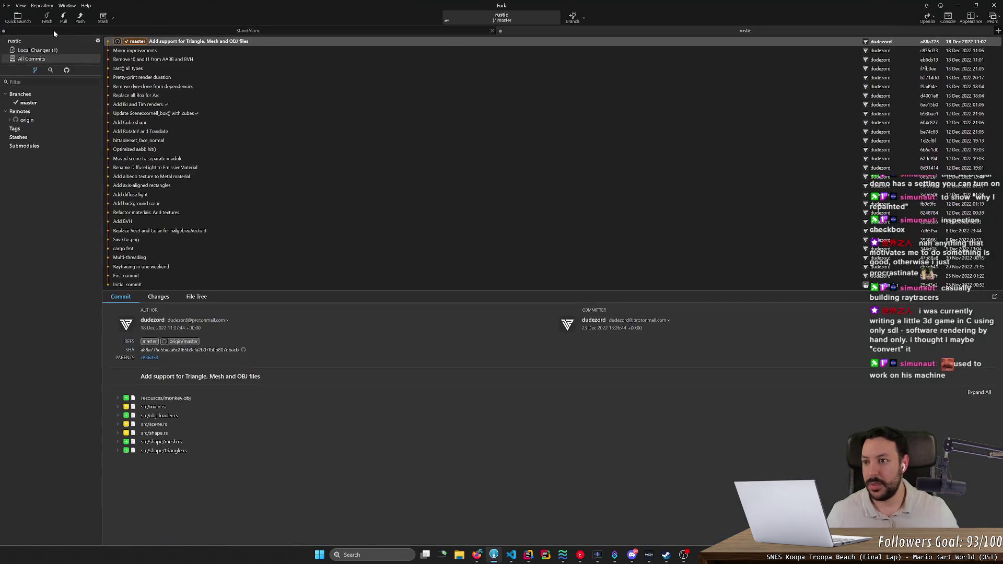
{"action": "left_click", "coordinate": [46, 51]}
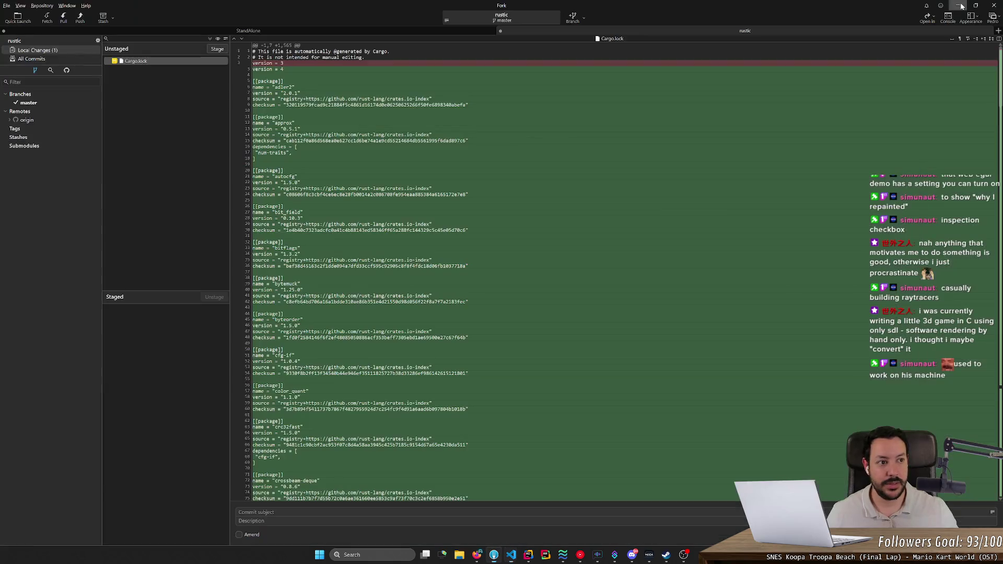
{"action": "key", "text": "alt+Tab"}
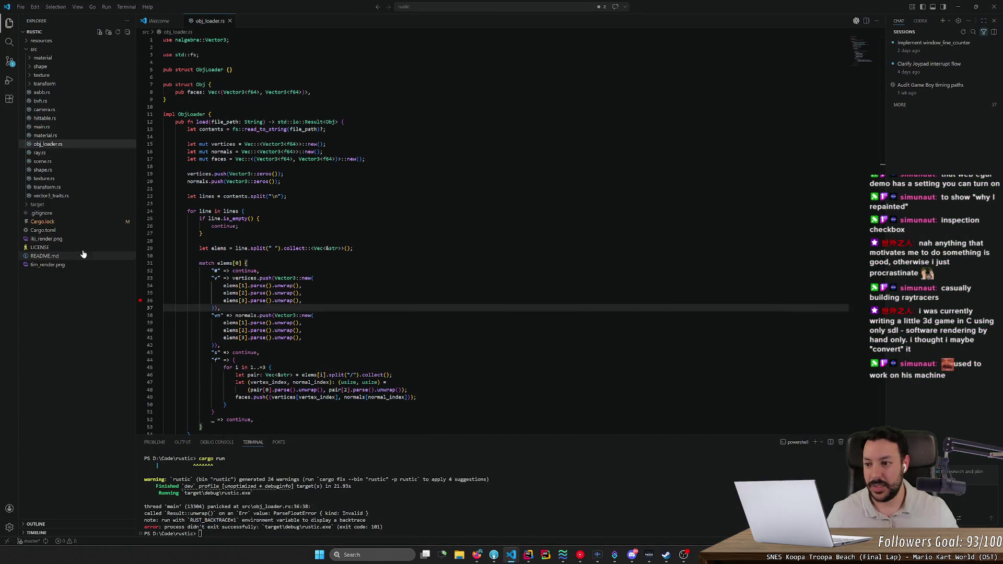
Find the monkey scene call in main.rs and search for monkey in the file.
{"action": "left_click", "coordinate": [66, 127]}
{"action": "scroll", "coordinate": [501, 235], "scroll_direction": "down", "scroll_amount": 3}
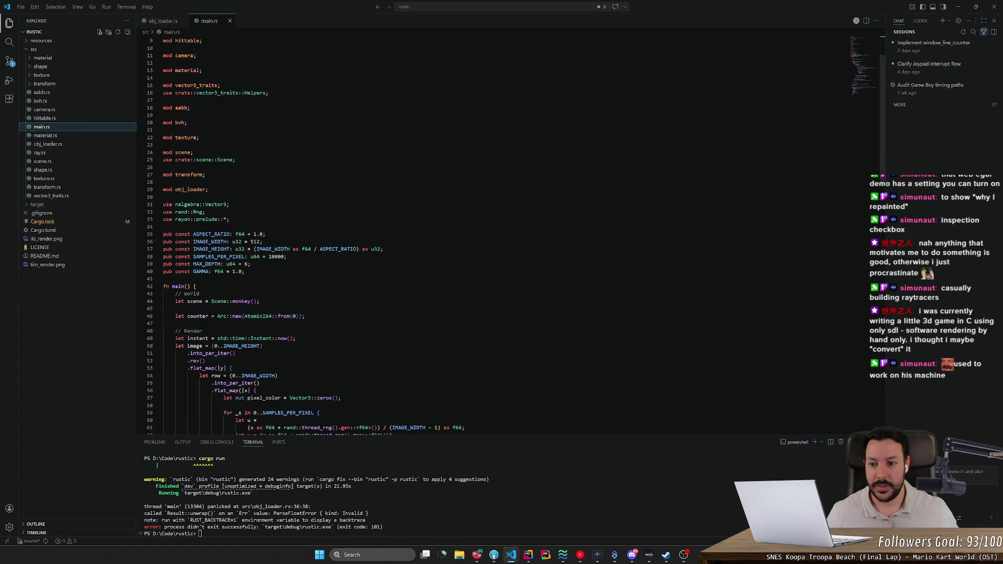
{"action": "left_click_drag", "start_coordinate": [883, 111], "coordinate": [861, 252]}
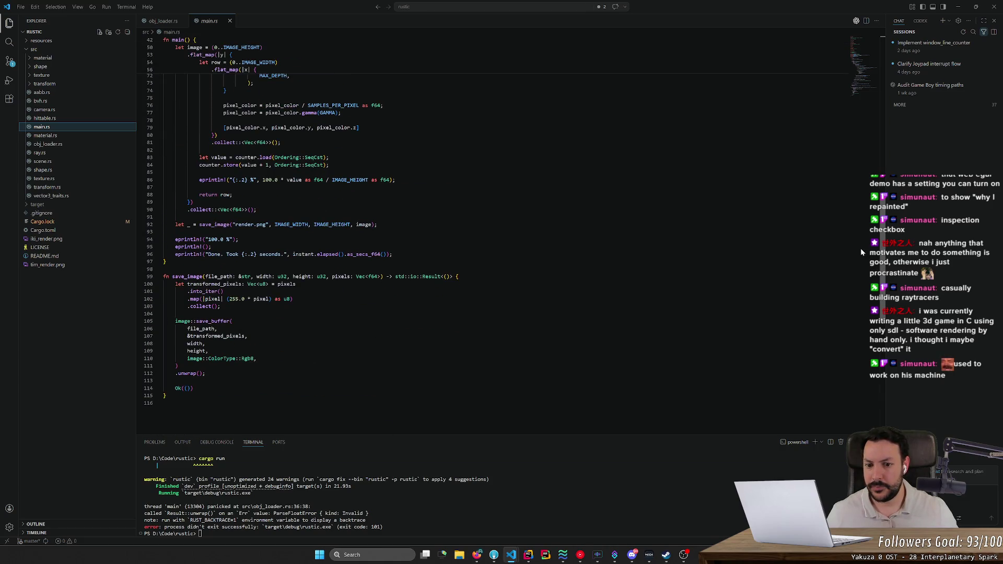
{"action": "mouse_move", "coordinate": [861, 249]}
{"action": "left_mouse_down"}
{"action": "mouse_move", "coordinate": [871, 125]}
{"action": "mouse_move", "coordinate": [869, 152]}
{"action": "left_mouse_up"}
{"action": "left_click", "coordinate": [248, 170]}
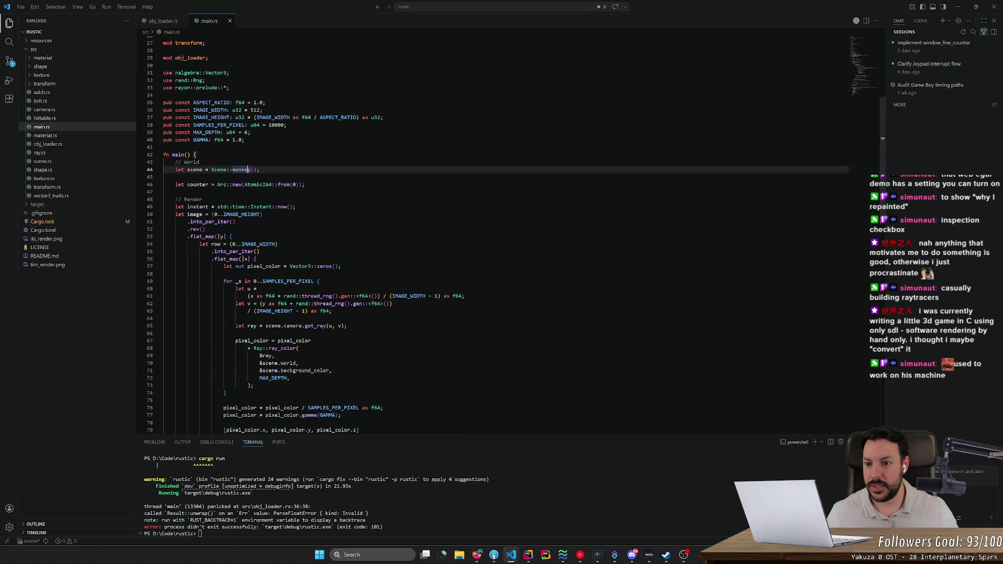
{"action": "double_click", "coordinate": [241, 170]}
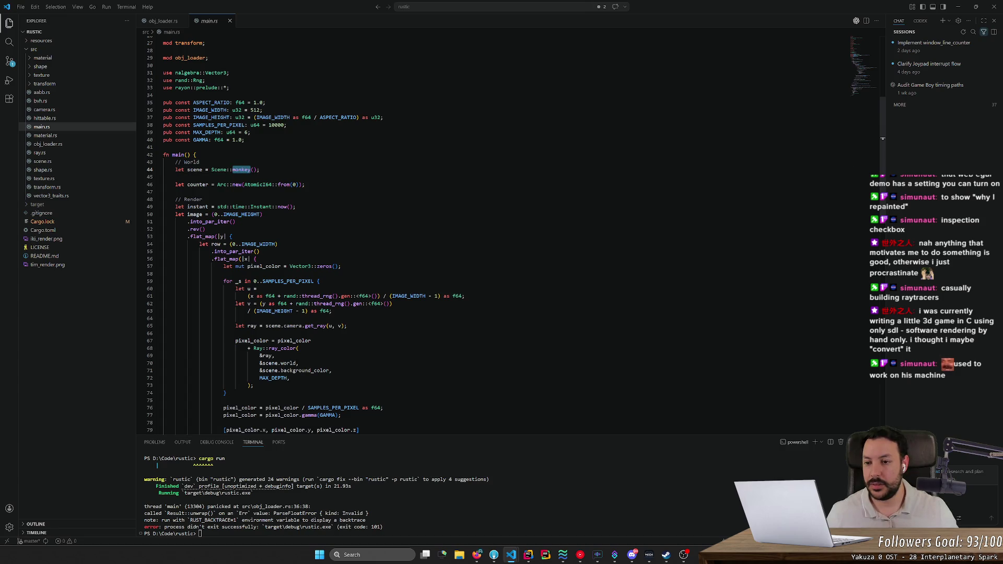
{"action": "key", "text": "ctrl+f"}
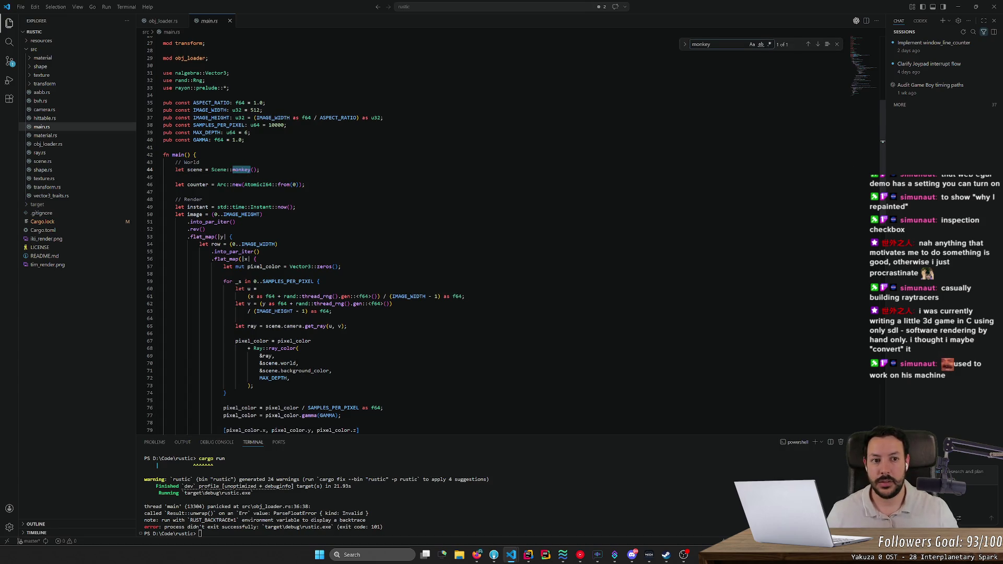
Search the project for monkey and jump to the fn monkey mesh code in scene.rs.
{"action": "key", "text": "ctrl+shift+f"}
{"action": "type", "text": "fn monk"}
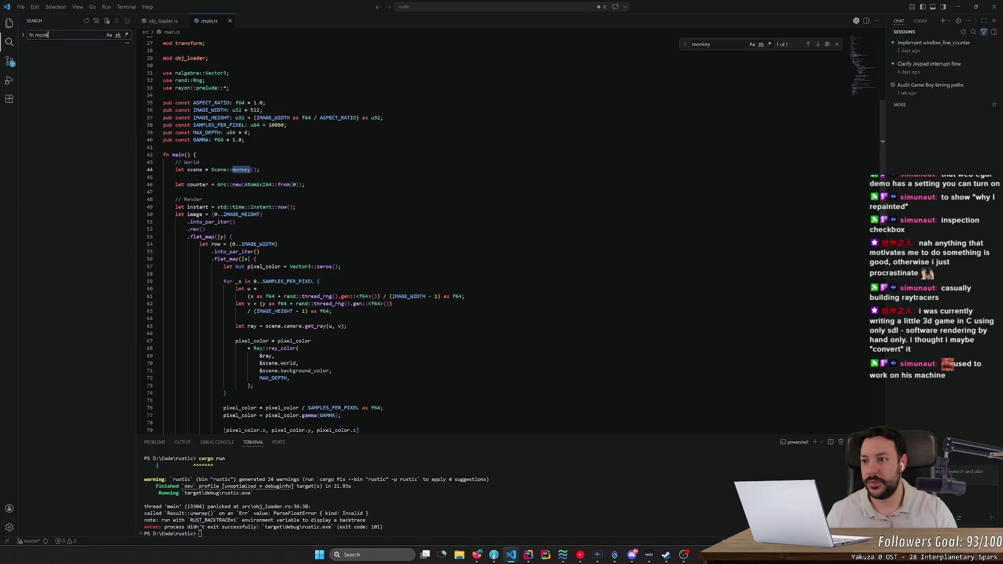
{"action": "type", "text": "ey"}
{"action": "left_click", "coordinate": [65, 69]}
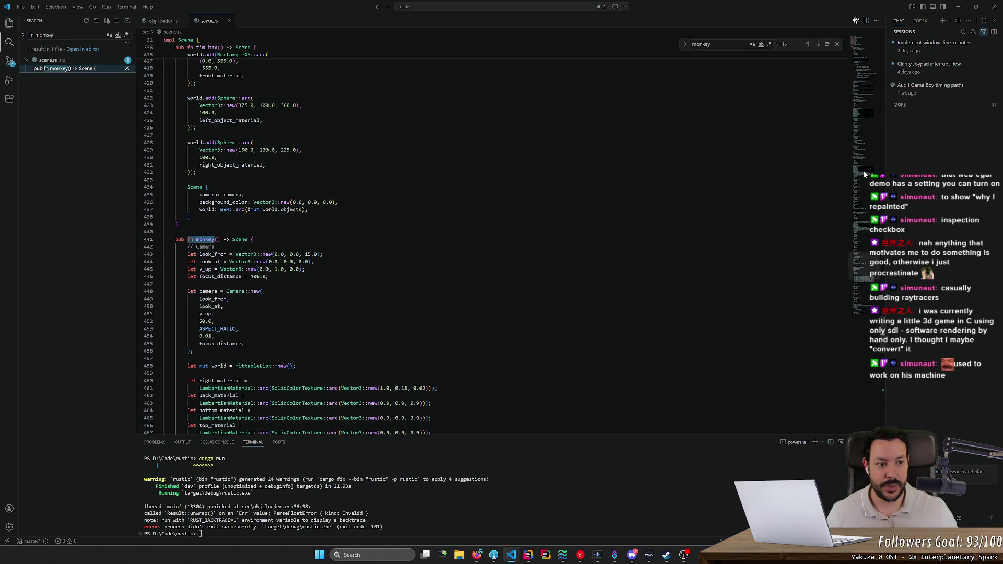
{"action": "scroll", "coordinate": [491, 235], "scroll_direction": "down", "scroll_amount": 9}
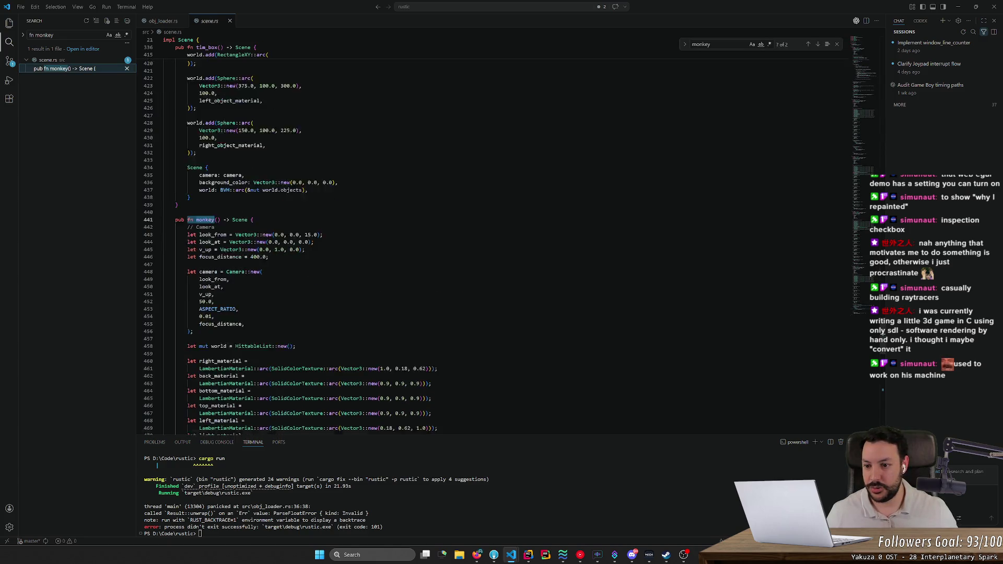
{"action": "scroll", "coordinate": [491, 235], "scroll_direction": "down", "scroll_amount": 15}
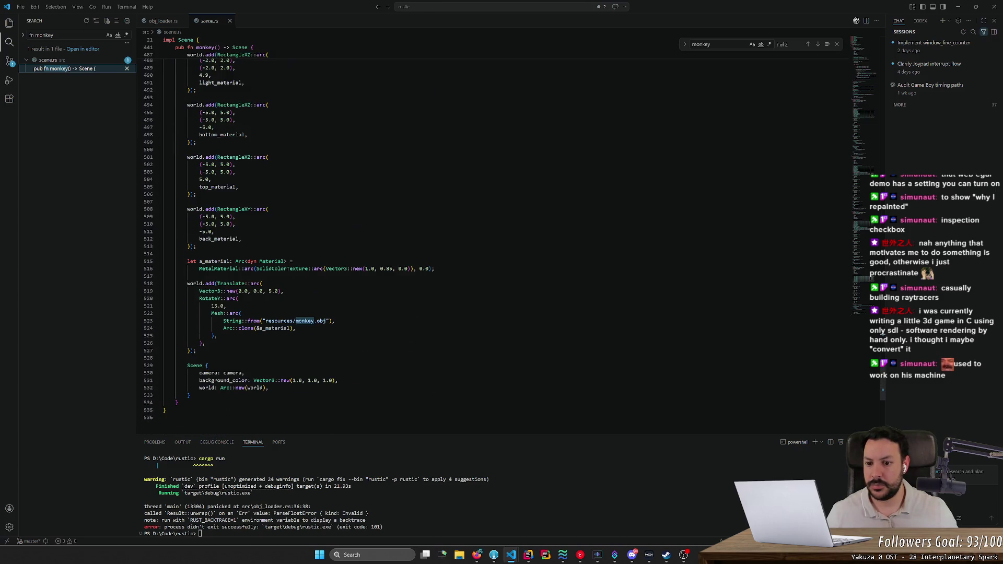
{"action": "left_click", "coordinate": [263, 283]}
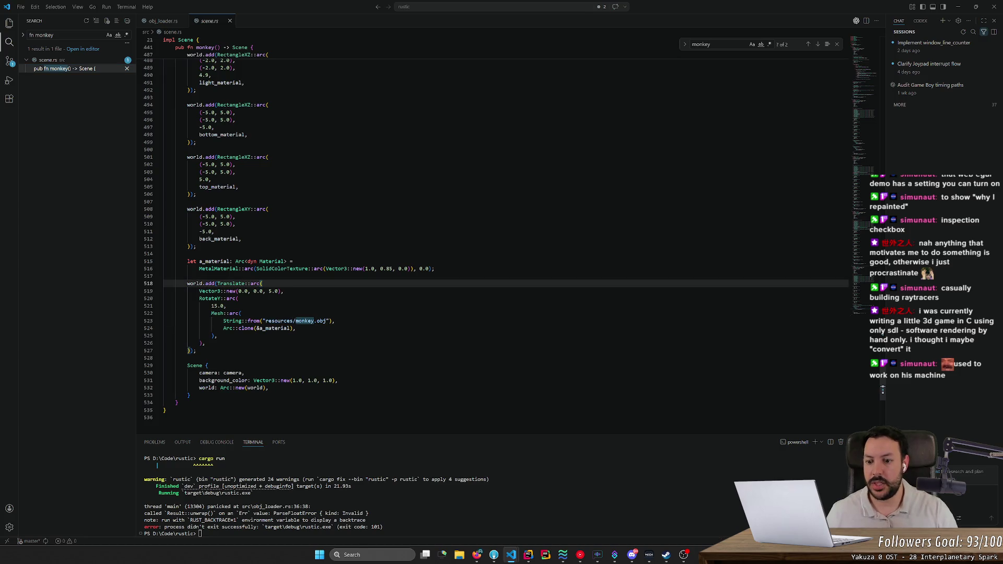
Open monkey.obj, close it back to fn monkey, and close VS Code.
{"action": "key", "text": "ctrl+p"}
{"action": "type", "text": "monkey"}
{"action": "key", "text": "Return"}
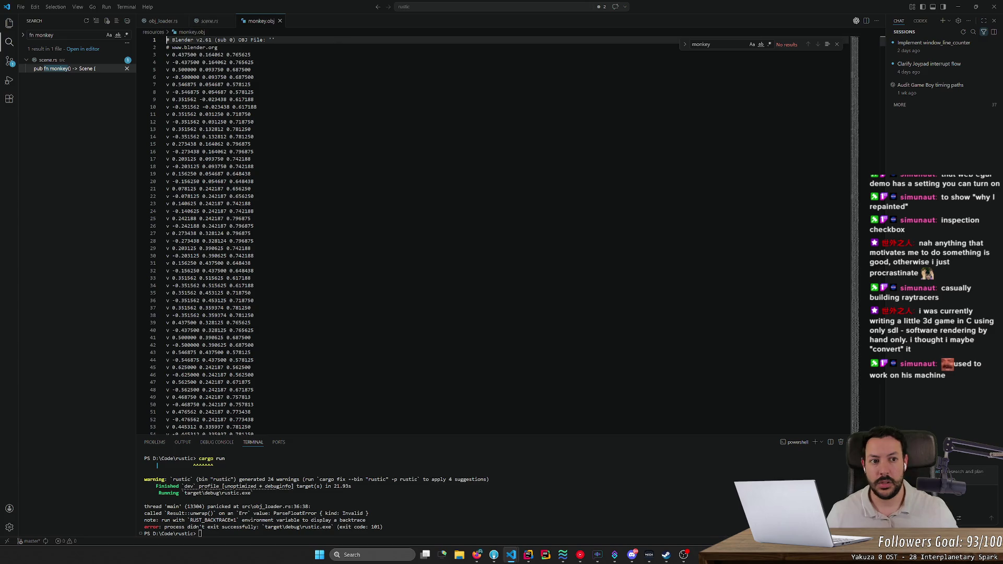
{"action": "left_click_drag", "start_coordinate": [878, 54], "coordinate": [856, 370]}
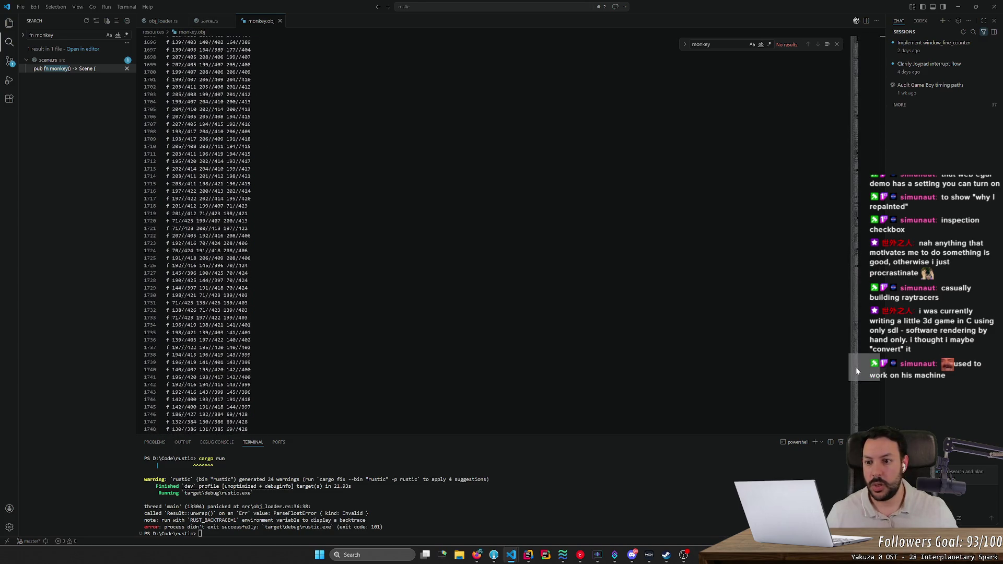
{"action": "key", "text": "ctrl+w"}
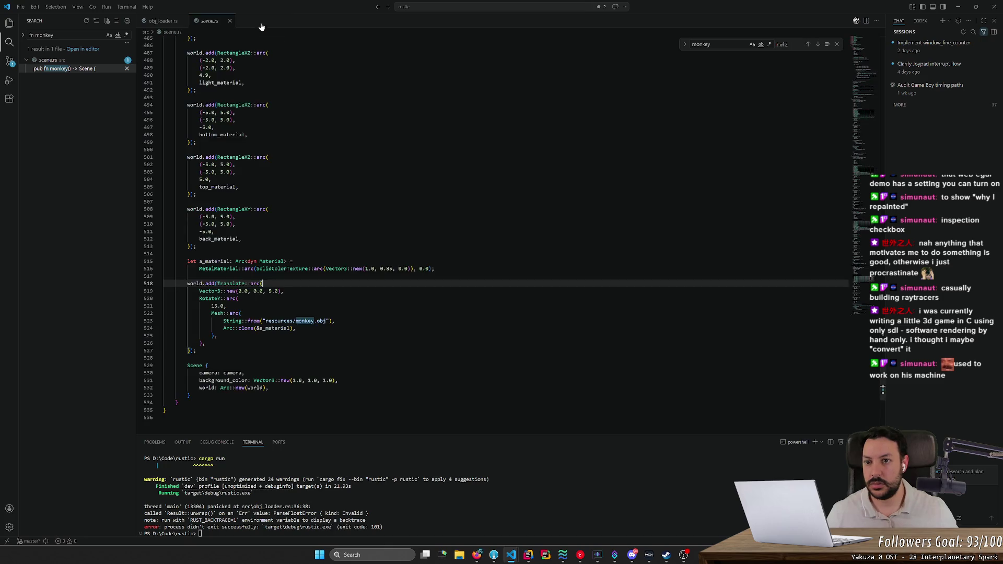
{"action": "key", "text": "F4"}
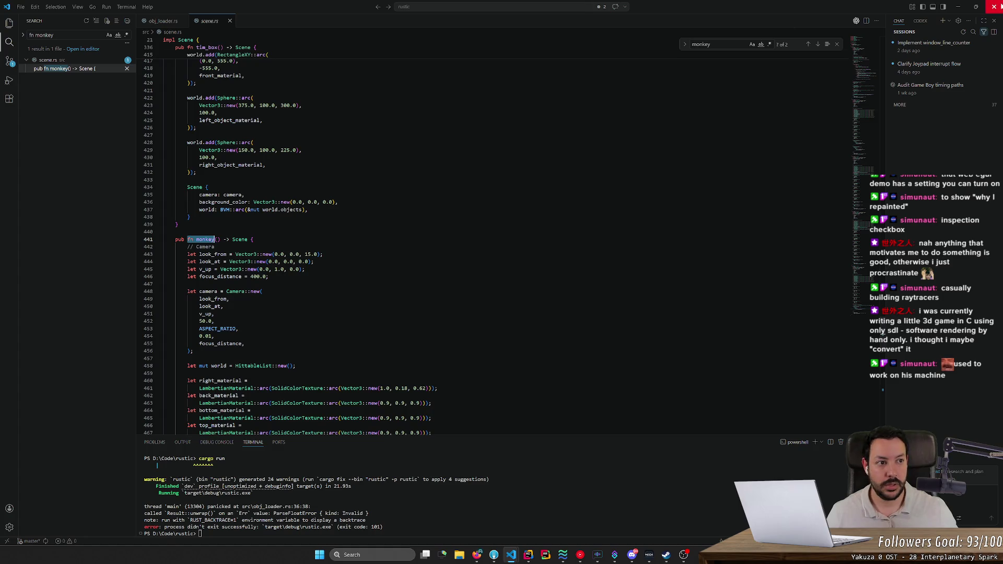
{"action": "left_click", "coordinate": [995, 6]}
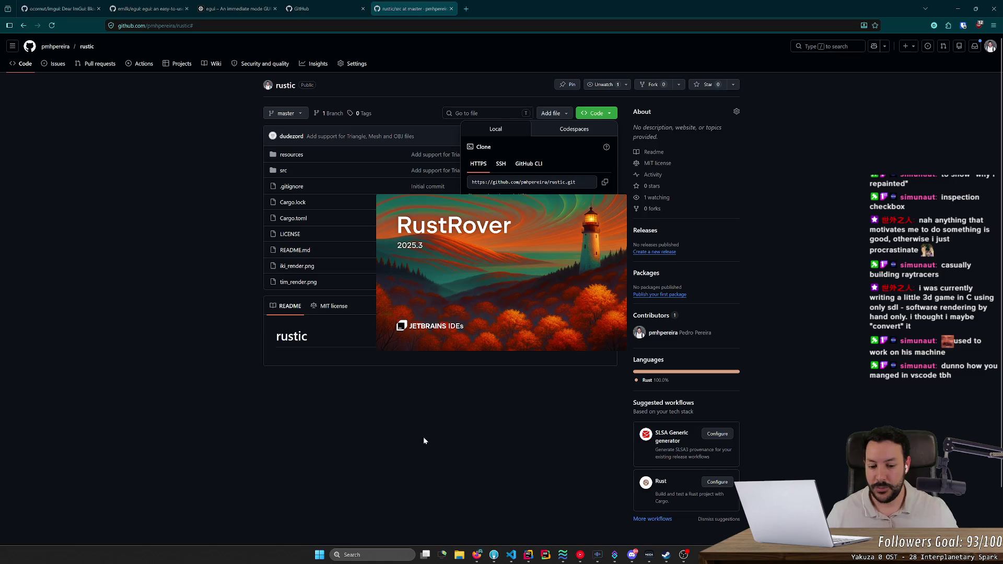
Launch a recent RustRover project, close the rustic and GitHub home tabs, and return to RustRover.
{"action": "right_click", "coordinate": [512, 558]}
{"action": "left_click", "coordinate": [514, 533]}
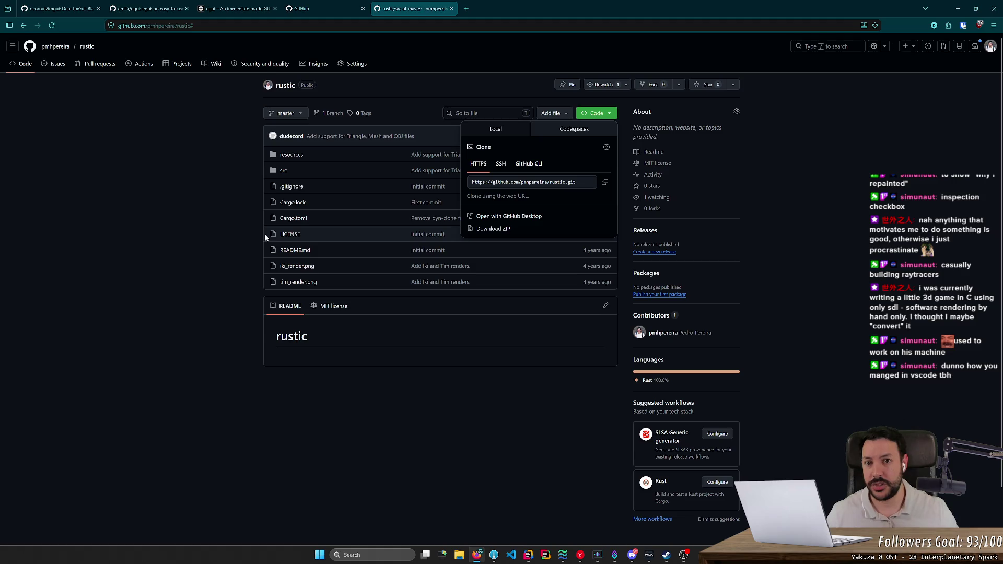
{"action": "middle_click", "coordinate": [437, 7]}
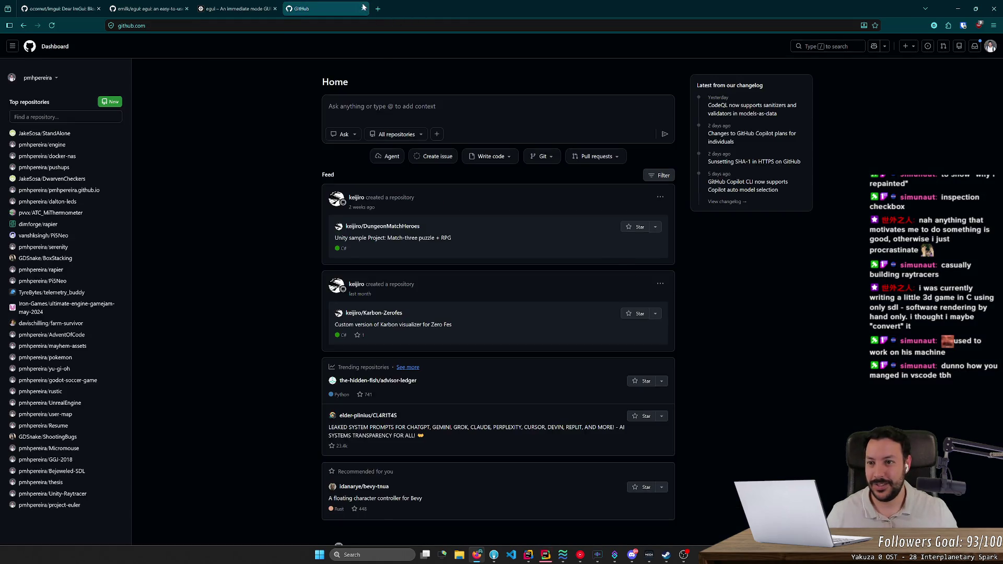
{"action": "key", "text": "ctrl+w"}
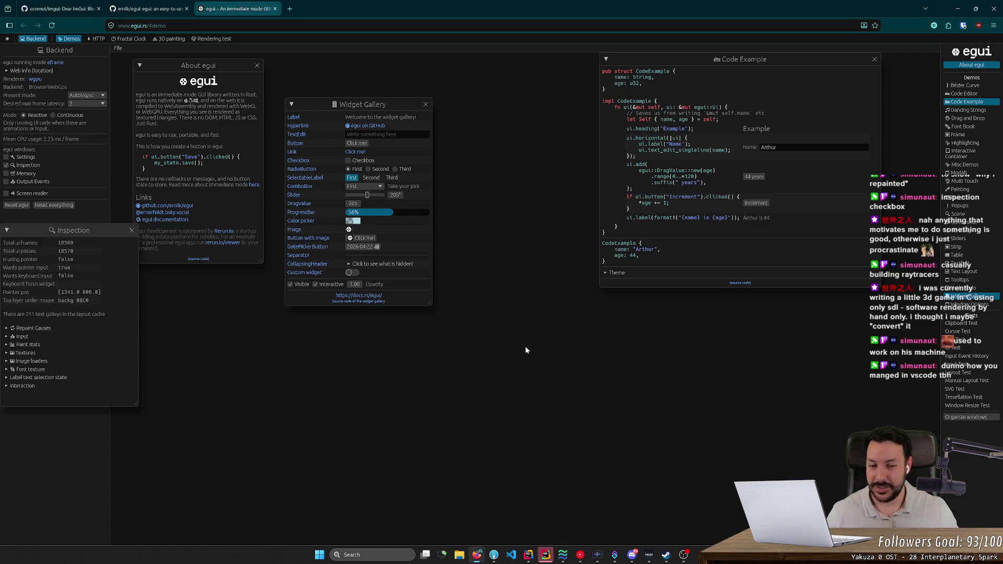
{"action": "left_click", "coordinate": [546, 554]}
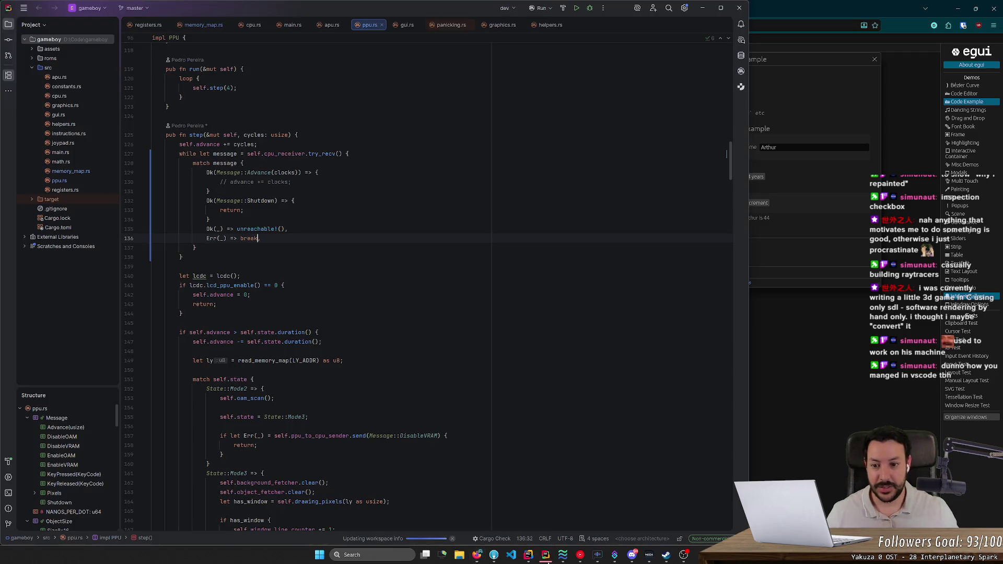
Open the rustic folder from D:\Code as a RustRover project in a new window.
{"action": "left_click", "coordinate": [89, 7]}
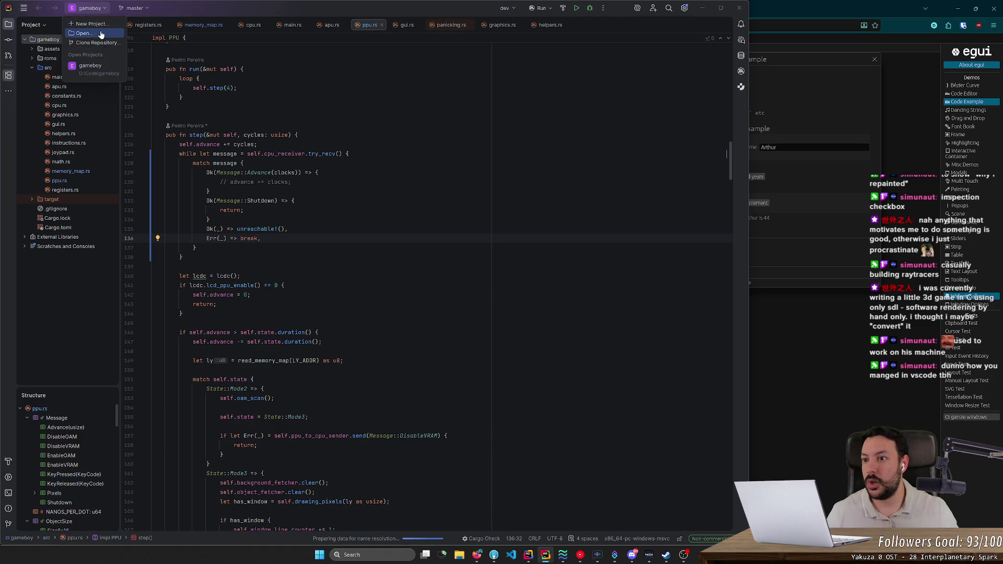
{"action": "left_click", "coordinate": [177, 79]}
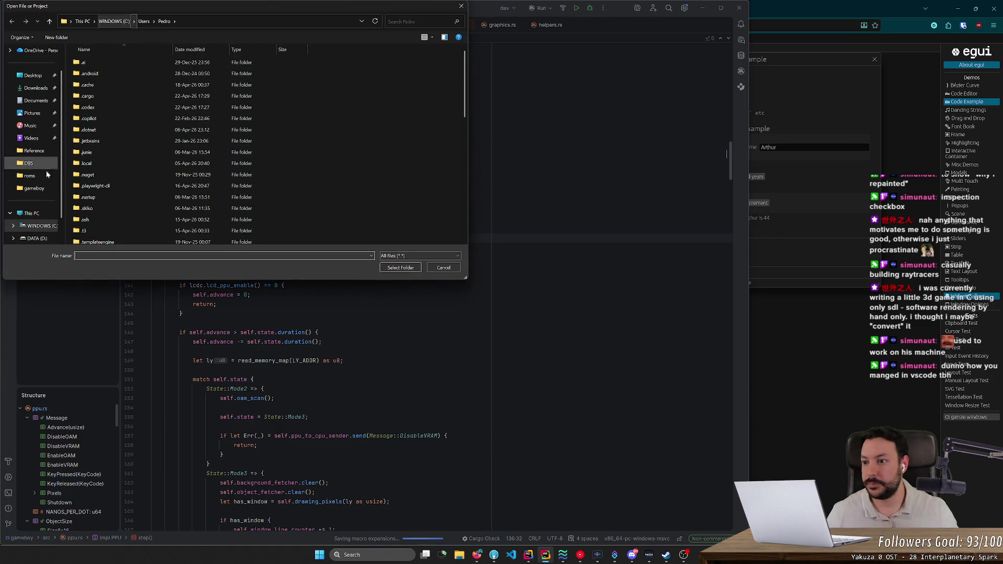
{"action": "left_click", "coordinate": [37, 201]}
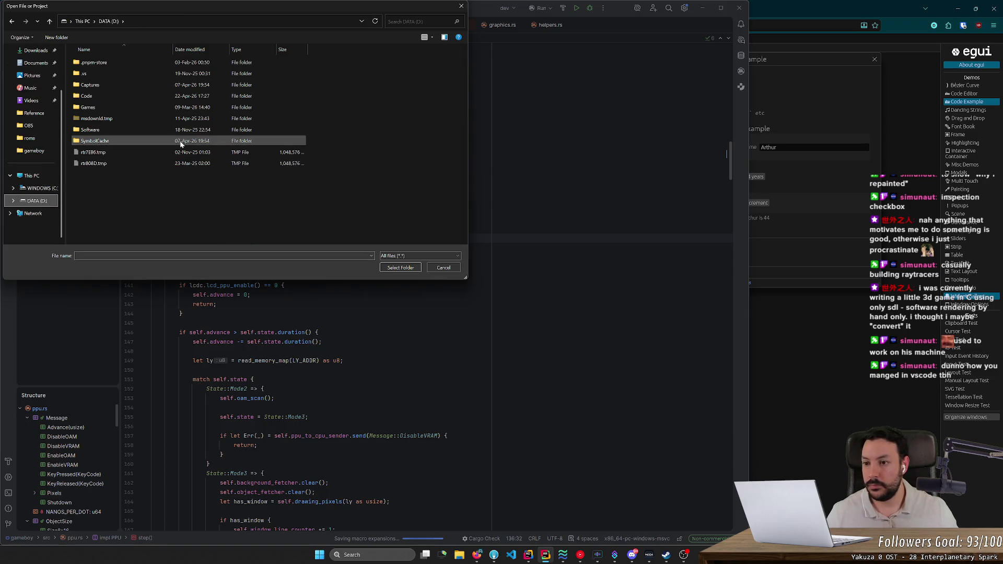
{"action": "double_click", "coordinate": [176, 99]}
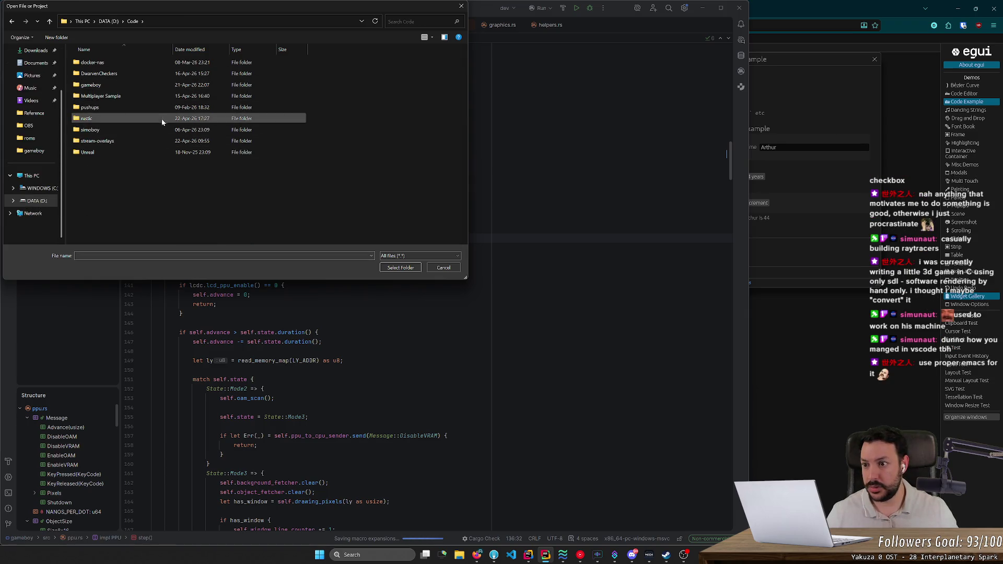
{"action": "left_click", "coordinate": [161, 118]}
{"action": "left_click", "coordinate": [400, 268]}
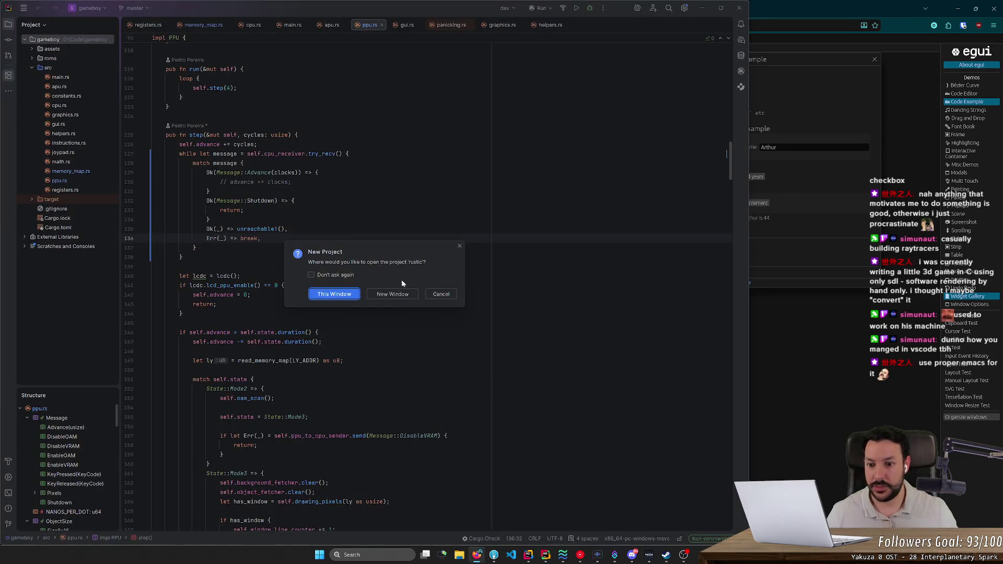
{"action": "left_click", "coordinate": [342, 296]}
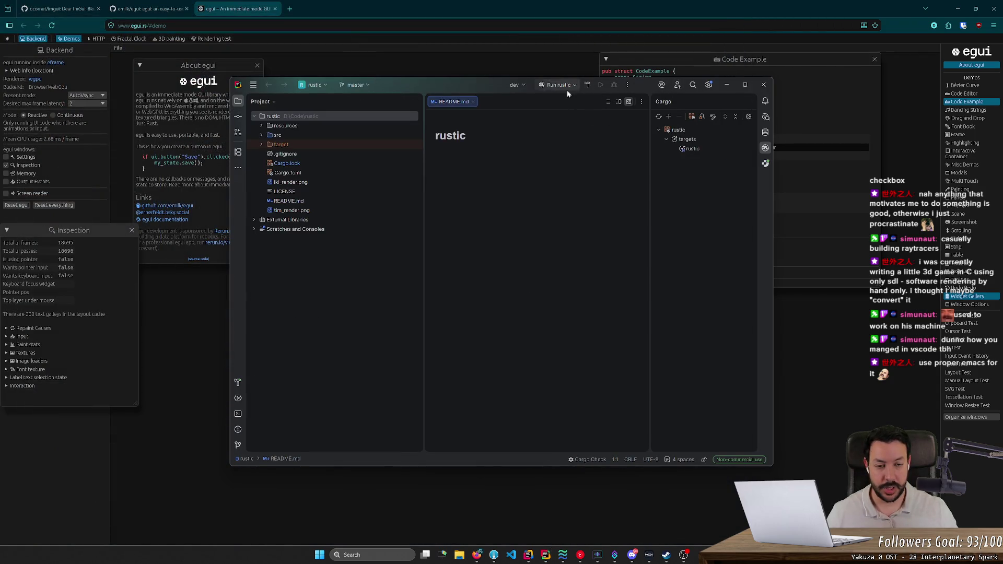
Debug rustic to its panic and select the ObjLoader::load frame at obj_loader.rs line 36.
{"action": "left_click", "coordinate": [601, 84]}
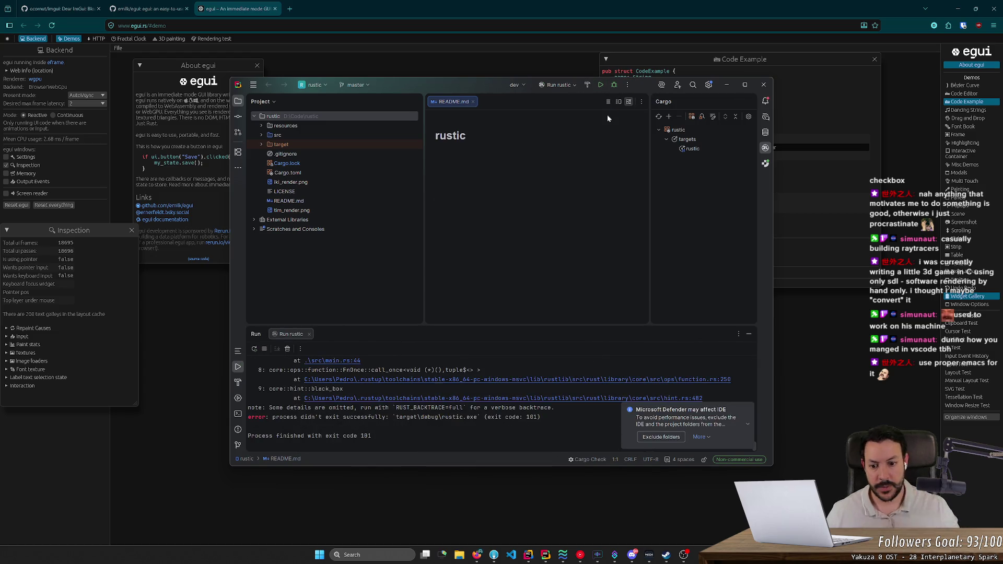
{"action": "scroll", "coordinate": [465, 399], "scroll_direction": "up", "scroll_amount": 10}
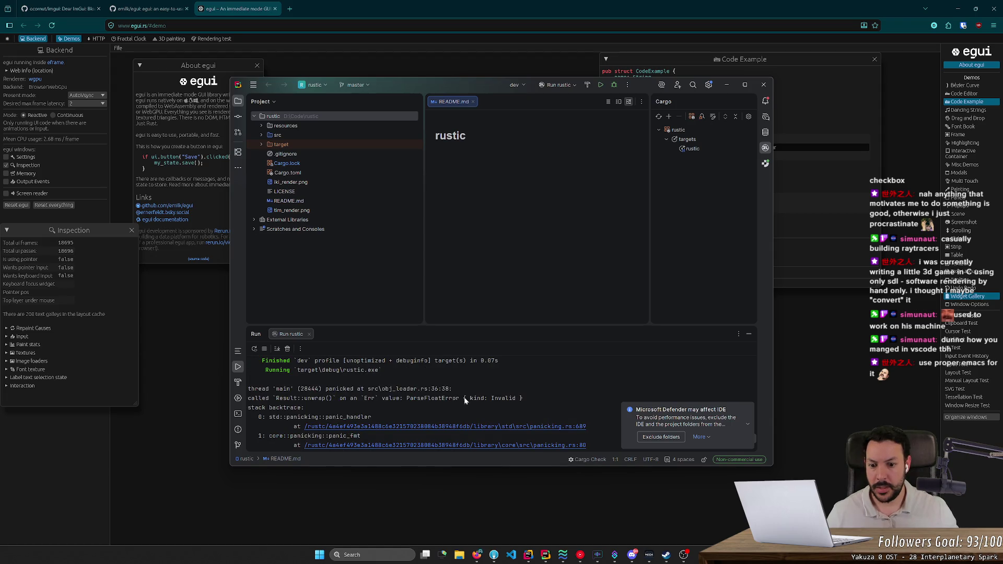
{"action": "left_click", "coordinate": [614, 85]}
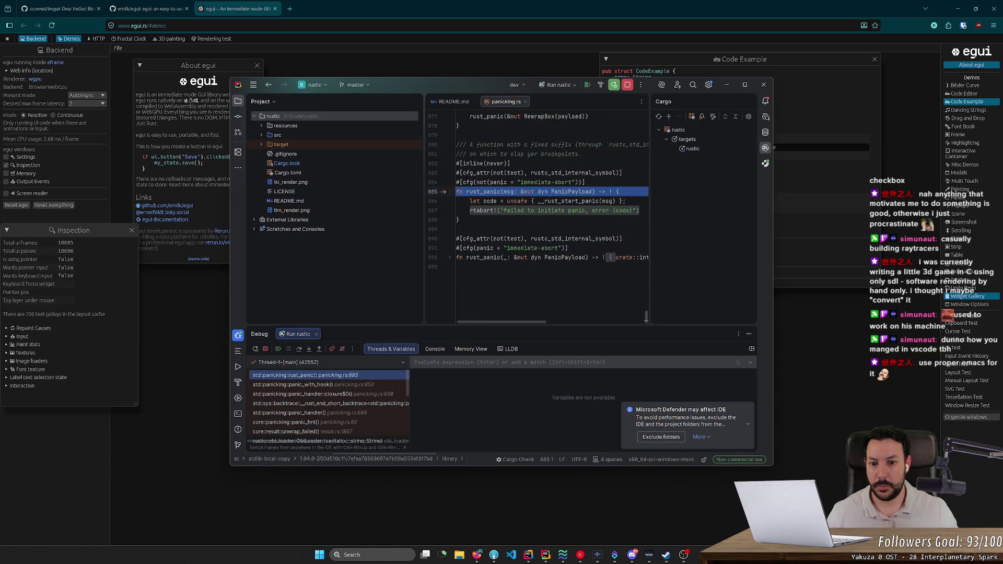
{"action": "scroll", "coordinate": [329, 413], "scroll_direction": "down", "scroll_amount": 2}
{"action": "left_click", "coordinate": [329, 412]}
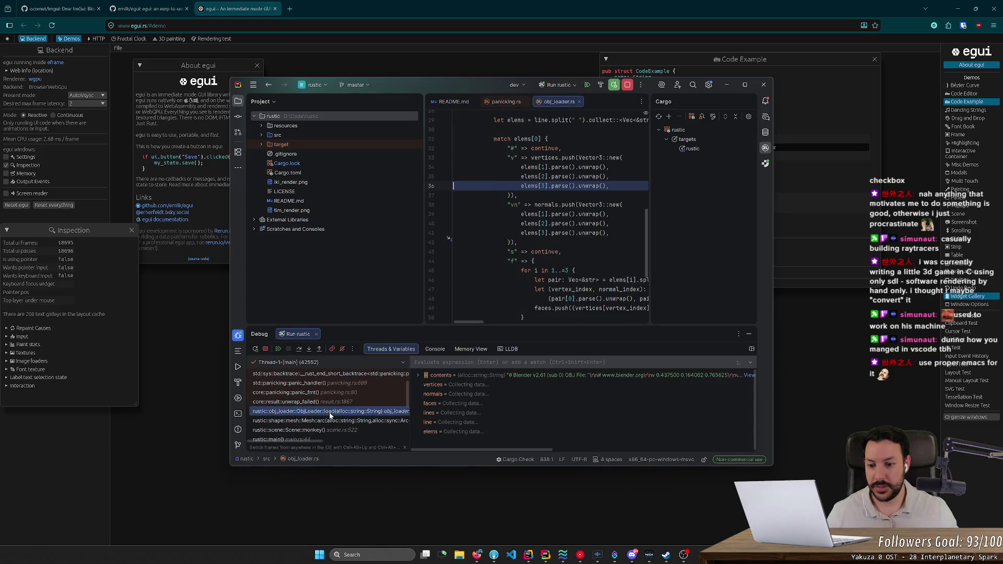
Maximise the IDE and expand elems to reveal its fourth coordinate ending in a stray \r.
{"action": "double_click", "coordinate": [475, 81]}
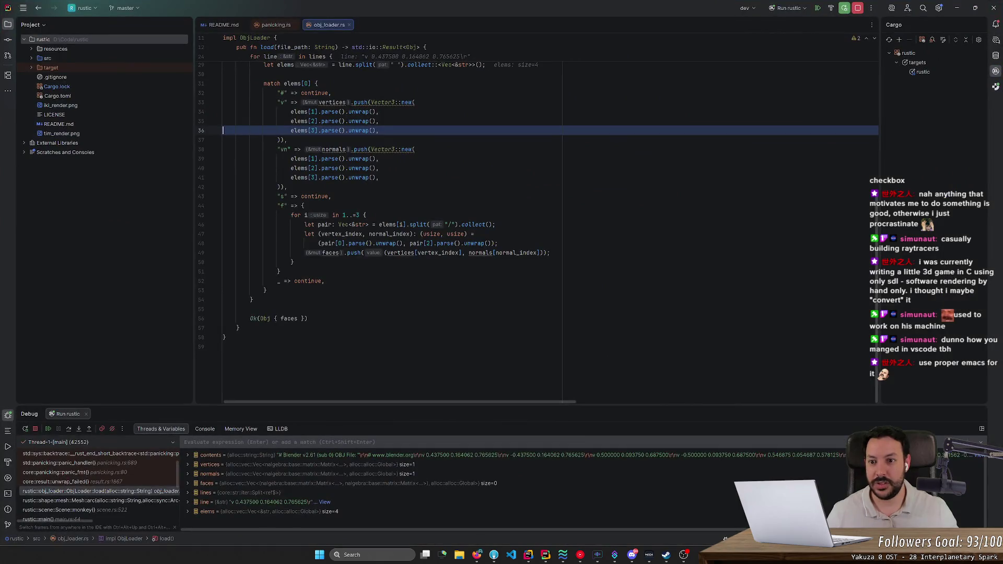
{"action": "left_click", "coordinate": [307, 144]}
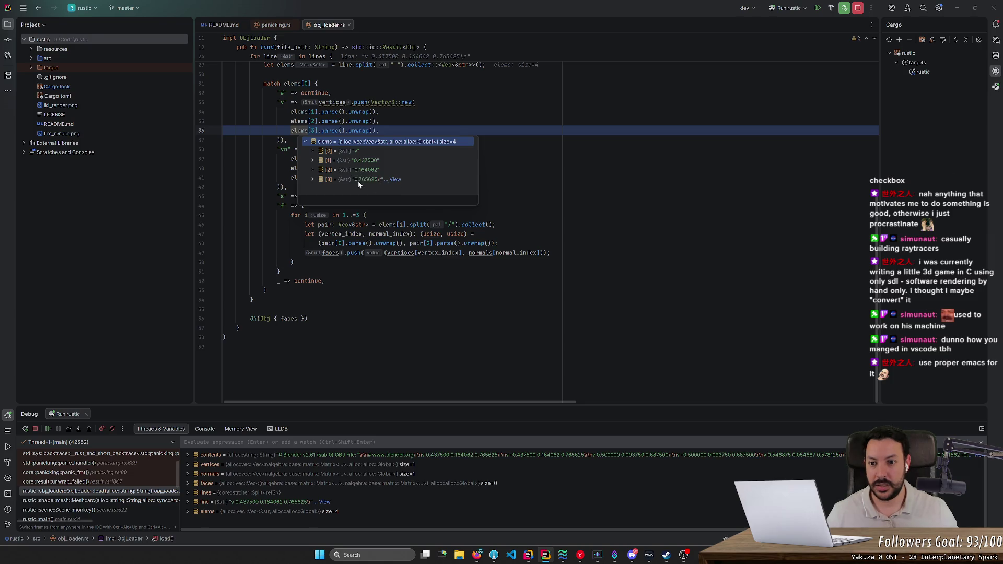
{"action": "left_click", "coordinate": [313, 180]}
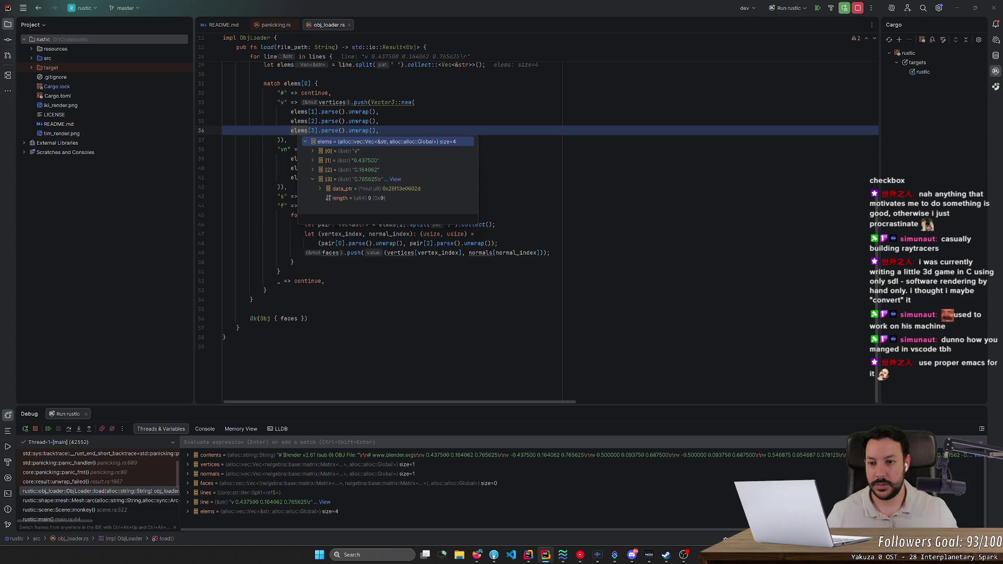
{"action": "scroll", "coordinate": [538, 228], "scroll_direction": "up", "scroll_amount": 4}
{"action": "left_click", "coordinate": [307, 232]}
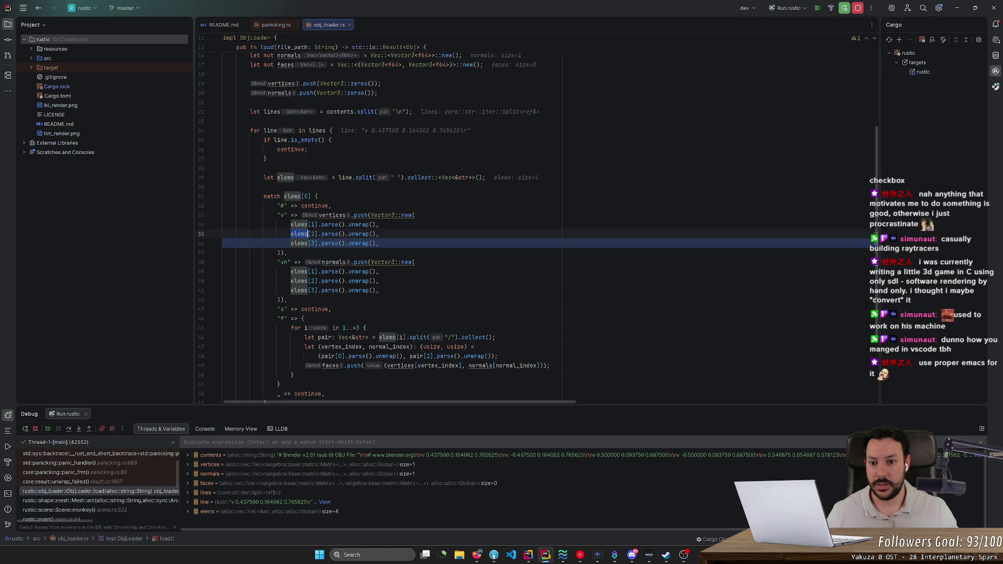
{"action": "mouse_move", "coordinate": [363, 178]}
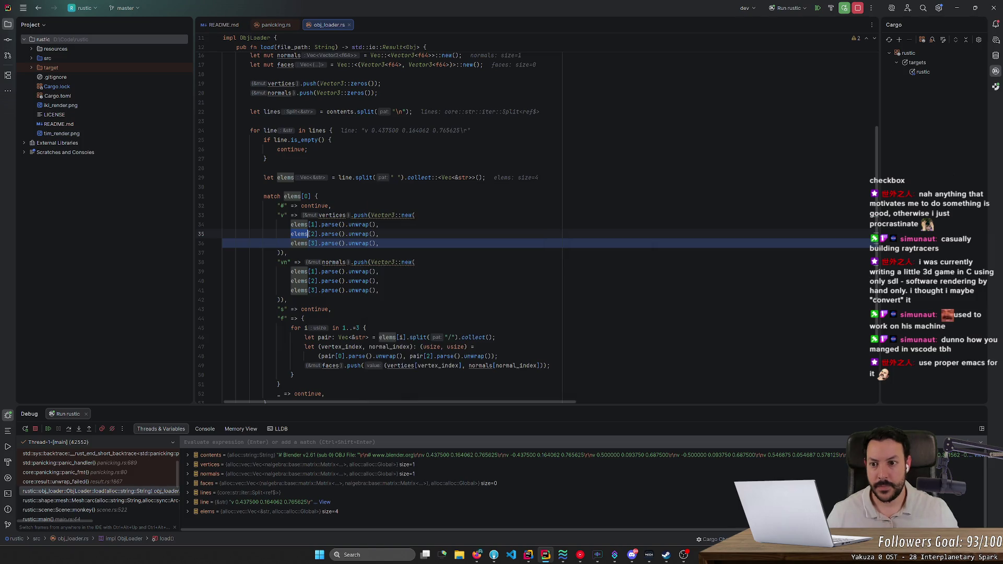
{"action": "double_click", "coordinate": [286, 177]}
{"action": "scroll", "coordinate": [293, 177], "scroll_direction": "up", "scroll_amount": 3}
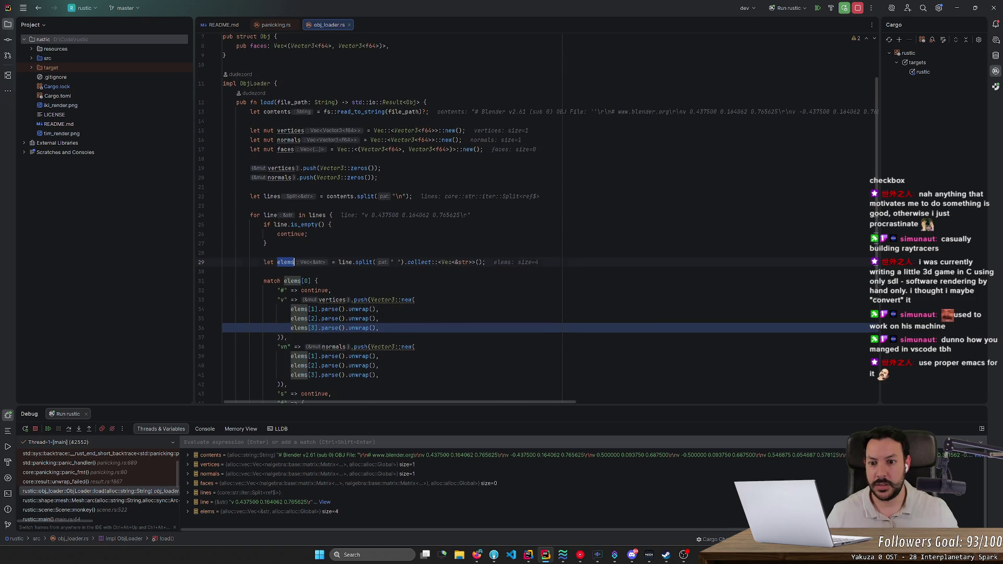
Stop debugging, replace split("\n") with contents.lines() on line 22, and rerun rustic.
{"action": "left_click", "coordinate": [399, 197]}
{"action": "left_click", "coordinate": [858, 8]}
{"action": "key", "text": "ctrl+w"}
{"action": "key", "text": "ctrl+w"}
{"action": "key", "text": "ctrl+w"}
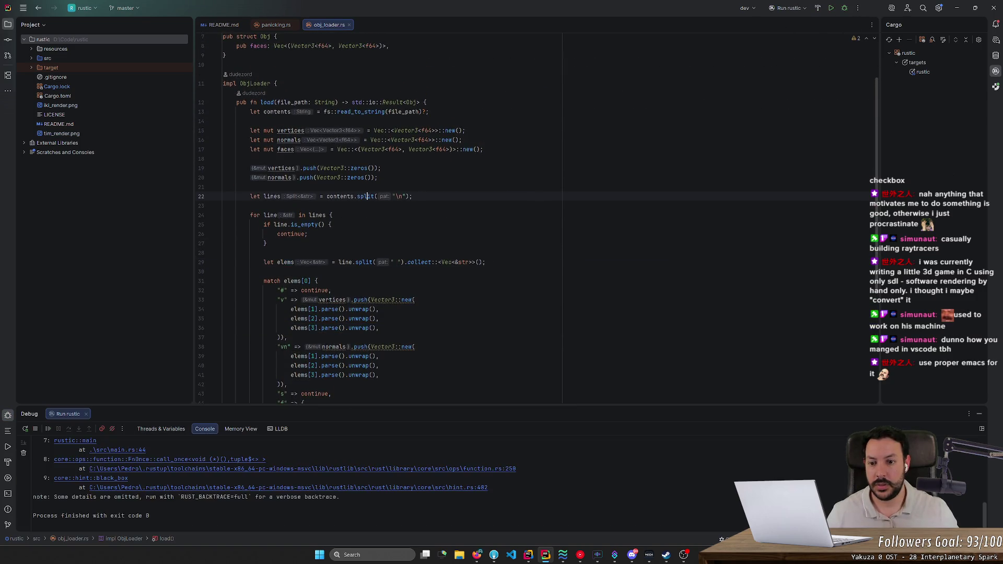
{"action": "key", "text": "Delete"}
{"action": "type", "text": "lin"}
{"action": "key", "text": "Return"}
{"action": "key", "text": "BackSpace"}
{"action": "key", "text": "BackSpace"}
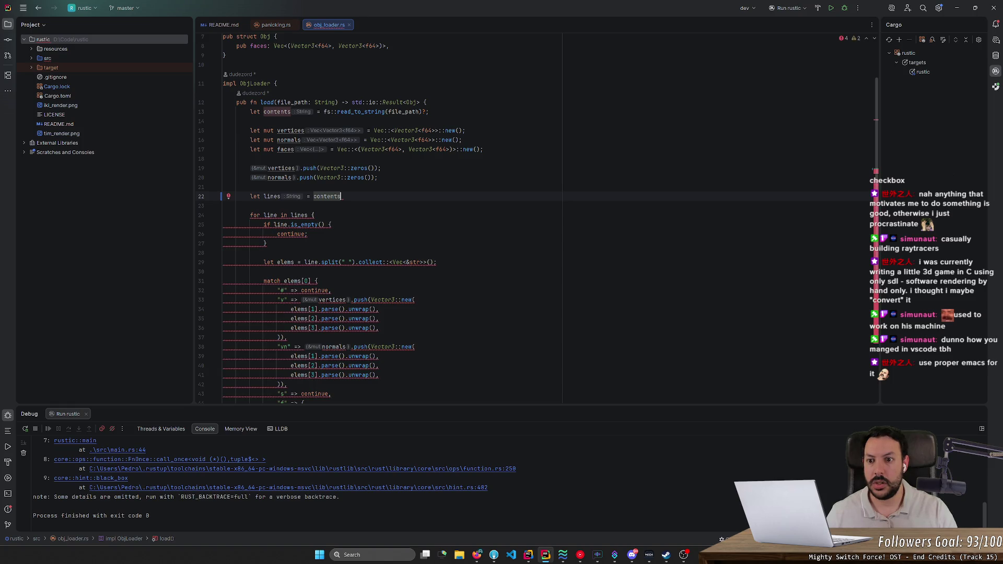
{"action": "type", "text": ".li"}
{"action": "key", "text": "Tab"}
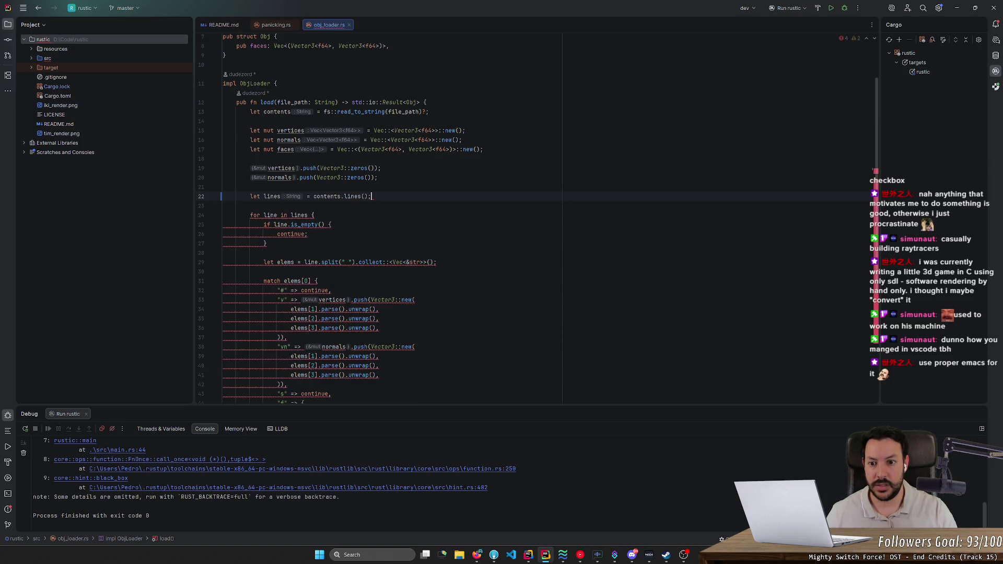
{"action": "scroll", "coordinate": [538, 219], "scroll_direction": "down", "scroll_amount": 2}
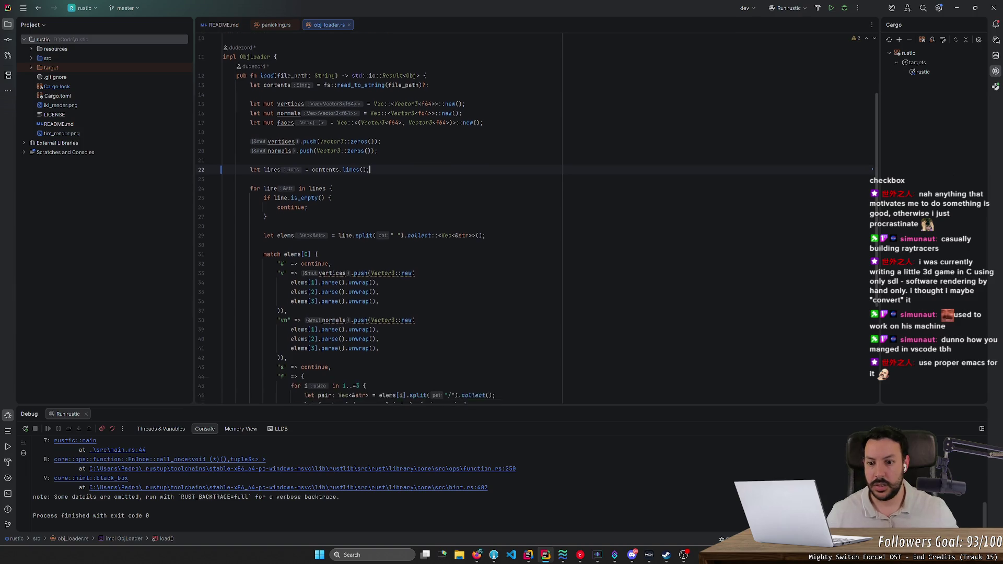
{"action": "key", "text": "shift+F10"}
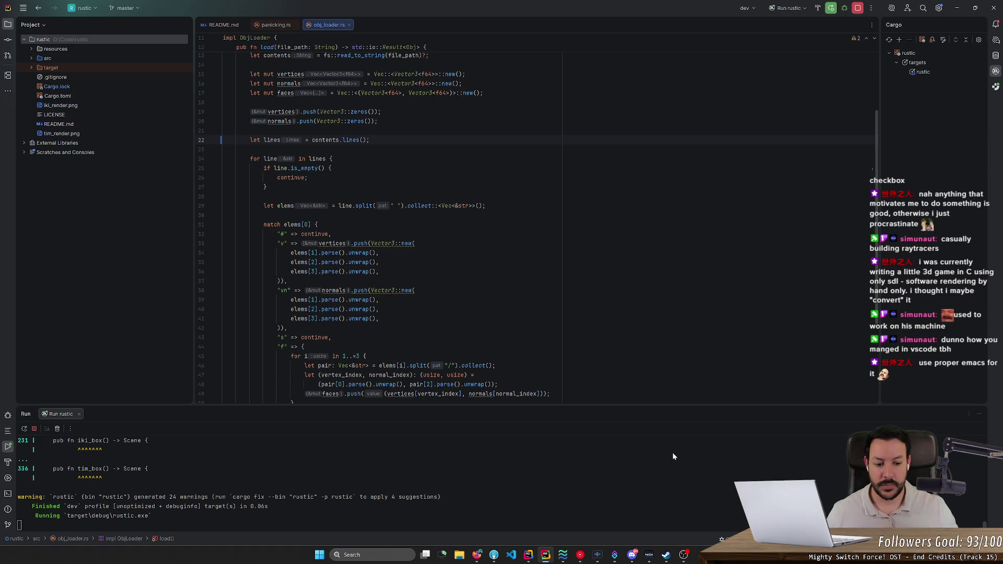
Enlarge the Run output panel, toggle a line-36 breakpoint off, and open Task Manager.
{"action": "left_click_drag", "start_coordinate": [601, 405], "coordinate": [554, 278]}
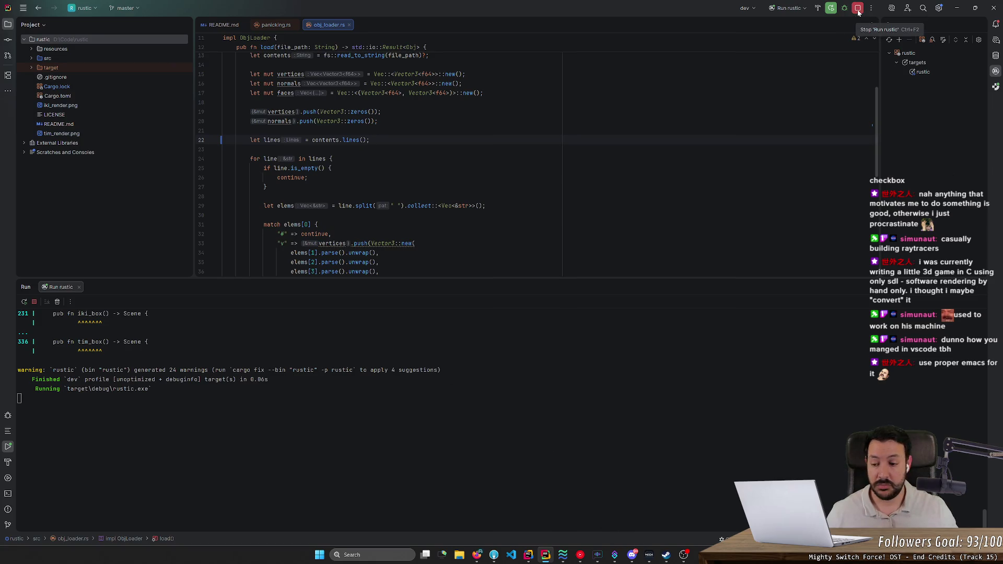
{"action": "scroll", "coordinate": [217, 189], "scroll_direction": "down", "scroll_amount": 3}
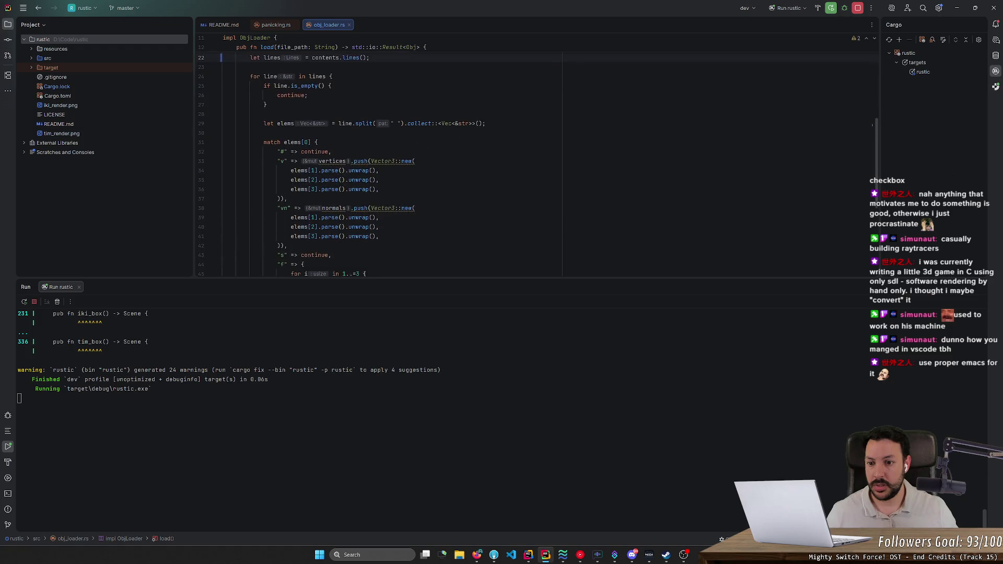
{"action": "left_click", "coordinate": [201, 188]}
{"action": "left_click", "coordinate": [202, 187]}
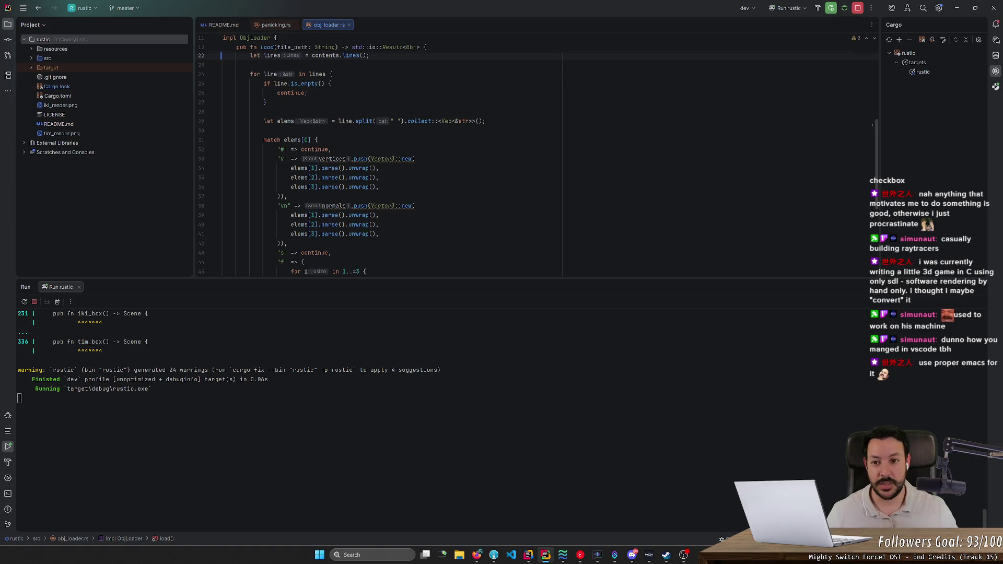
{"action": "key", "text": "ctrl+shift+Escape"}
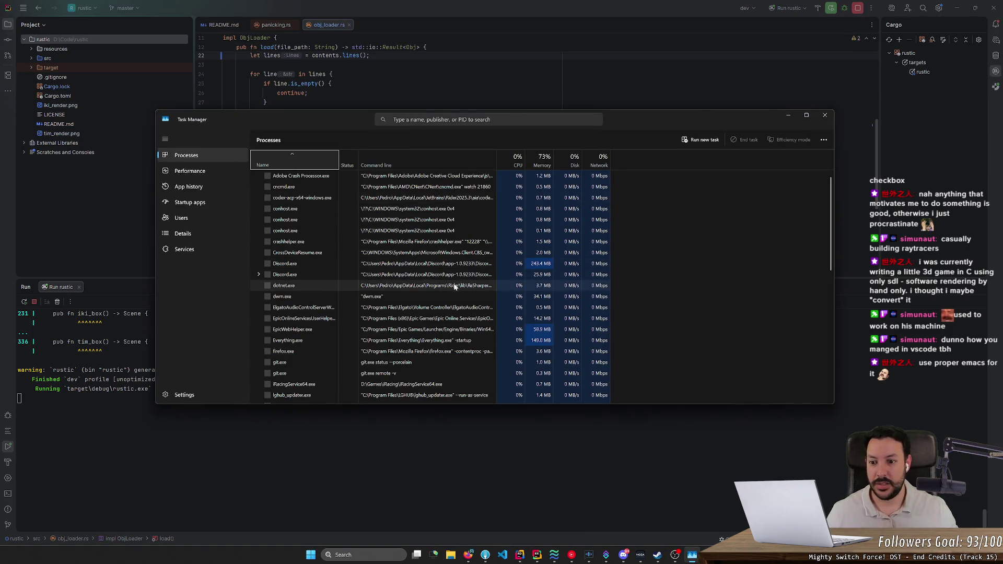
Bring up OBS and hide it again, then select MsMpEng.exe in the Processes list.
{"action": "scroll", "coordinate": [455, 286], "scroll_direction": "down", "scroll_amount": 5}
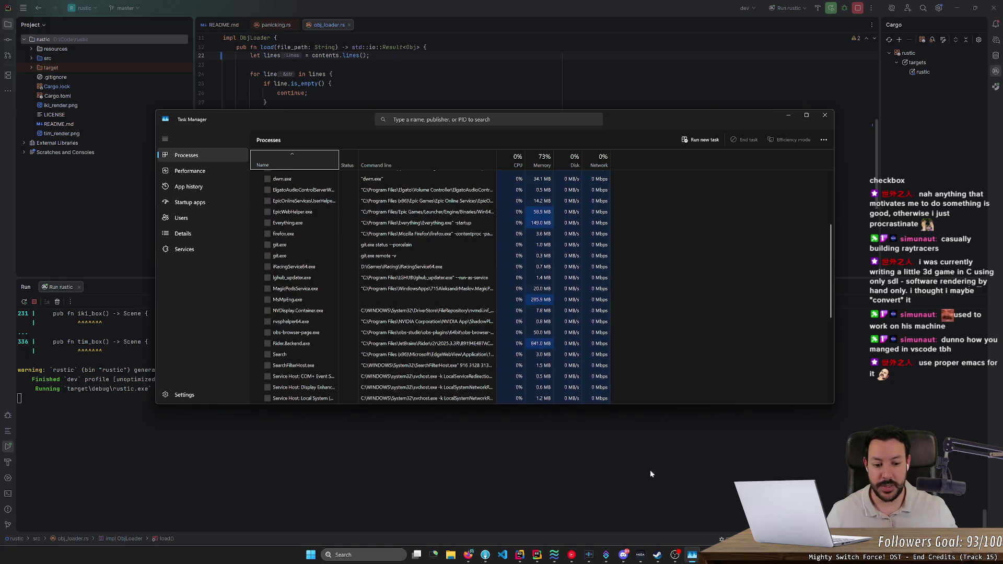
{"action": "left_click", "coordinate": [675, 555]}
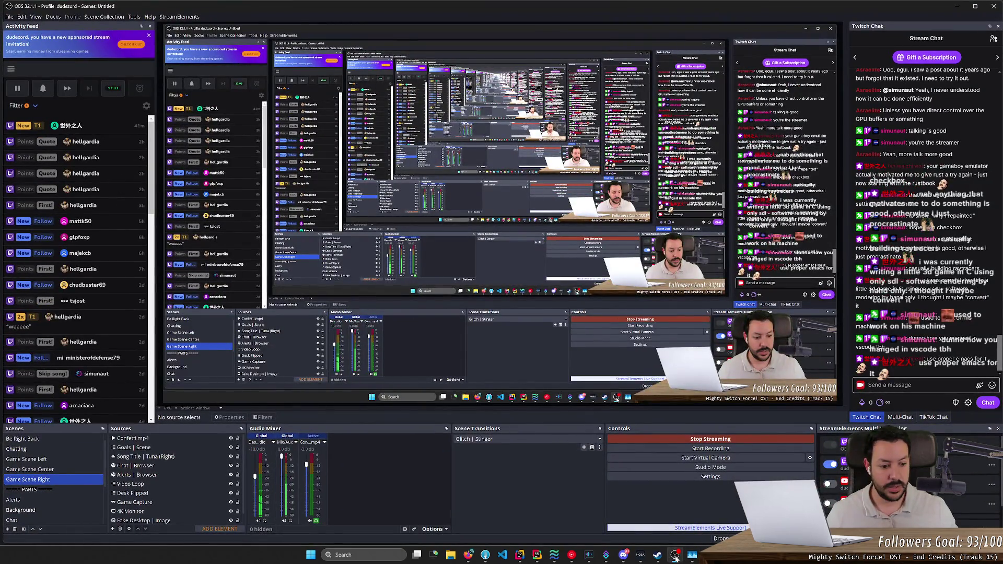
{"action": "left_click", "coordinate": [675, 556]}
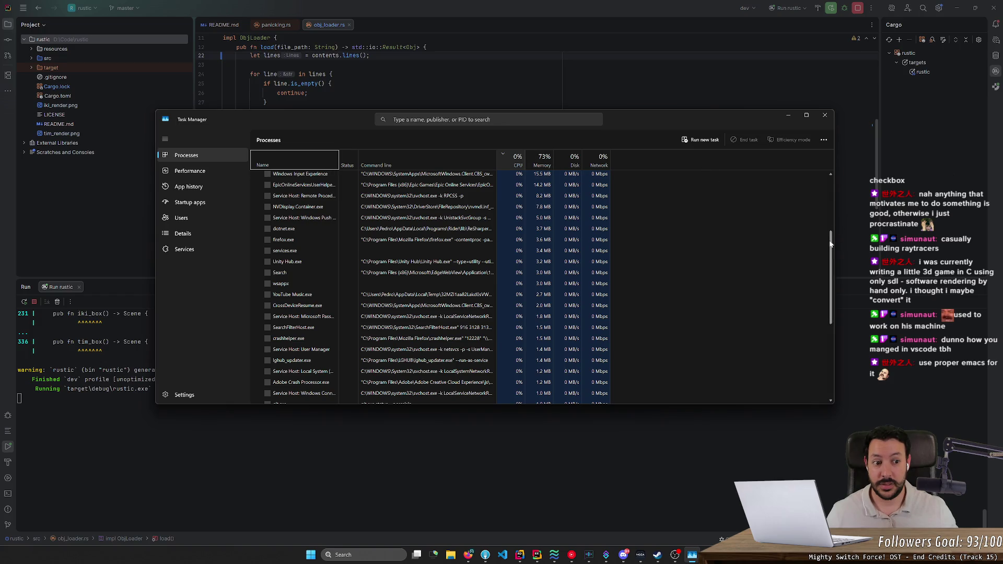
{"action": "scroll", "coordinate": [825, 188], "scroll_direction": "up", "scroll_amount": 4}
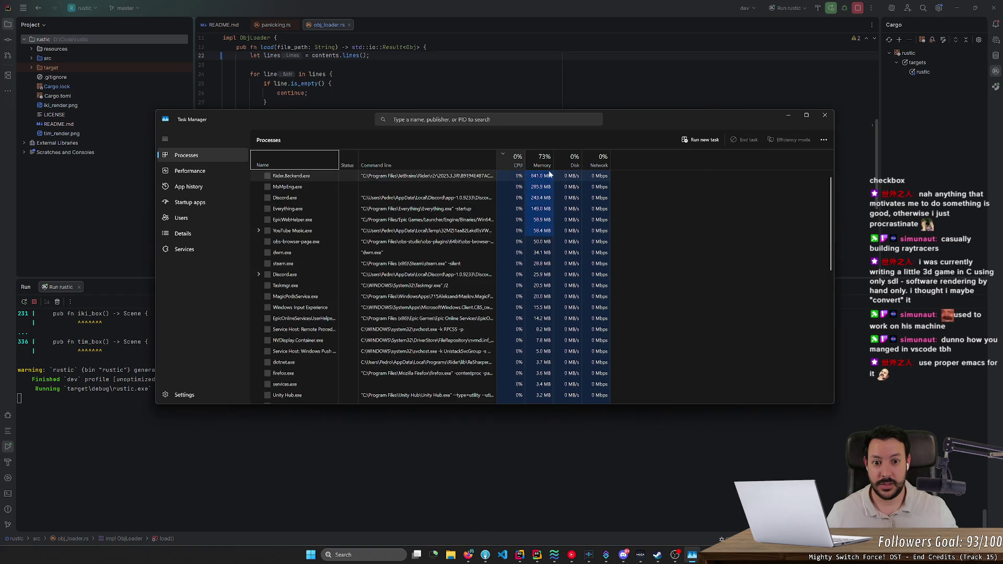
{"action": "left_click", "coordinate": [409, 187]}
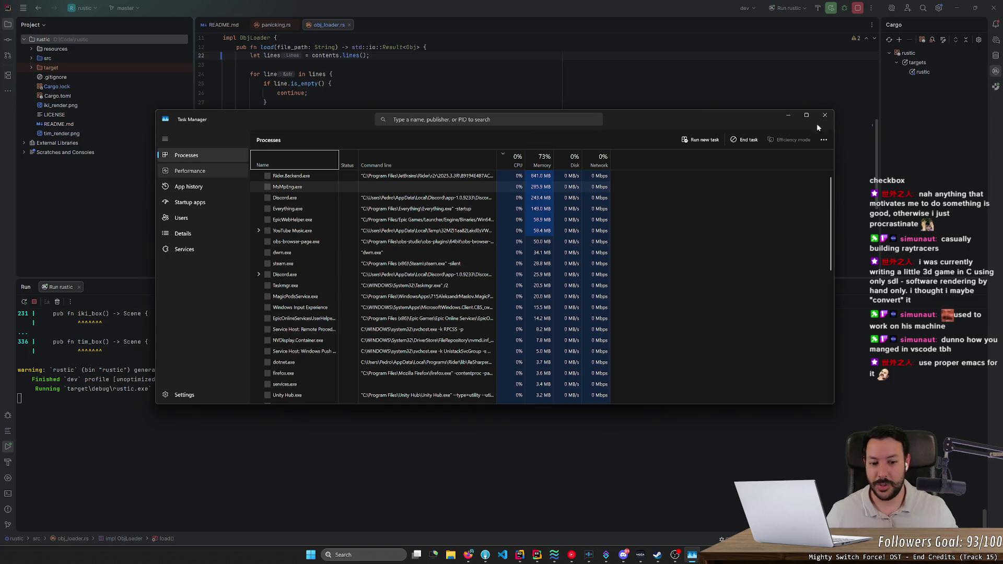
Close RustRover from the taskbar, terminating the running rustic process.
{"action": "right_click", "coordinate": [537, 555]}
{"action": "left_click", "coordinate": [536, 532]}
{"action": "left_click", "coordinate": [512, 293]}
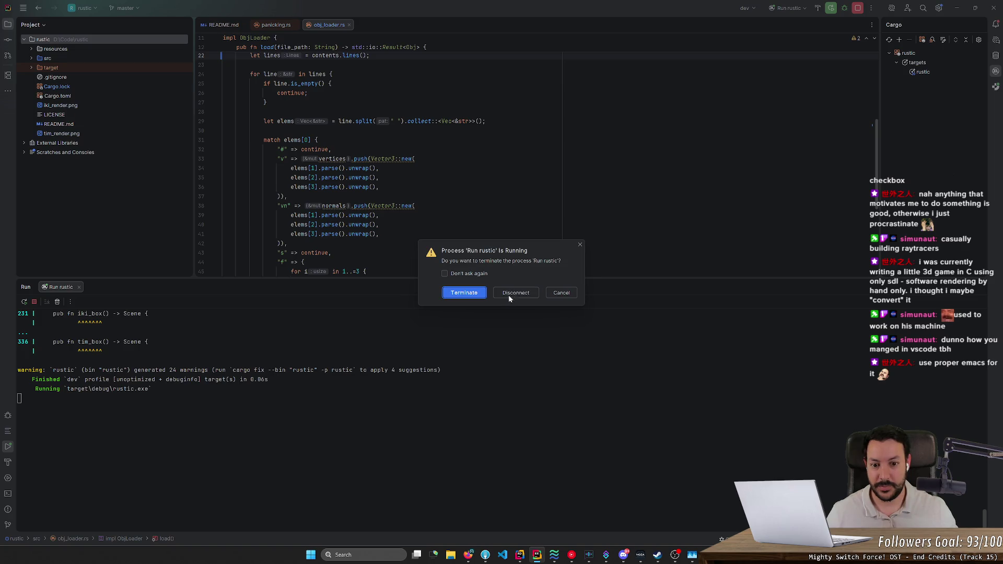
{"action": "left_click", "coordinate": [464, 293]}
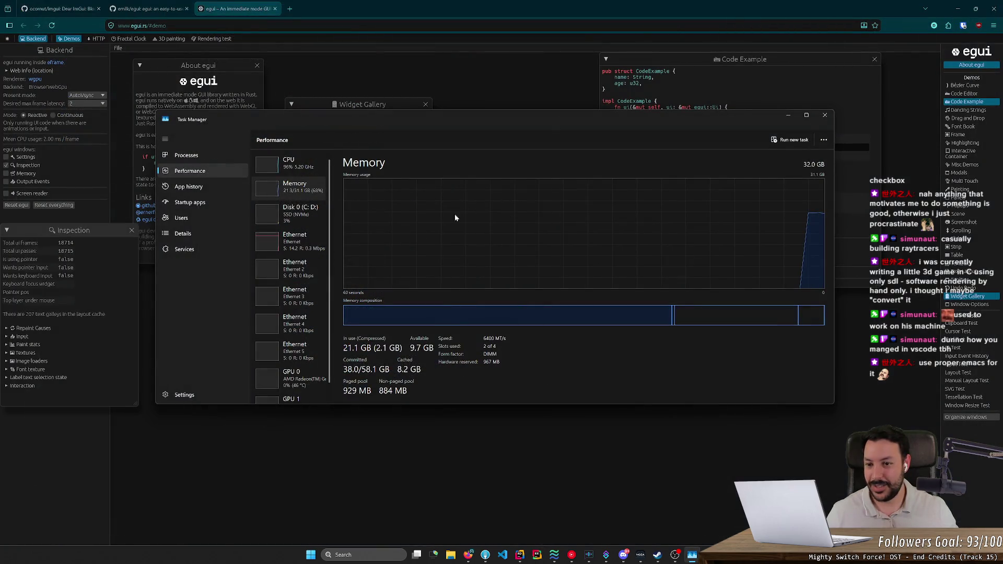
View the CPU performance graphs, close the egui browser tabs, and close Task Manager.
{"action": "left_click", "coordinate": [290, 164]}
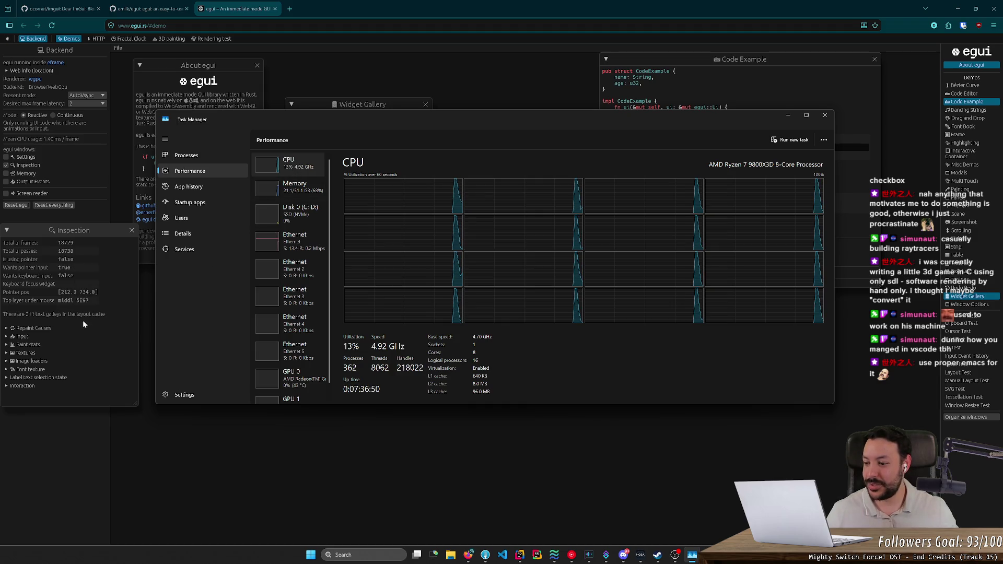
{"action": "left_click", "coordinate": [818, 116]}
{"action": "left_click", "coordinate": [275, 8]}
{"action": "left_click", "coordinate": [187, 8]}
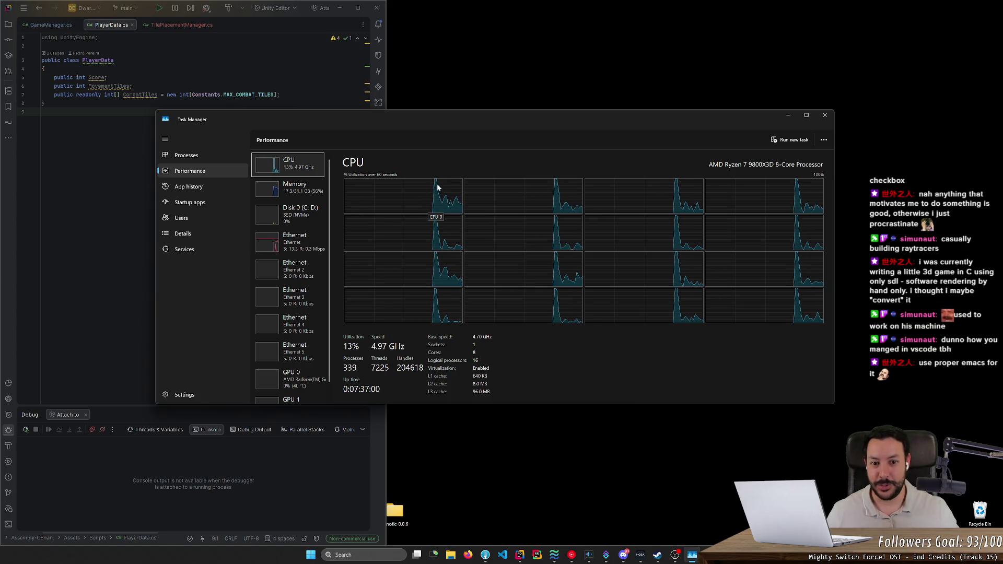
{"action": "left_click", "coordinate": [826, 117]}
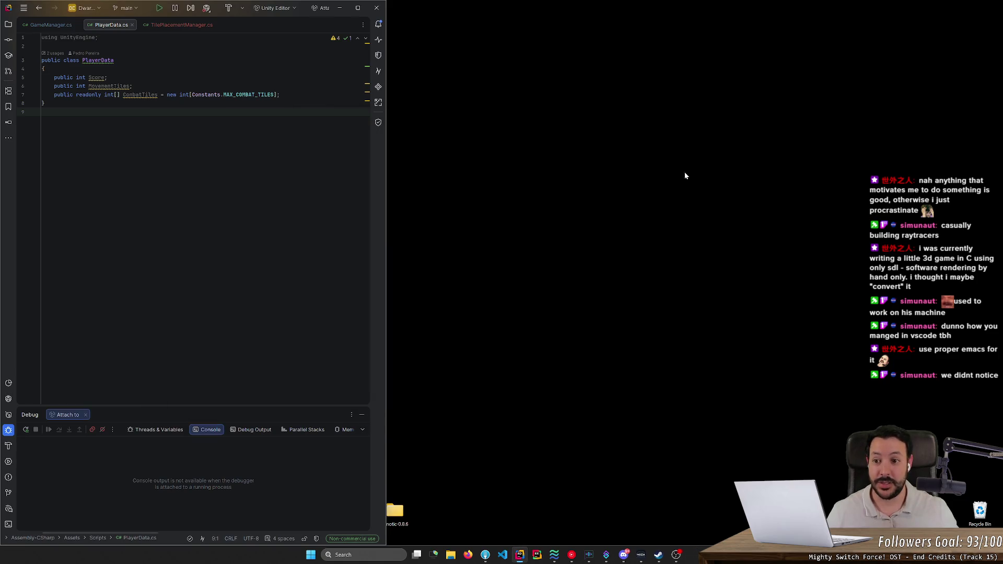
Reopen RustRover and open main.rs from the src folder.
{"action": "left_click", "coordinate": [544, 555]}
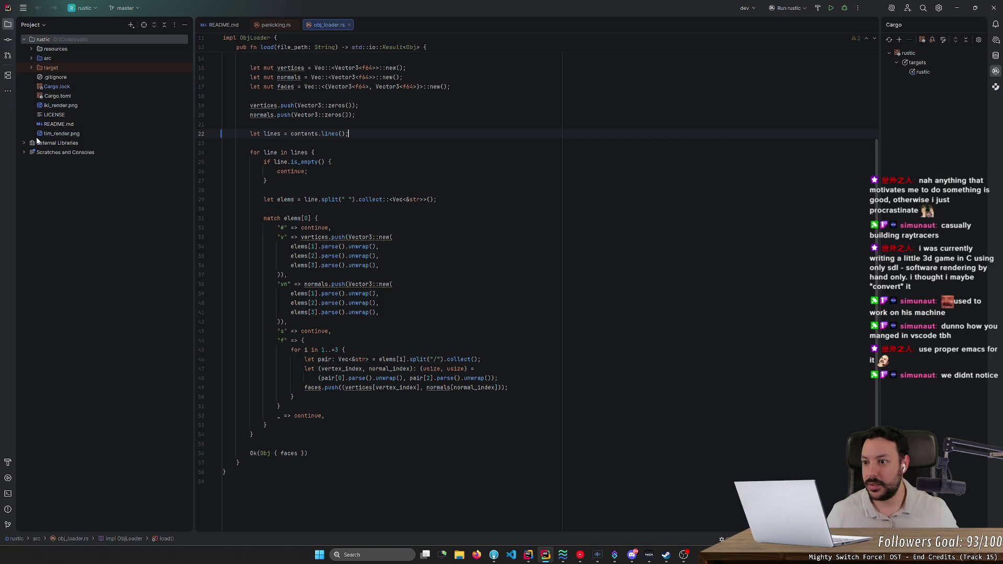
{"action": "left_click", "coordinate": [32, 58]}
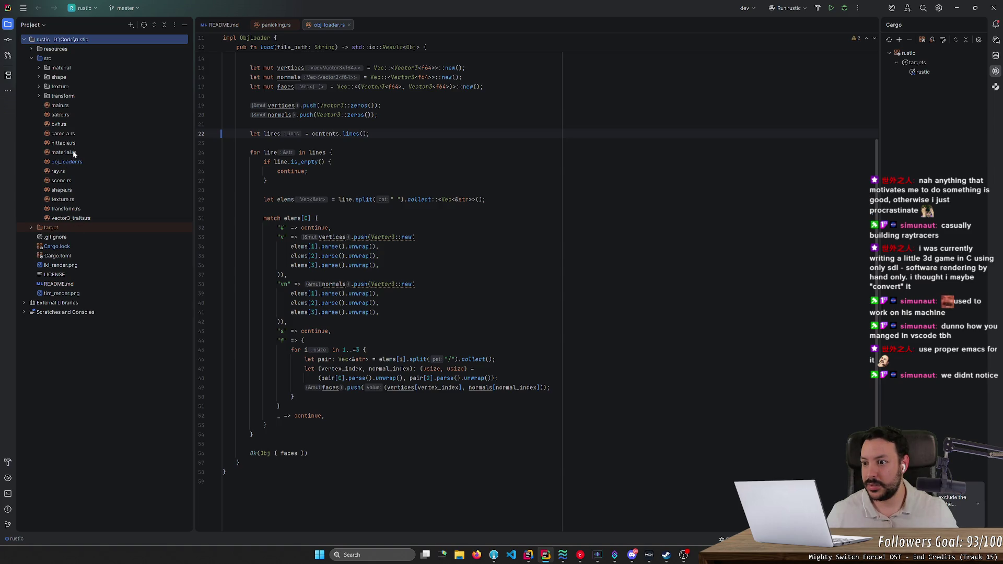
{"action": "double_click", "coordinate": [66, 105]}
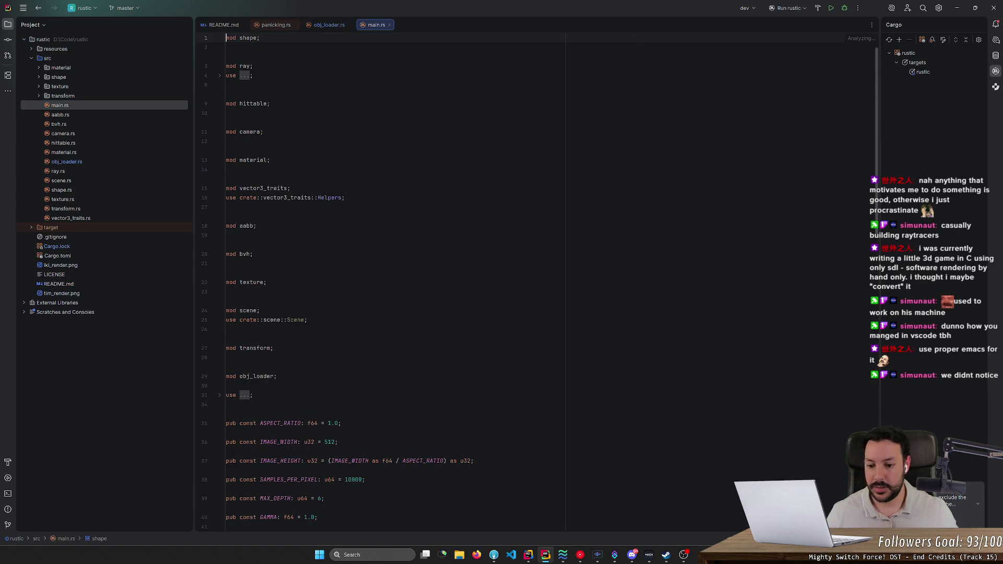
{"action": "scroll", "coordinate": [200, 404], "scroll_direction": "down", "scroll_amount": 5}
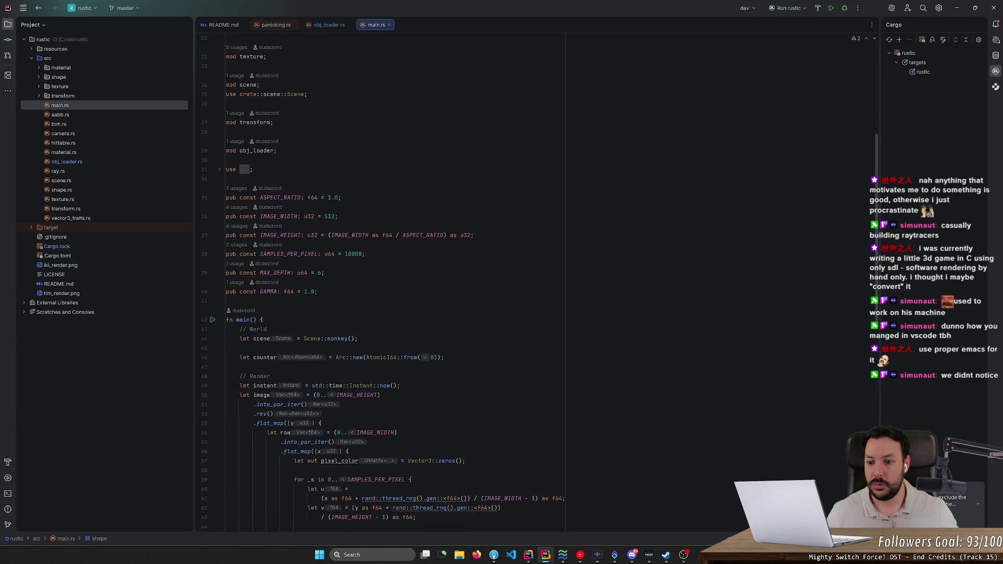
{"action": "scroll", "coordinate": [366, 282], "scroll_direction": "down", "scroll_amount": 5}
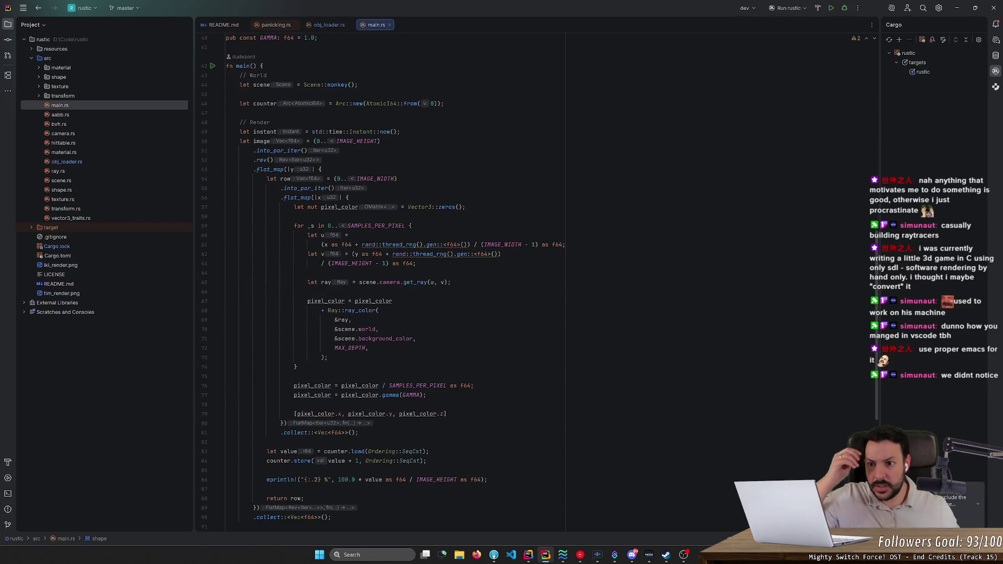
Inspect IMAGE_HEIGHT, IMAGE_WIDTH usages and the per-pixel flat_map in main.rs.
{"action": "left_click", "coordinate": [379, 141]}
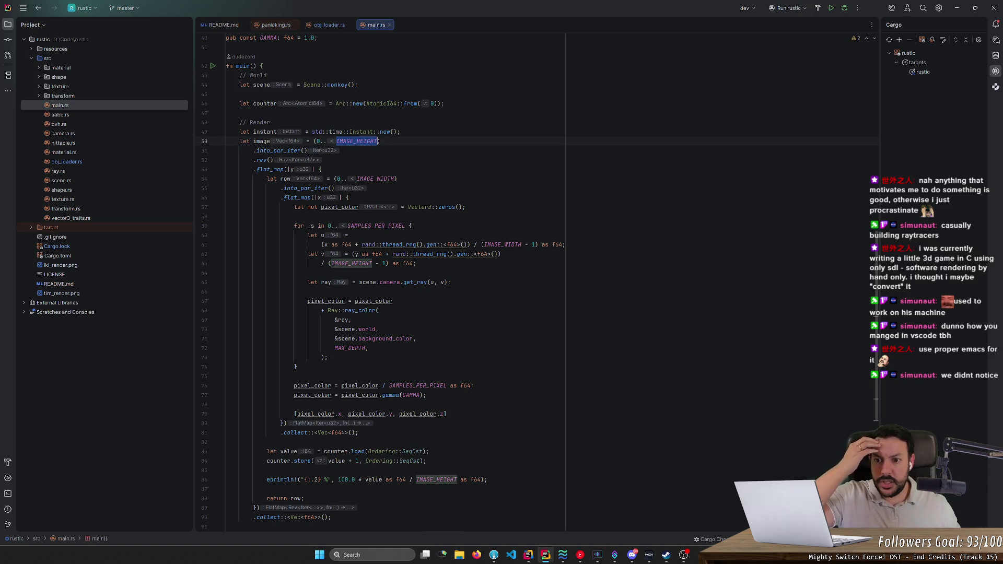
{"action": "left_click", "coordinate": [308, 188]}
{"action": "double_click", "coordinate": [297, 198]}
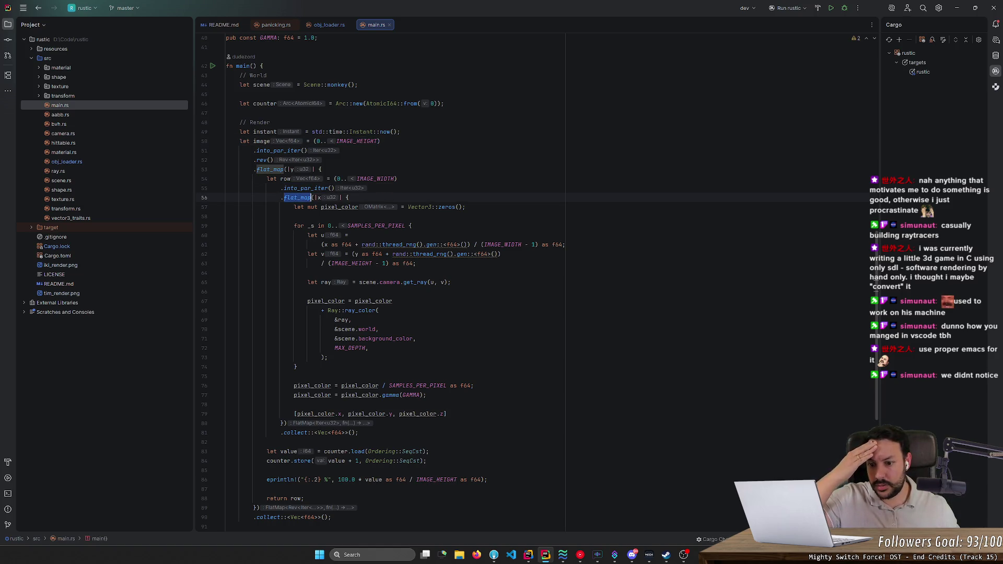
{"action": "scroll", "coordinate": [382, 282], "scroll_direction": "down", "scroll_amount": 4}
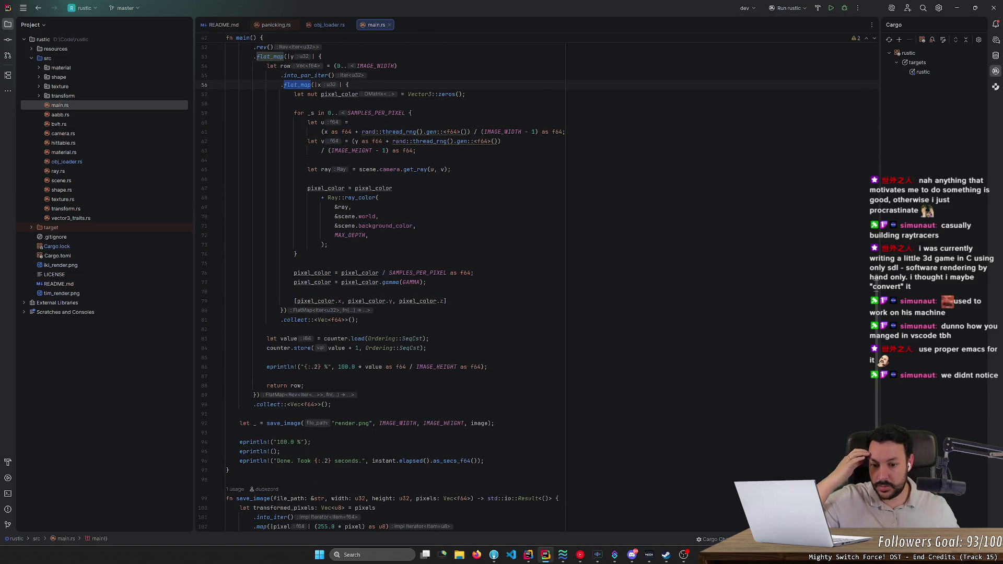
{"action": "left_click", "coordinate": [397, 423]}
{"action": "scroll", "coordinate": [397, 423], "scroll_direction": "up", "scroll_amount": 4}
{"action": "scroll", "coordinate": [383, 282], "scroll_direction": "up", "scroll_amount": 5}
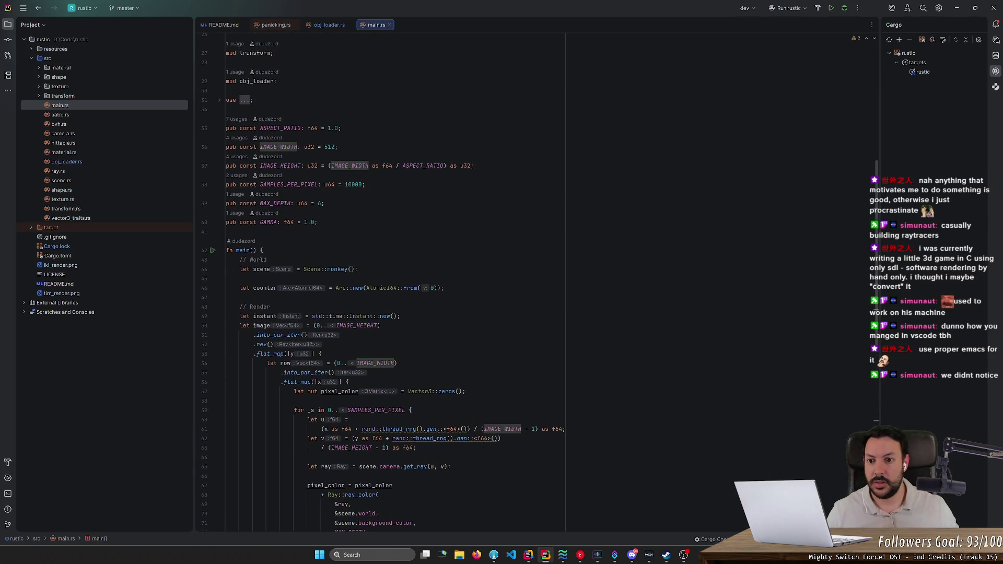
{"action": "scroll", "coordinate": [382, 282], "scroll_direction": "up", "scroll_amount": 1}
Change SAMPLES_PER_PIXEL from 10000 to 1, run rustic, and add the missing semicolon.
{"action": "double_click", "coordinate": [353, 213]}
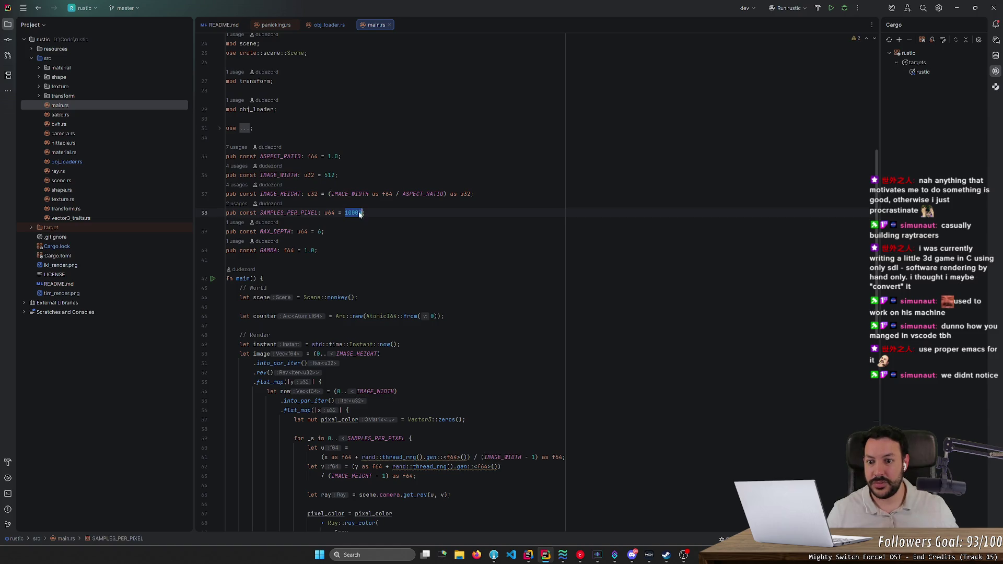
{"action": "type", "text": "1"}
{"action": "key", "text": "shift+F10"}
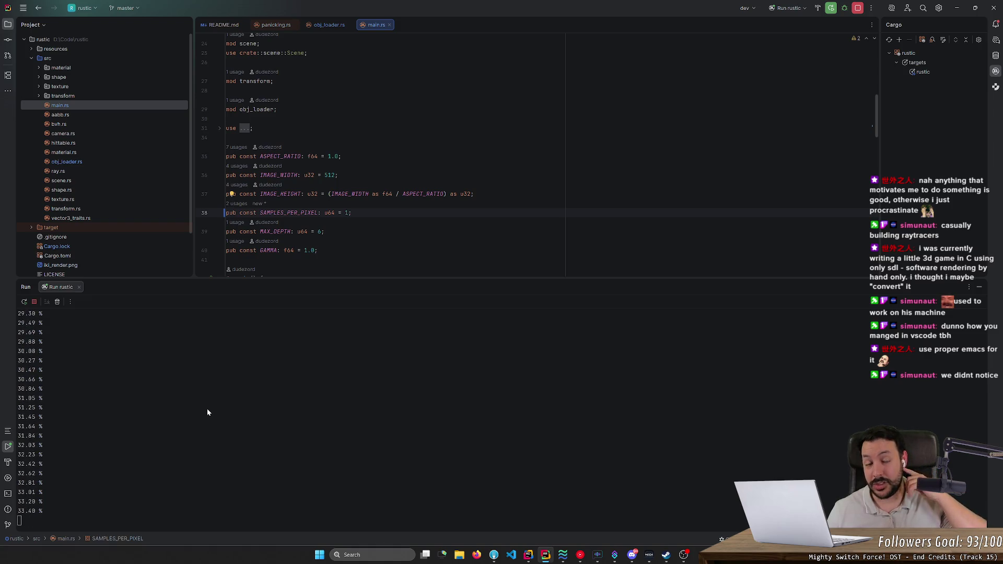
{"action": "type", "text": ";"}
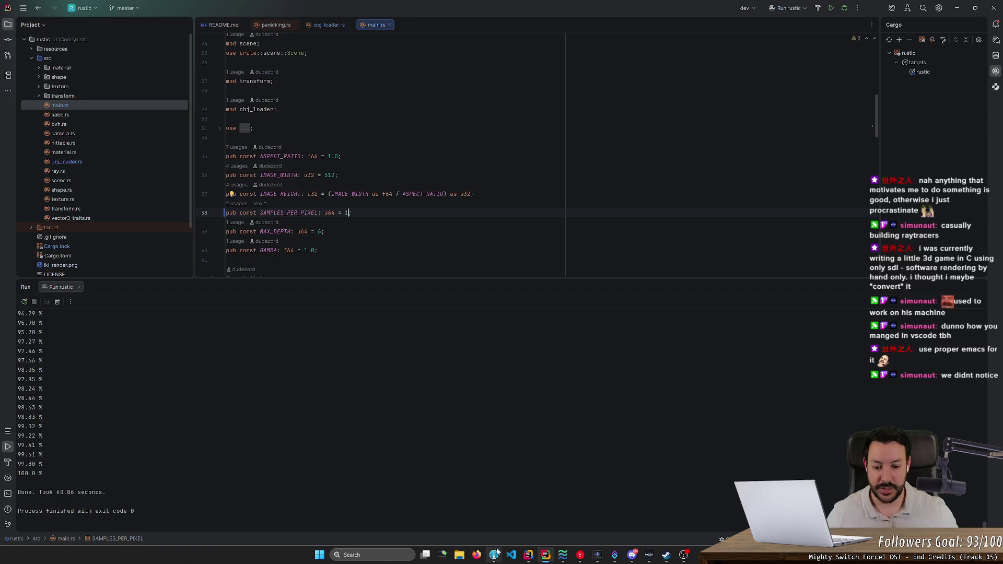
Preview the noisy Cornell-box render.png in Fork's unstaged changes, then return to the editor.
{"action": "left_click", "coordinate": [495, 554]}
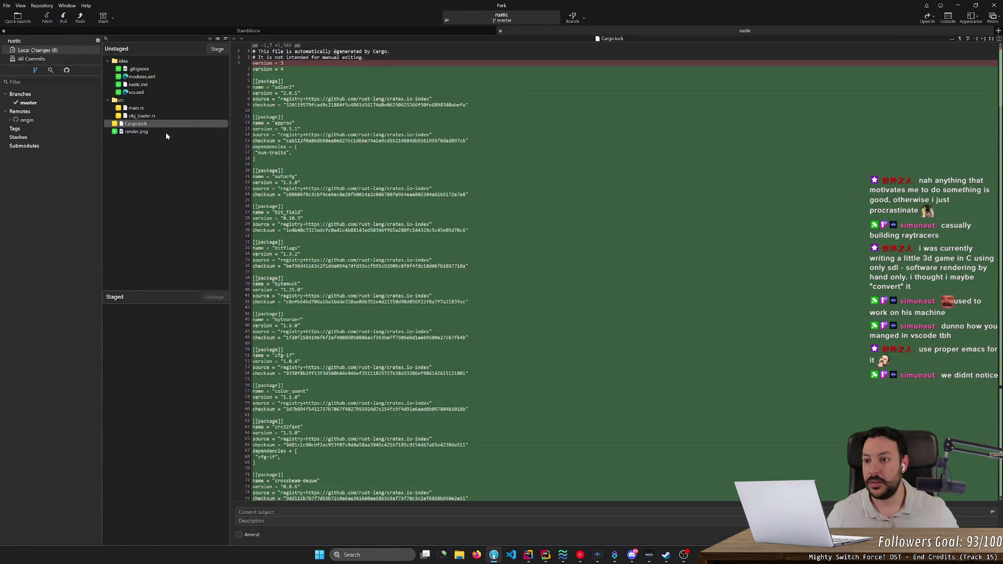
{"action": "left_click", "coordinate": [167, 133]}
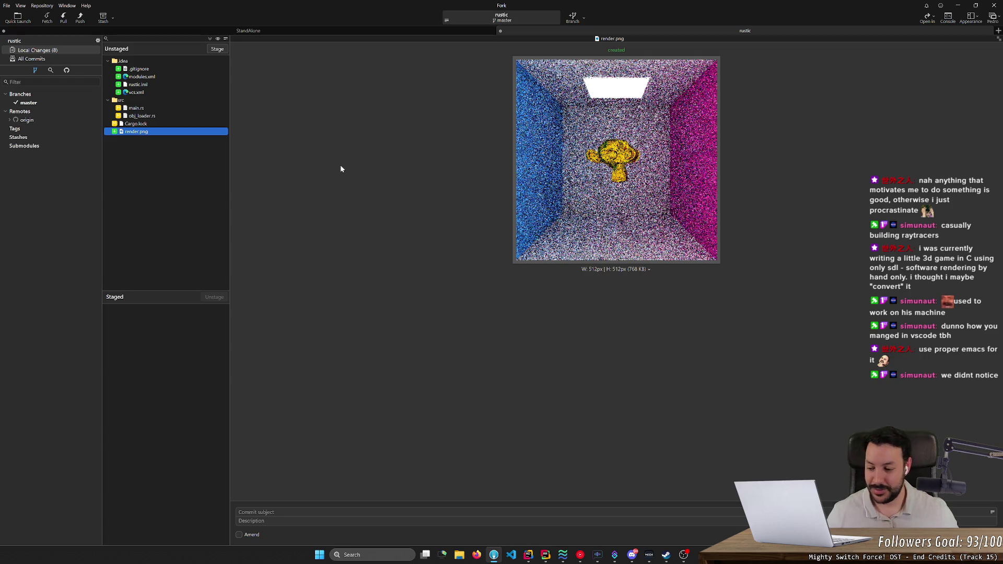
{"action": "key", "text": "alt+Tab"}
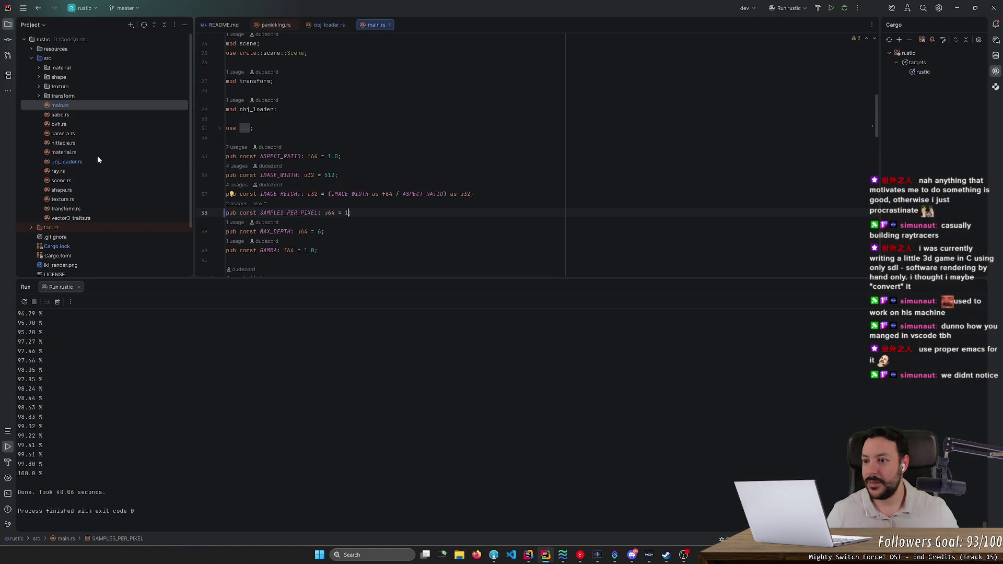
{"action": "key", "text": "alt+Tab"}
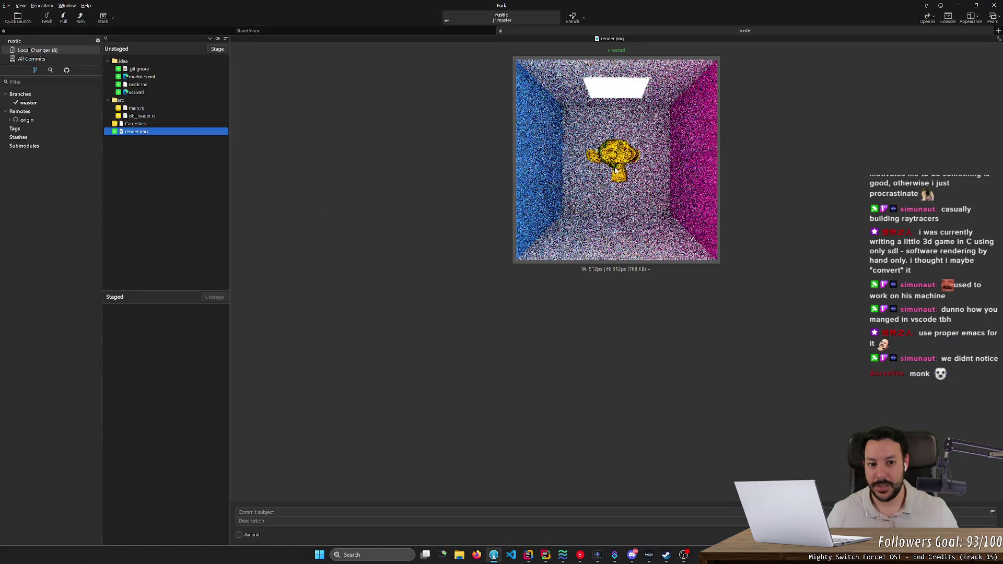
{"action": "key", "text": "alt+Tab"}
Set MAX_DEPTH to 1 and IMAGE_WIDTH to 256, run rustic, and check Fork.
{"action": "left_click", "coordinate": [321, 232]}
{"action": "key", "text": "BackSpace"}
{"action": "type", "text": "1;"}
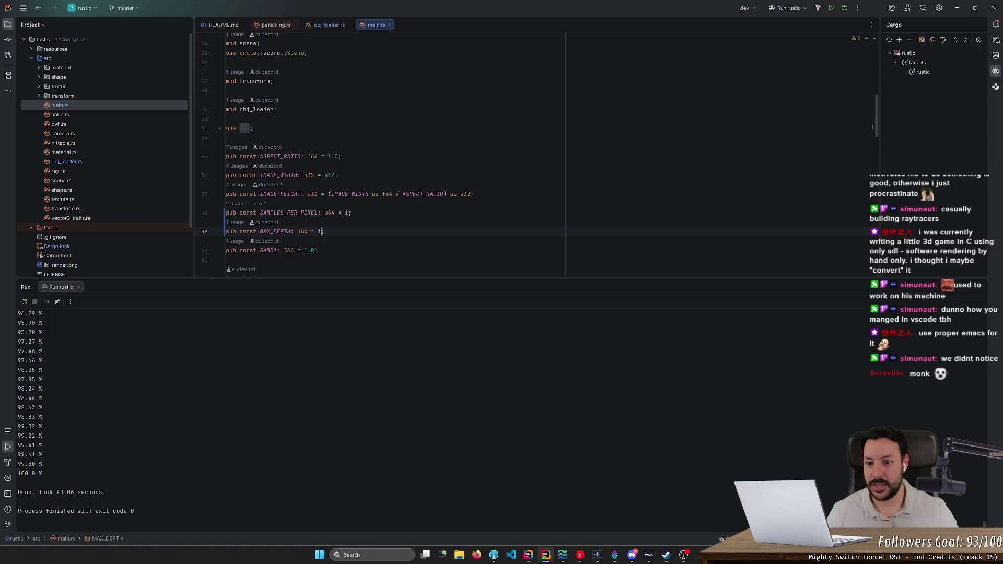
{"action": "double_click", "coordinate": [329, 175]}
{"action": "type", "text": "256"}
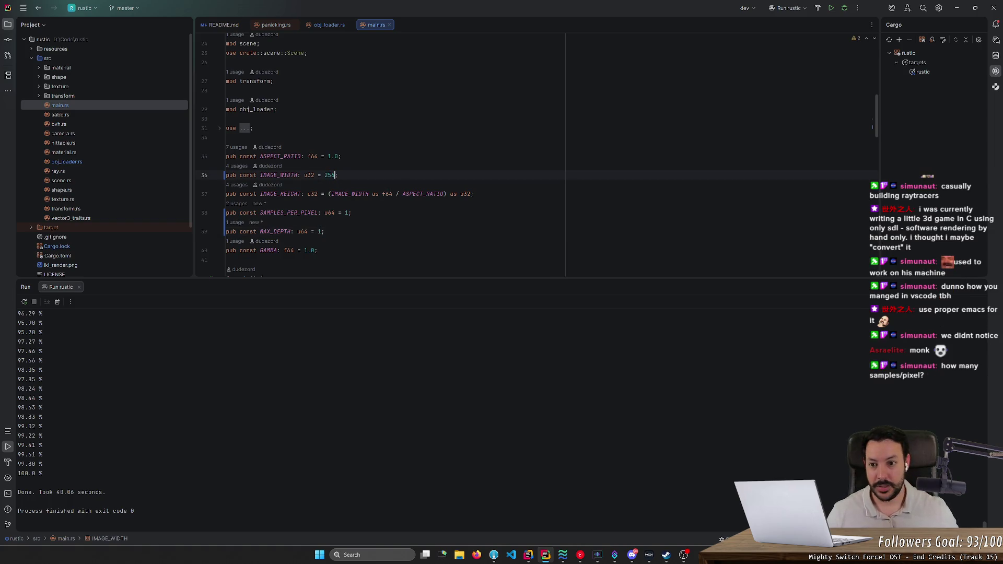
{"action": "left_click", "coordinate": [831, 8]}
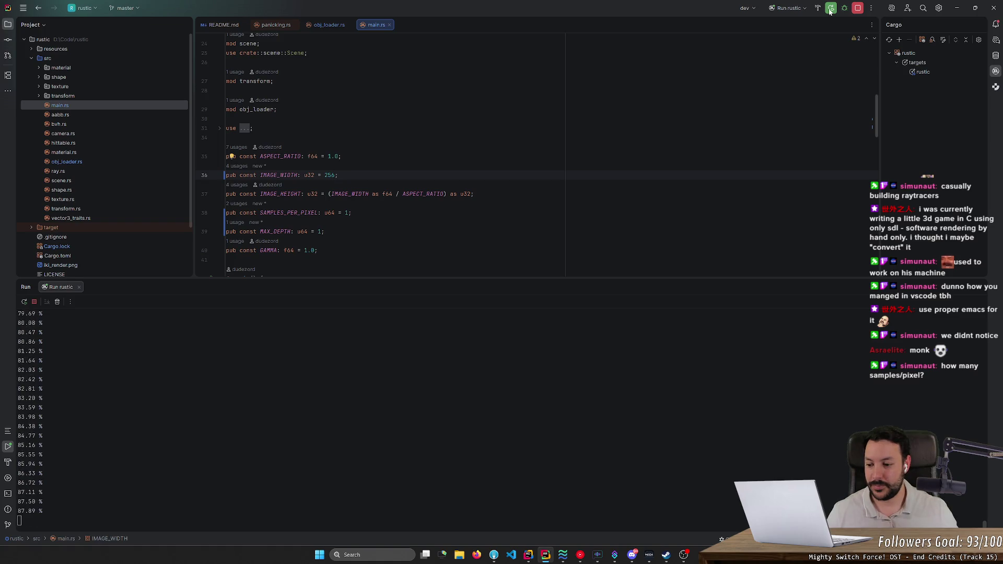
{"action": "key", "text": "alt+Tab"}
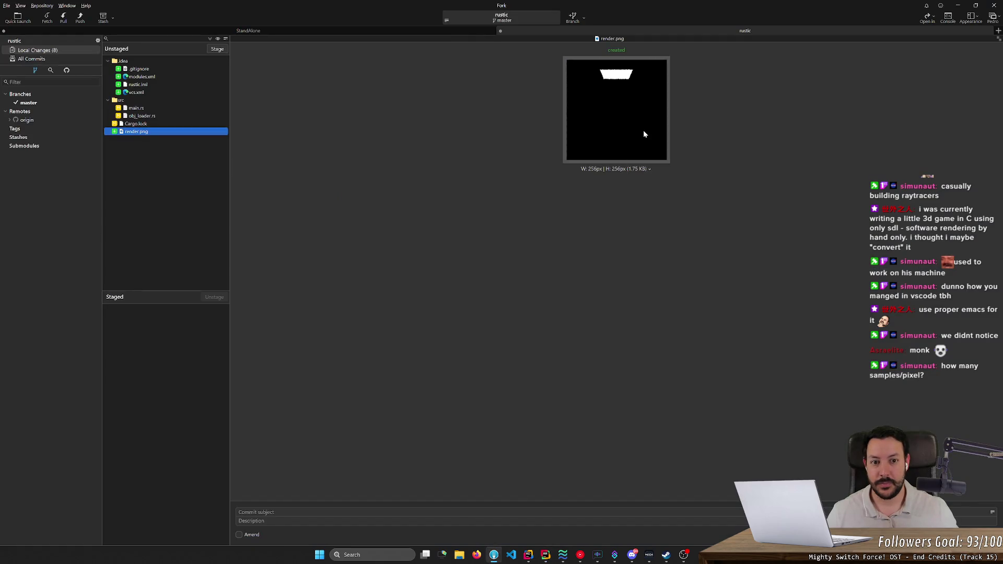
{"action": "key", "text": "alt+Tab"}
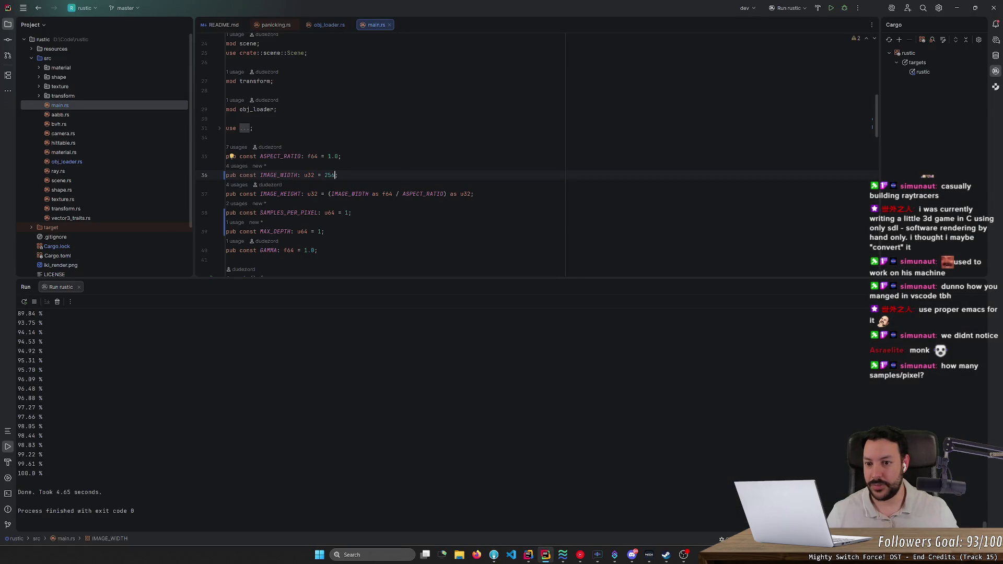
Raise MAX_DEPTH to 3, rerun rustic, and check the latest render in Fork.
{"action": "left_click", "coordinate": [313, 231]}
{"action": "key", "text": "Delete"}
{"action": "type", "text": "3"}
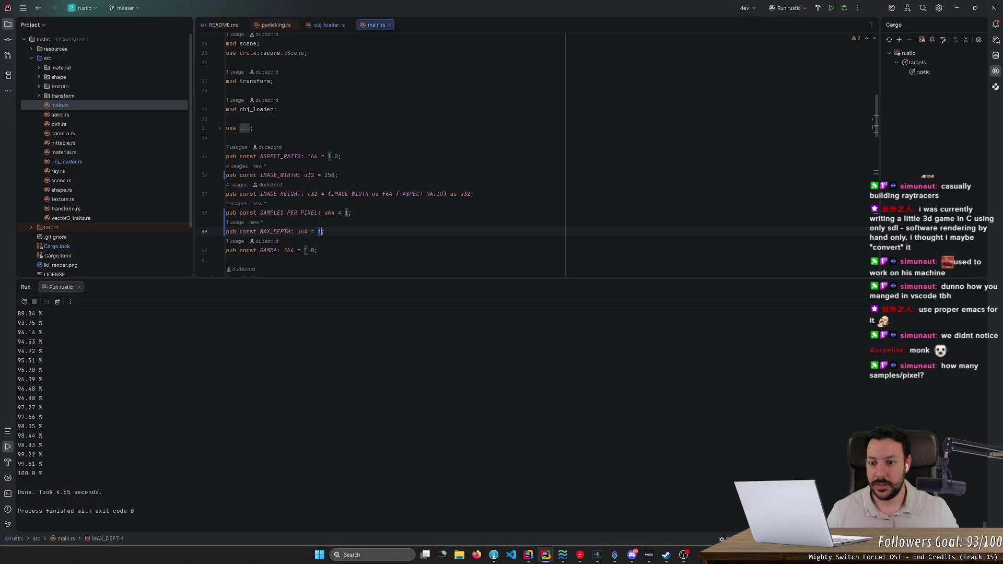
{"action": "left_click", "coordinate": [831, 8]}
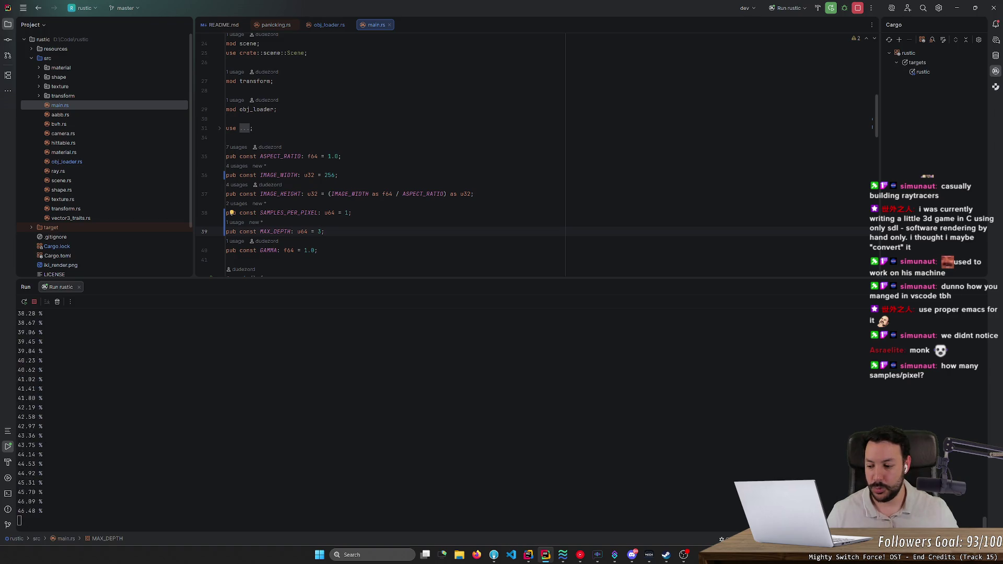
{"action": "left_click", "coordinate": [353, 213]}
{"action": "left_click_drag", "start_coordinate": [353, 212], "coordinate": [239, 212]}
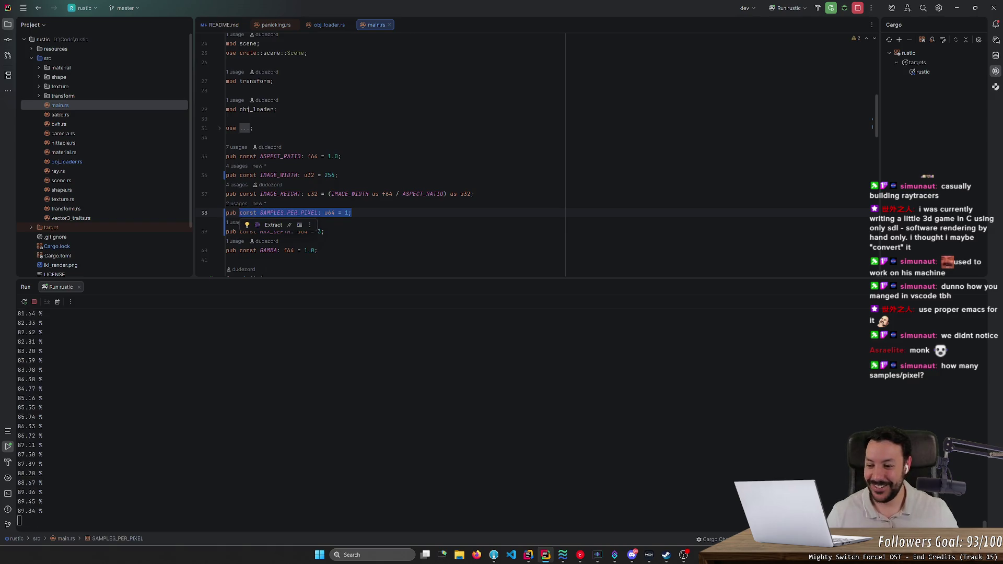
{"action": "key", "text": "alt+Tab"}
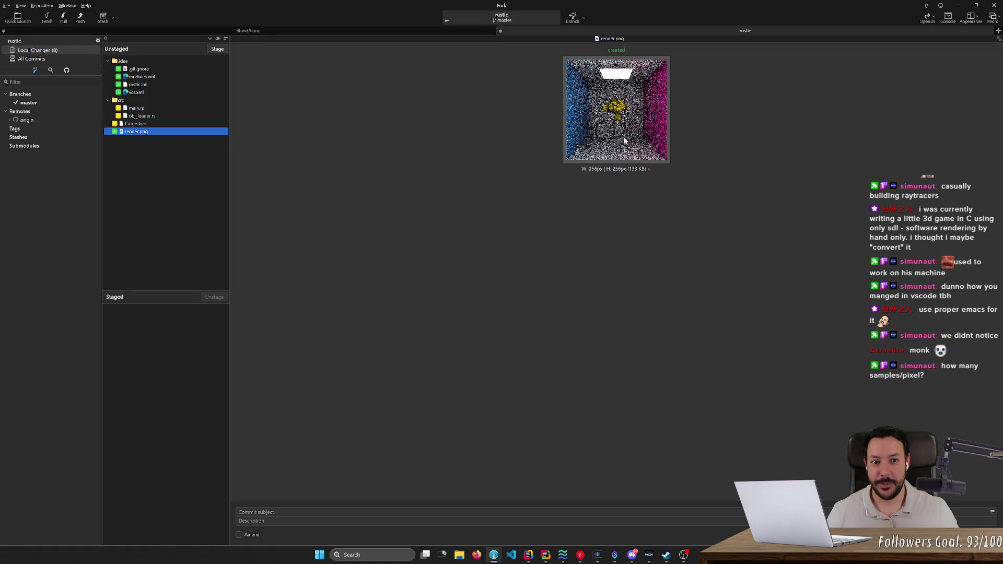
{"action": "key", "text": "alt+Tab"}
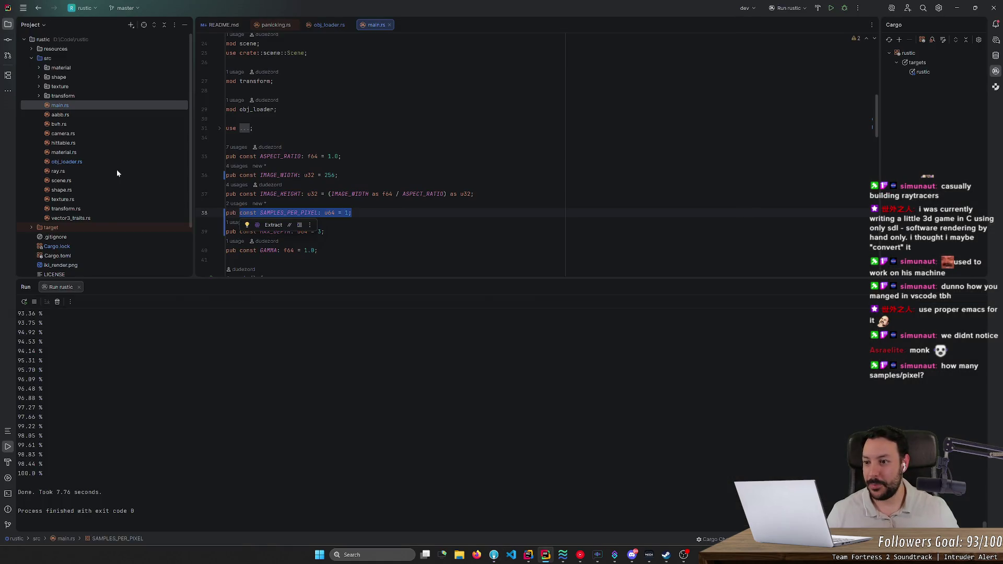
Open scene.rs to look over the scenes, then return to main.rs.
{"action": "left_click", "coordinate": [137, 179]}
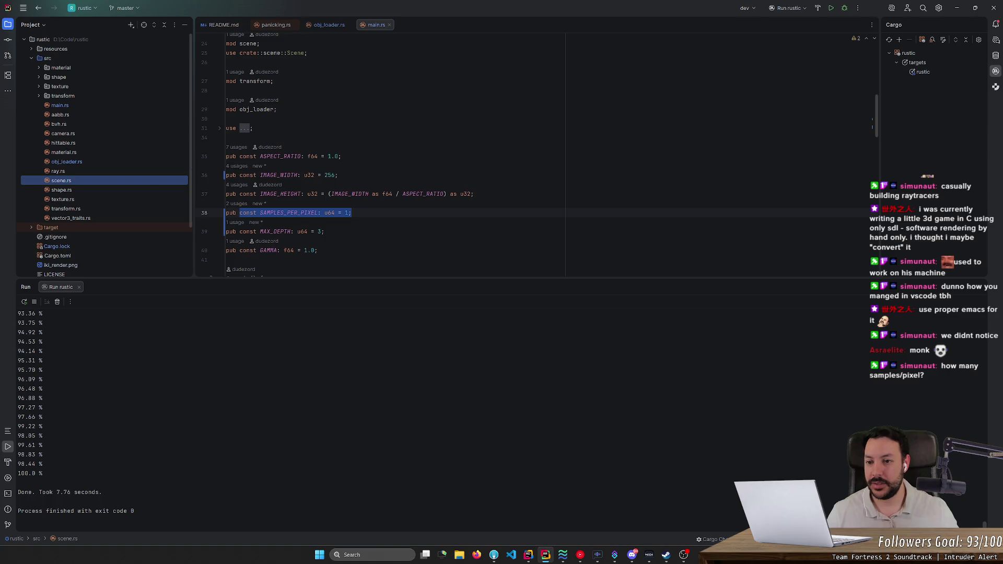
{"action": "double_click", "coordinate": [130, 181]}
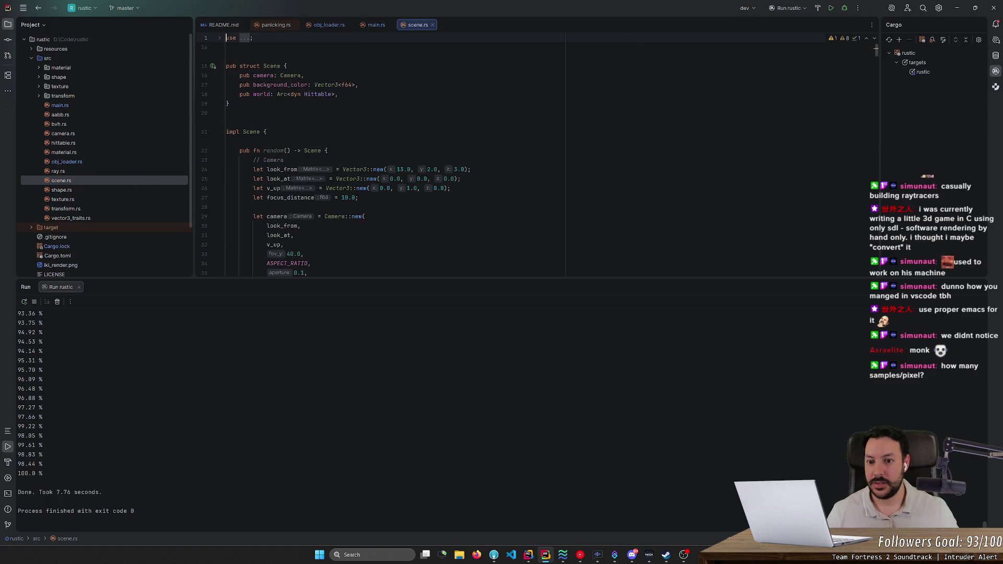
{"action": "key", "text": "ctrl+alt+Left"}
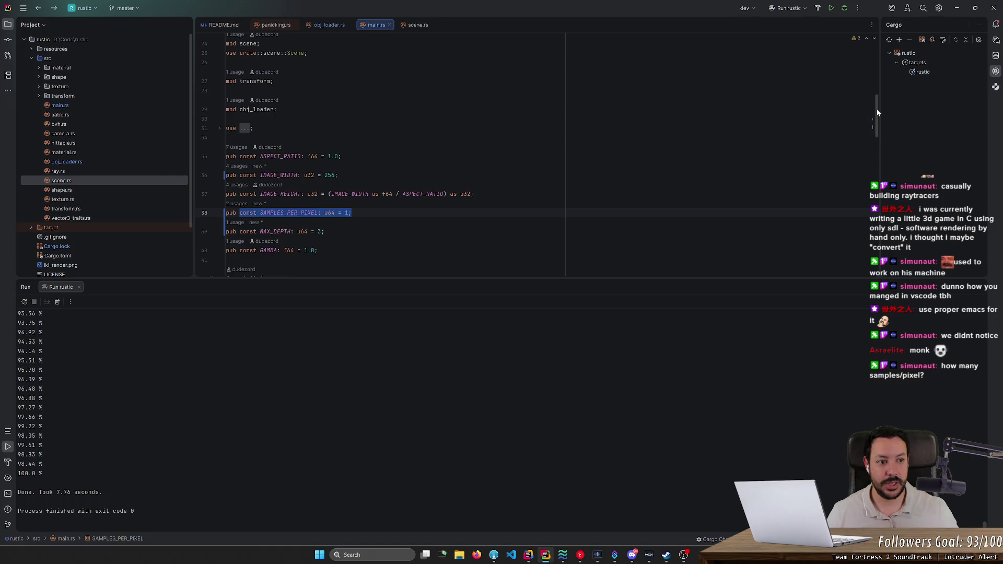
{"action": "scroll", "coordinate": [878, 112], "scroll_direction": "down", "scroll_amount": 10}
{"action": "scroll", "coordinate": [376, 157], "scroll_direction": "down", "scroll_amount": 4}
{"action": "scroll", "coordinate": [376, 157], "scroll_direction": "up", "scroll_amount": 7}
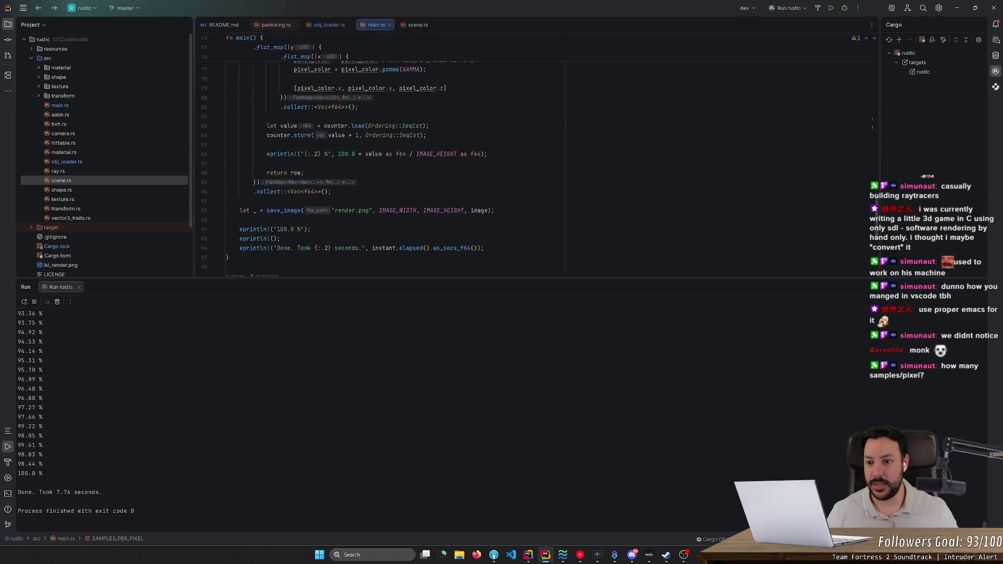
{"action": "scroll", "coordinate": [381, 157], "scroll_direction": "up", "scroll_amount": 12}
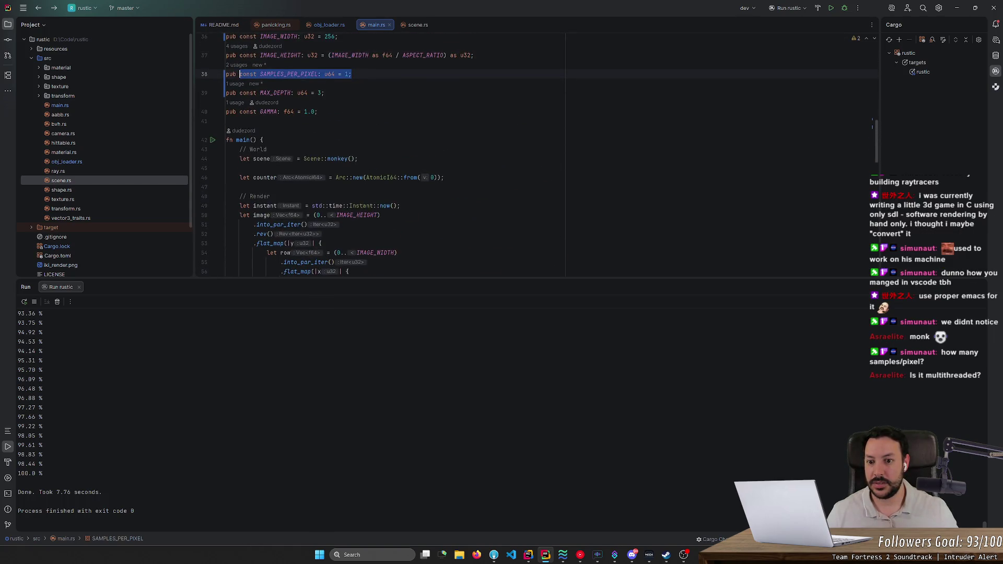
Switch the scene on line 44 from monkey to Scene::random() and run rustic.
{"action": "double_click", "coordinate": [336, 159]}
{"action": "type", "text": "random"}
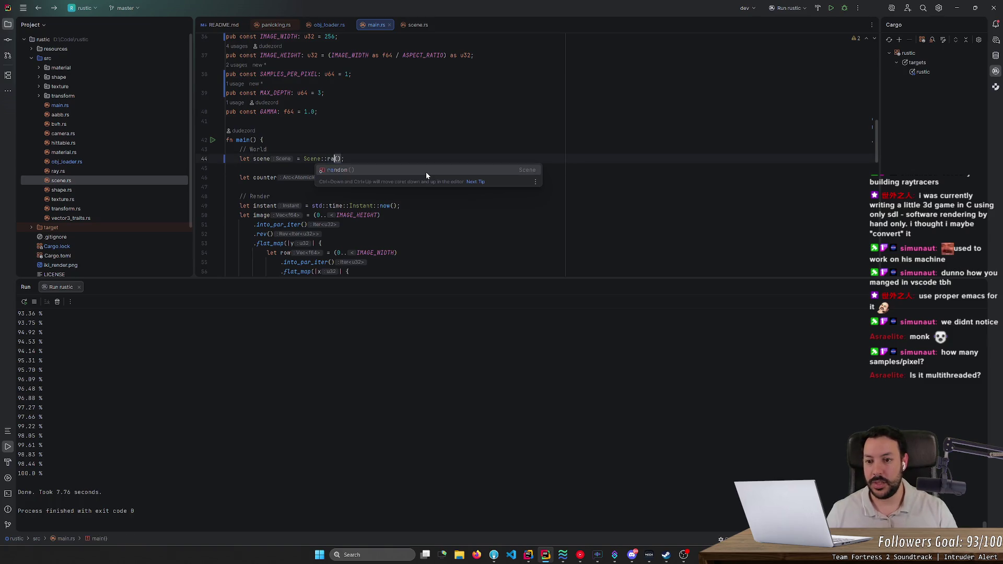
{"action": "key", "text": "Escape"}
{"action": "left_click", "coordinate": [831, 8]}
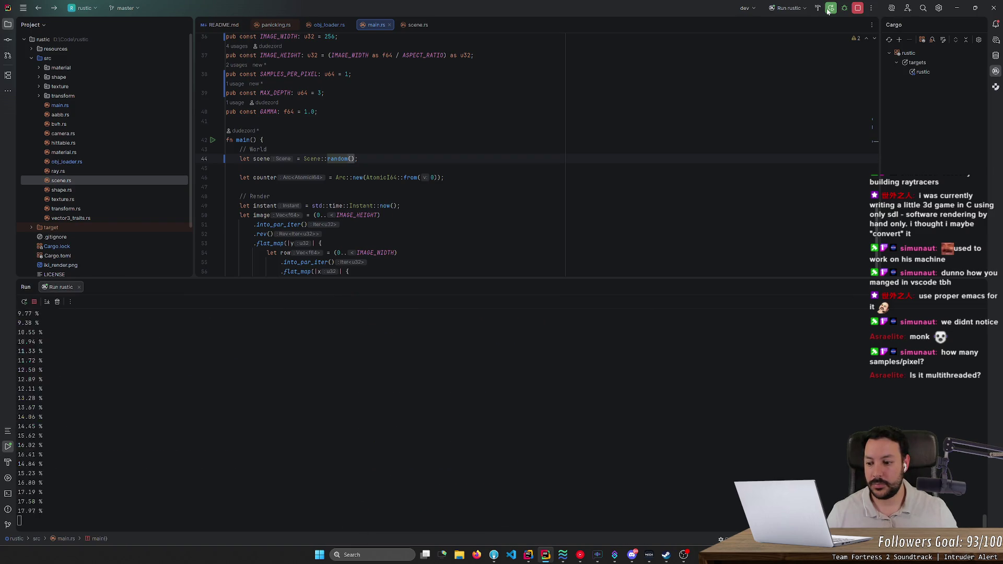
{"action": "key", "text": "alt+Tab"}
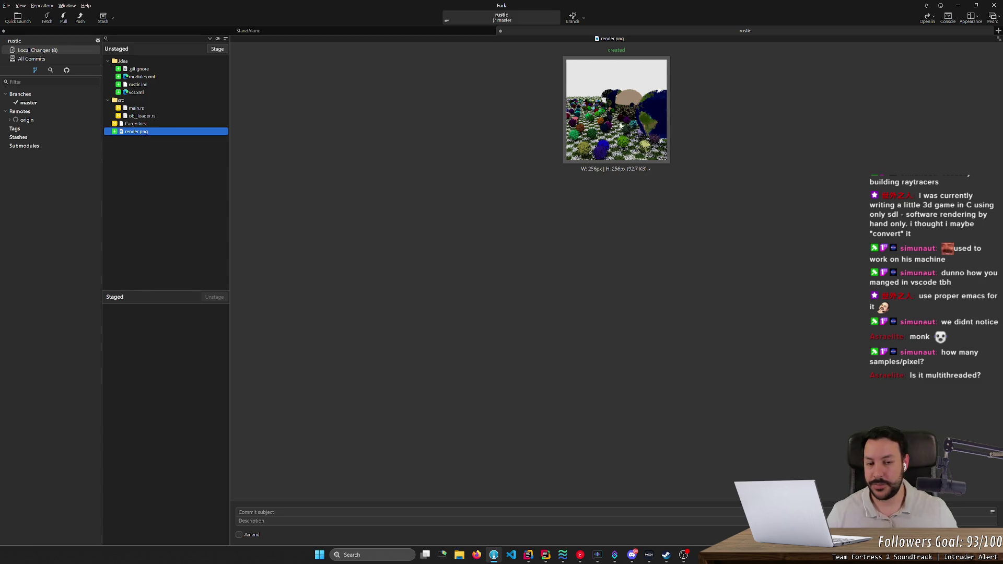
{"action": "key", "text": "alt+Tab"}
Raise samples per pixel to 10, rerun, and view the finished spheres render in Fork.
{"action": "scroll", "coordinate": [349, 272], "scroll_direction": "up", "scroll_amount": 5}
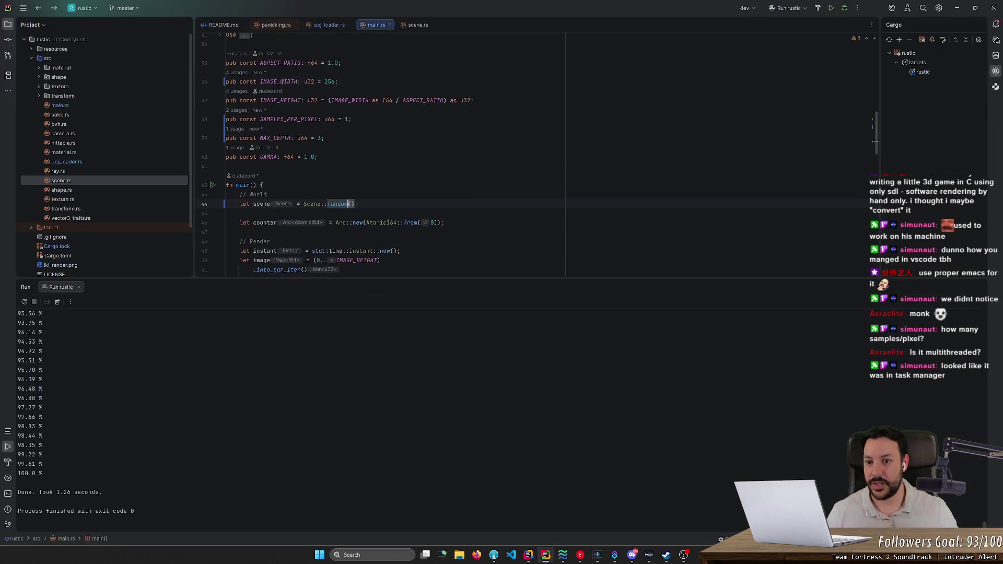
{"action": "left_click", "coordinate": [348, 186]}
{"action": "type", "text": "0"}
{"action": "left_click", "coordinate": [830, 8]}
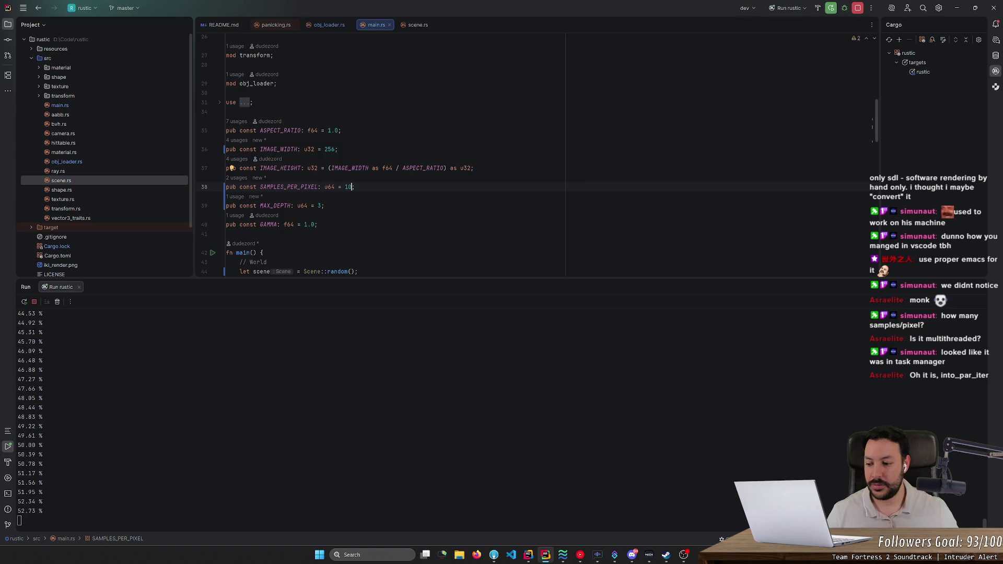
{"action": "scroll", "coordinate": [382, 157], "scroll_direction": "down", "scroll_amount": 1}
{"action": "scroll", "coordinate": [381, 156], "scroll_direction": "down", "scroll_amount": 4}
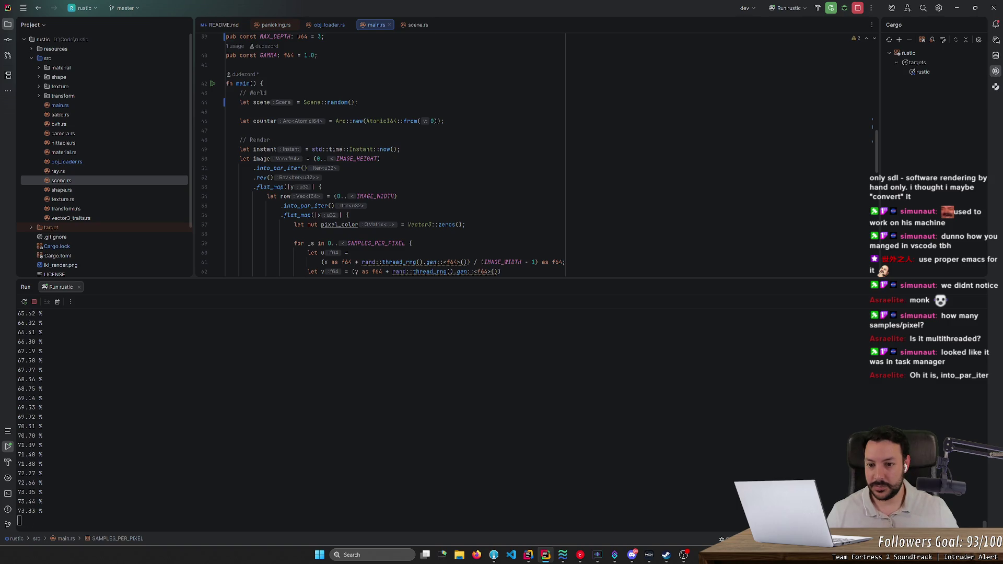
{"action": "scroll", "coordinate": [381, 156], "scroll_direction": "down", "scroll_amount": 3}
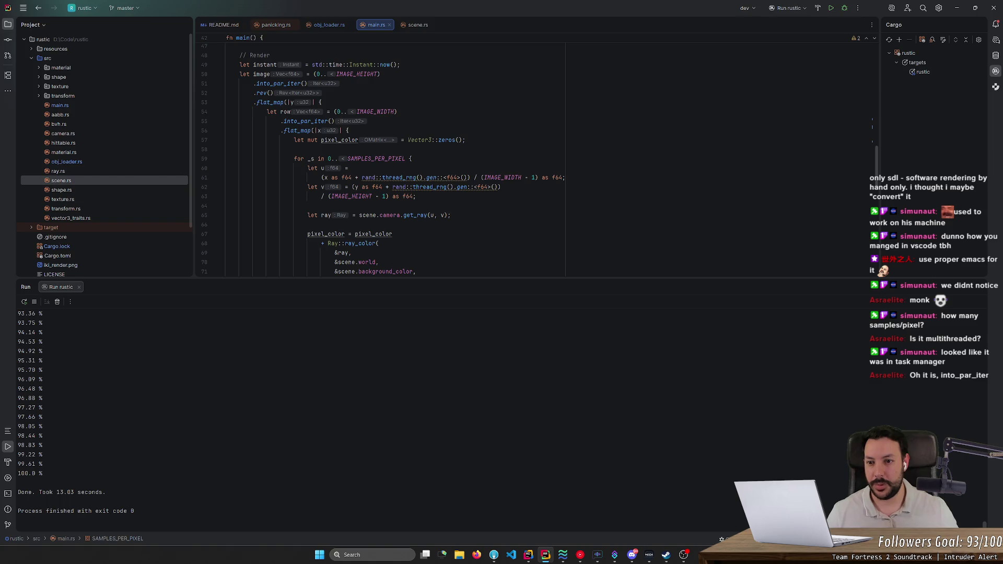
{"action": "key", "text": "alt+Tab"}
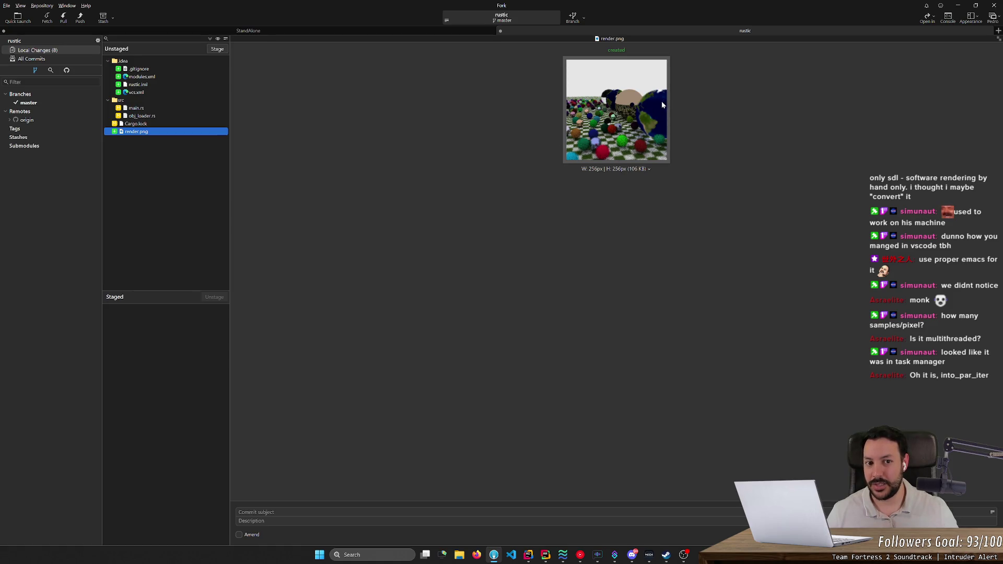
Look over the 256px random-spheres render.png in Fork, then return to main.rs.
{"action": "key", "text": "alt+Tab"}
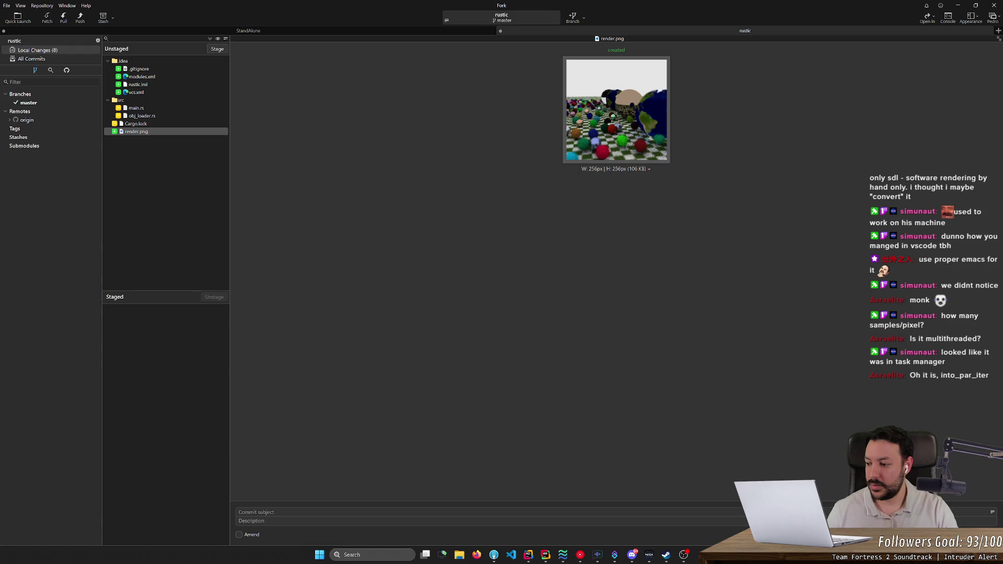
{"action": "left_click", "coordinate": [492, 157]}
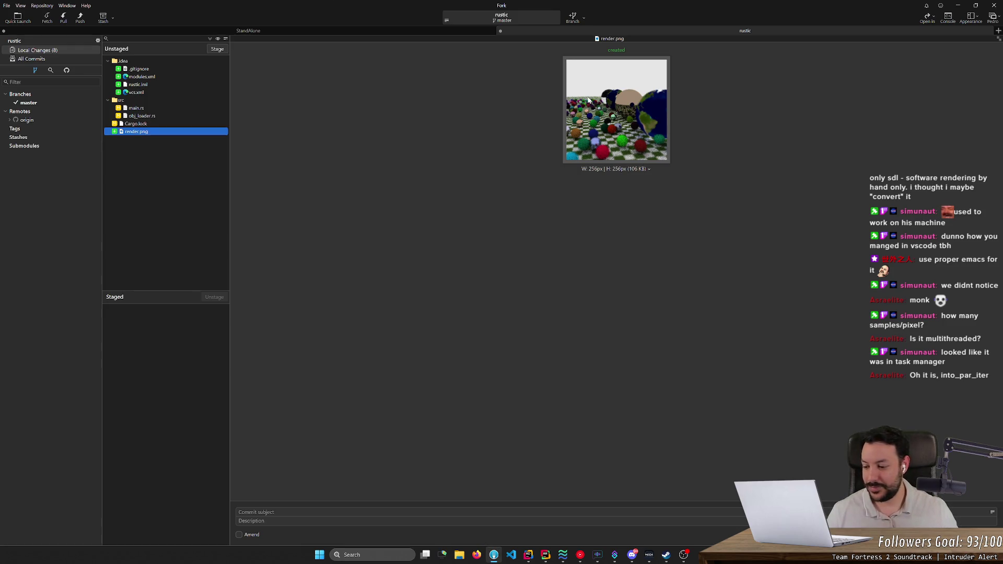
{"action": "key", "text": "alt+Tab"}
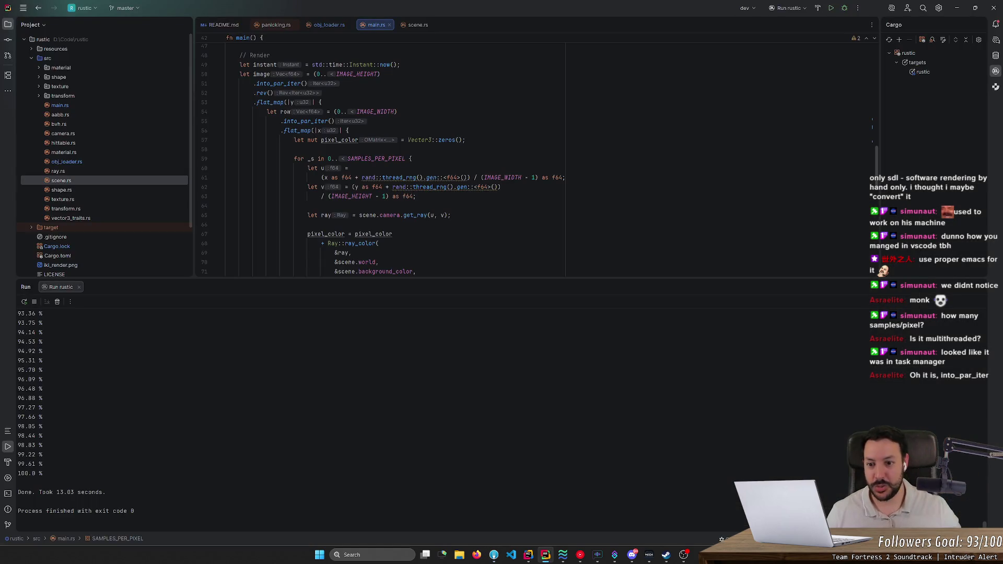
Shrink the run output to enlarge the editor, then open scene.rs.
{"action": "left_click_drag", "start_coordinate": [498, 279], "coordinate": [496, 410]}
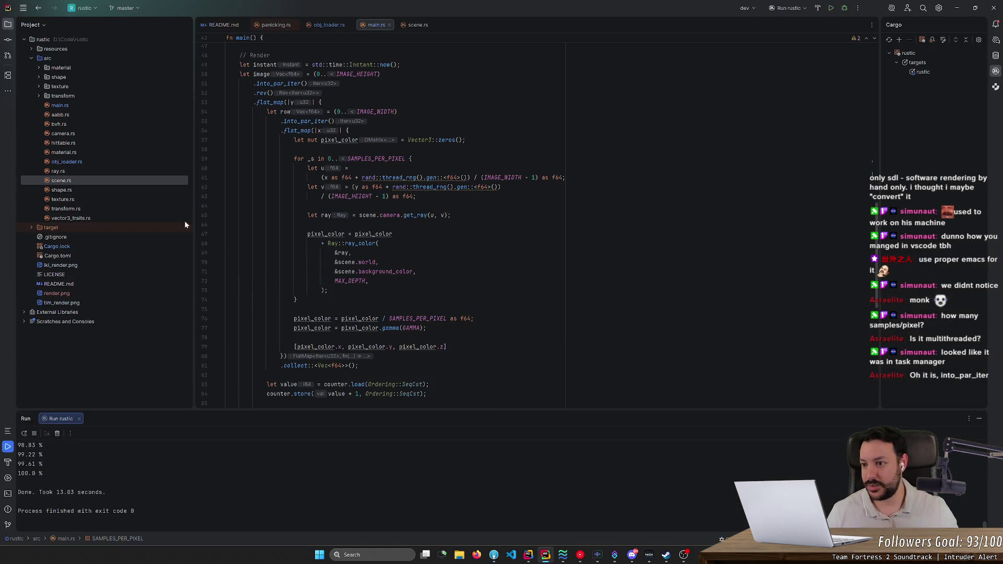
{"action": "left_click", "coordinate": [87, 105]}
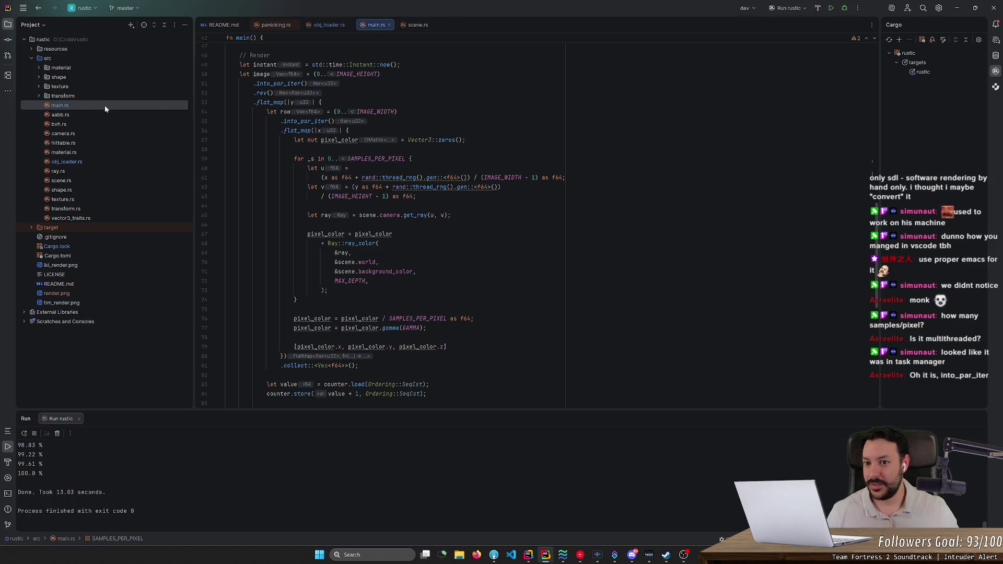
{"action": "left_click_drag", "start_coordinate": [878, 226], "coordinate": [873, 130]}
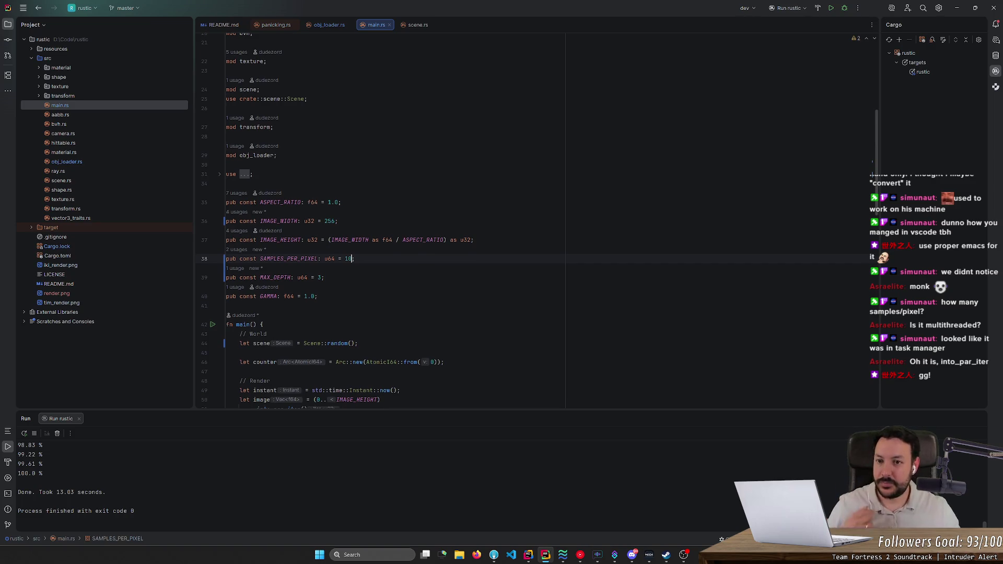
{"action": "left_click", "coordinate": [67, 180]}
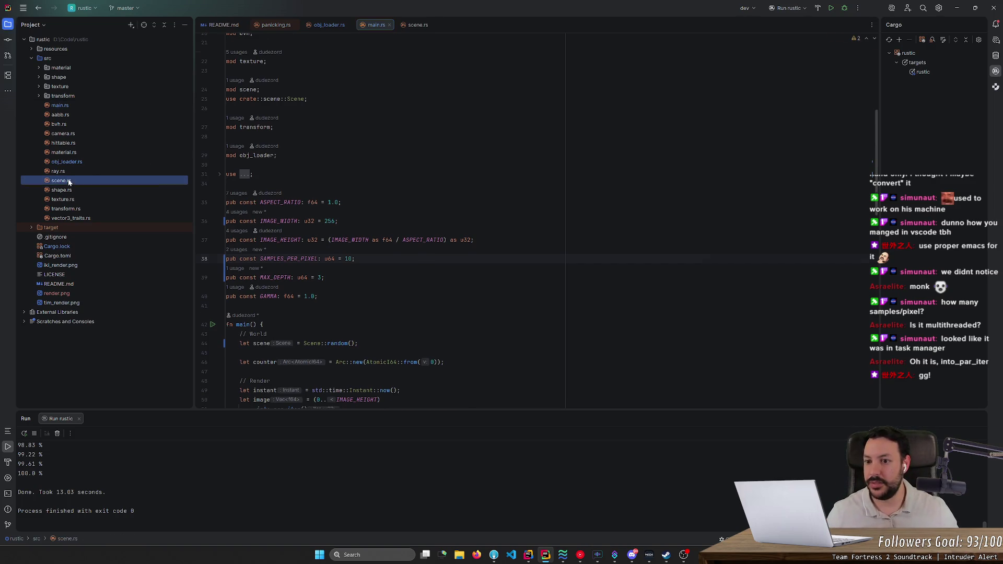
{"action": "scroll", "coordinate": [876, 67], "scroll_direction": "down", "scroll_amount": 2}
{"action": "scroll", "coordinate": [369, 230], "scroll_direction": "up", "scroll_amount": 5}
Fold the random, cornell_box, iki_box, tim_box and monkey functions in scene.rs.
{"action": "left_click", "coordinate": [220, 123]}
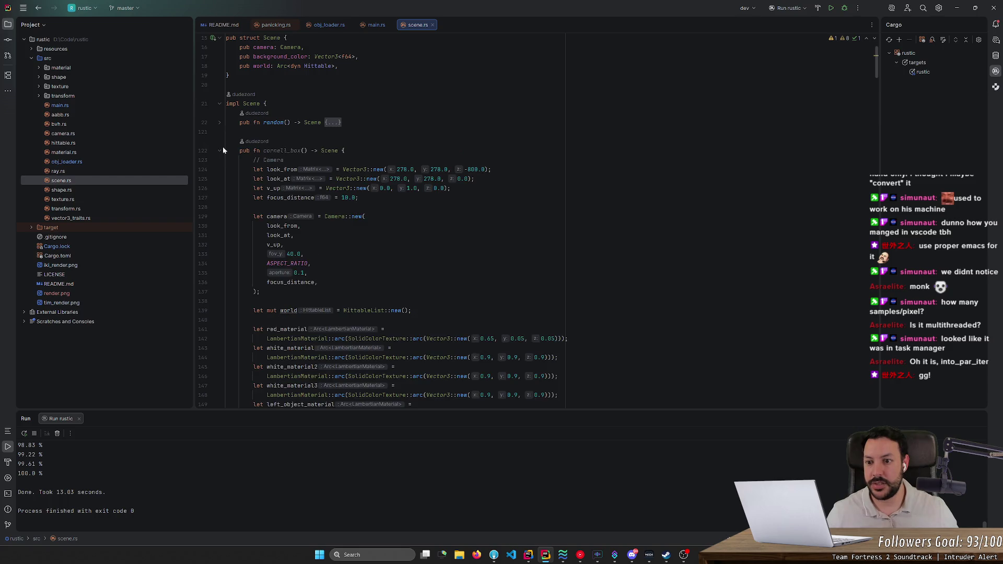
{"action": "double_click", "coordinate": [282, 150]}
{"action": "left_click", "coordinate": [220, 150]}
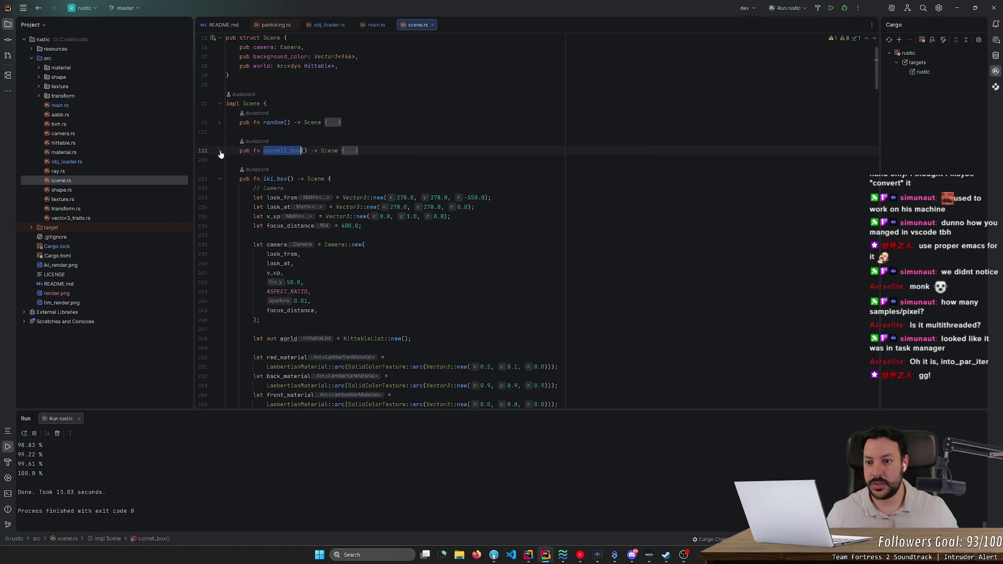
{"action": "left_click", "coordinate": [220, 179]}
{"action": "left_click", "coordinate": [219, 207]}
{"action": "left_click", "coordinate": [220, 236]}
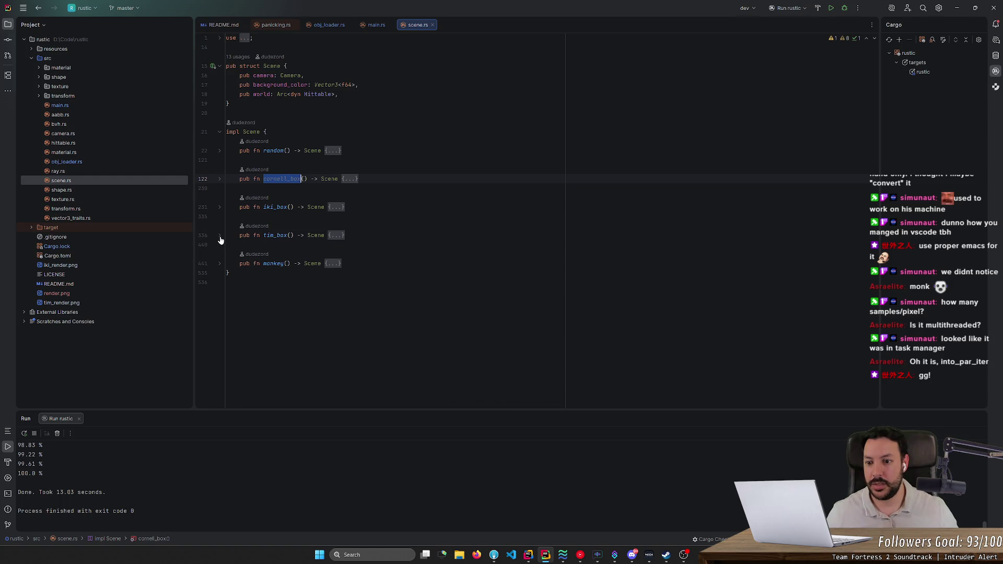
On main.rs line 44, replace Scene::random() with Scene::cornell_box() and run.
{"action": "left_click", "coordinate": [376, 25]}
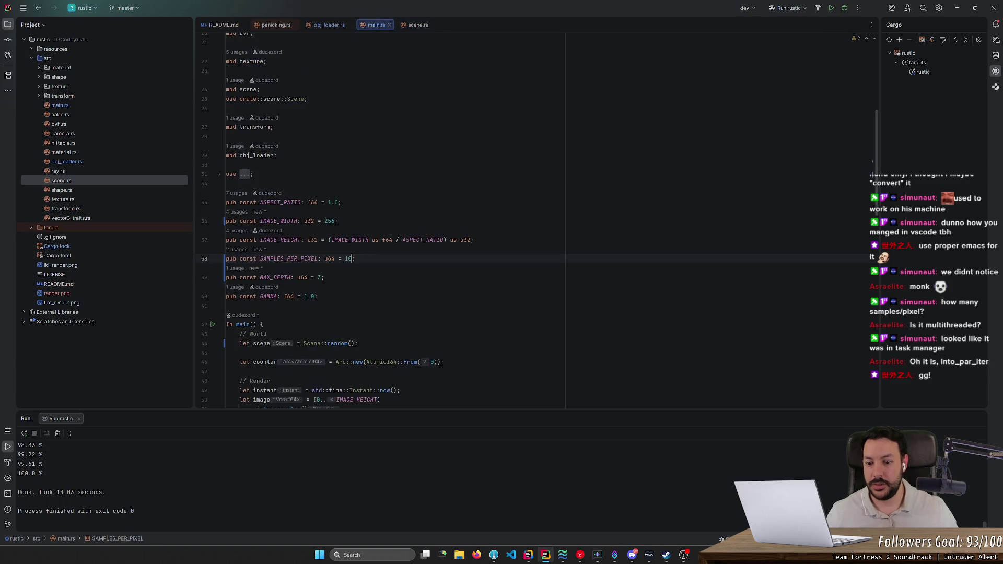
{"action": "scroll", "coordinate": [470, 219], "scroll_direction": "down", "scroll_amount": 3}
{"action": "double_click", "coordinate": [337, 230]}
{"action": "type", "text": "cornell_box"}
{"action": "left_click", "coordinate": [844, 8]}
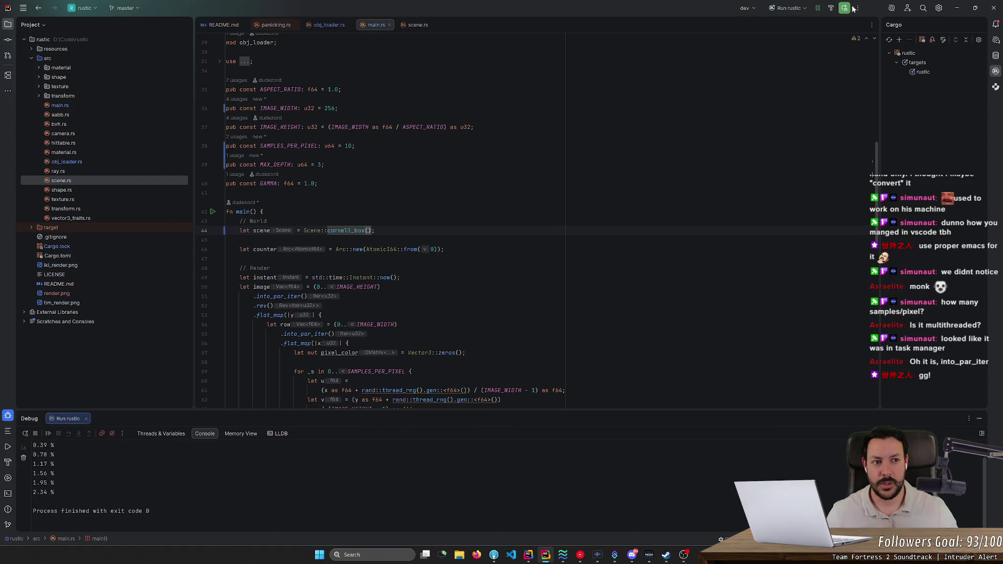
Render the Cornell box with the release Cargo profile and view render.png in Fork.
{"action": "left_click", "coordinate": [751, 9]}
{"action": "left_click", "coordinate": [749, 40]}
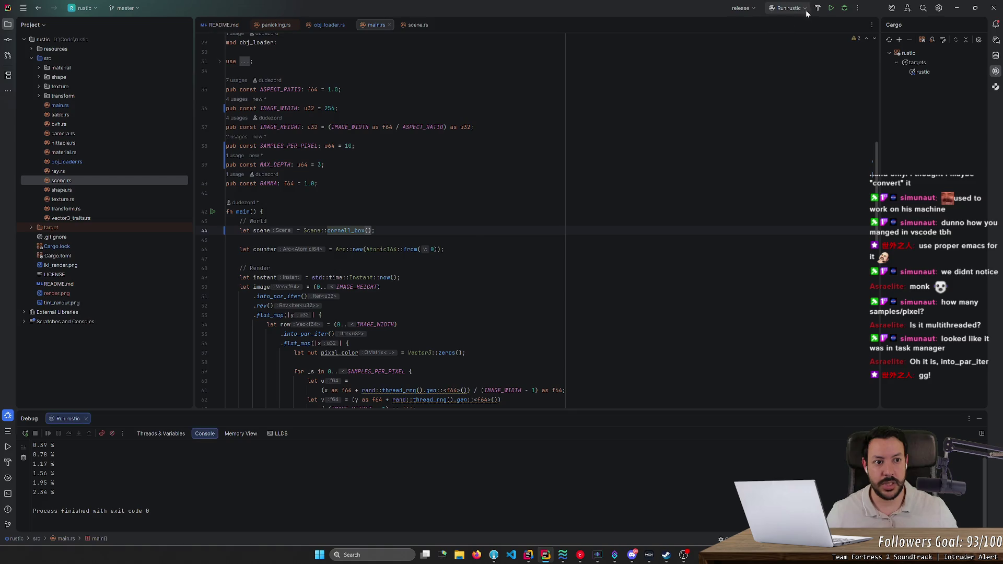
{"action": "left_click", "coordinate": [830, 8]}
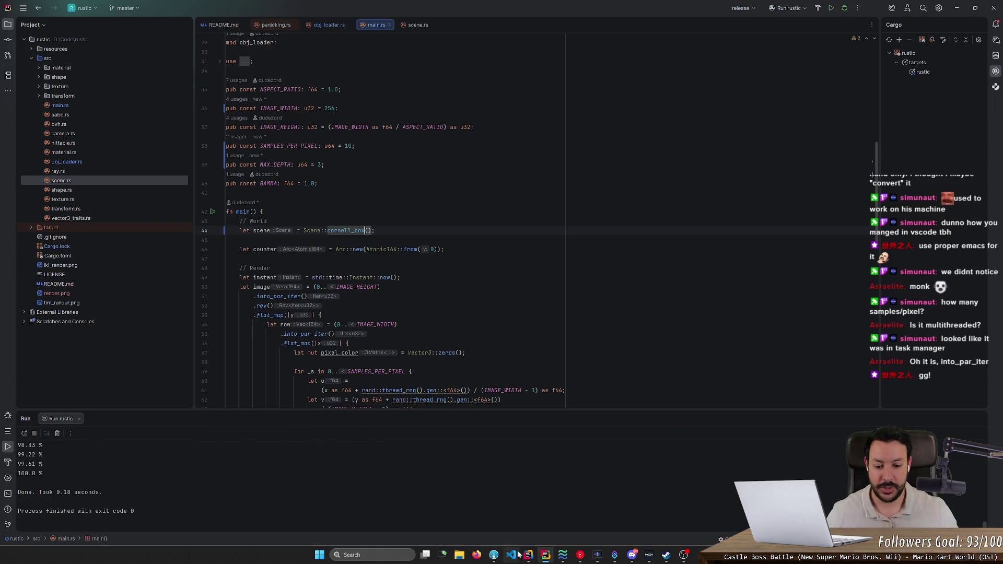
{"action": "left_click", "coordinate": [494, 555]}
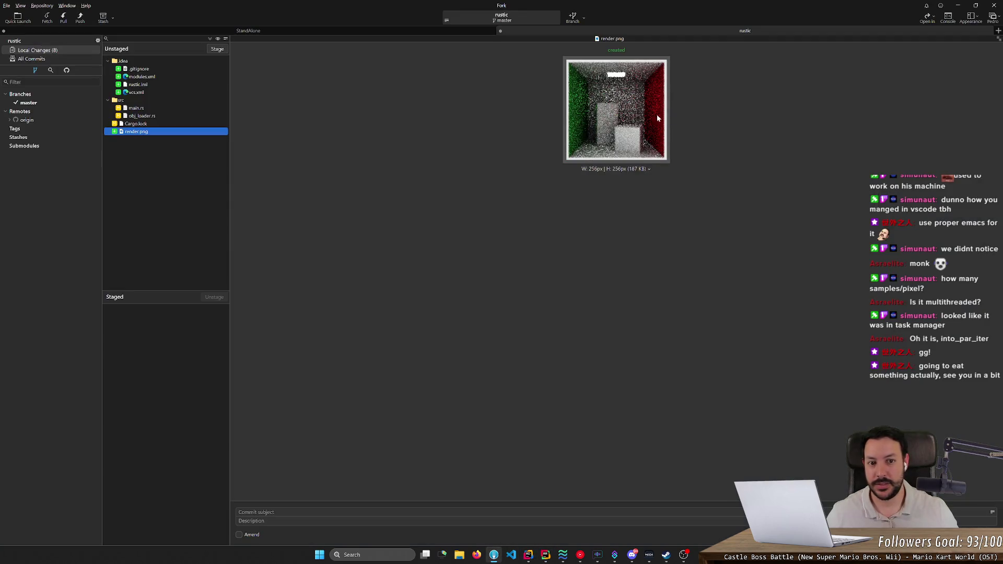
Change IMAGE_WIDTH from 256 to 512, rerun, and check the render in Fork.
{"action": "key", "text": "alt+Tab"}
{"action": "scroll", "coordinate": [335, 219], "scroll_direction": "up", "scroll_amount": 3}
{"action": "double_click", "coordinate": [329, 193]}
{"action": "type", "text": "5"}
{"action": "left_click", "coordinate": [831, 8]}
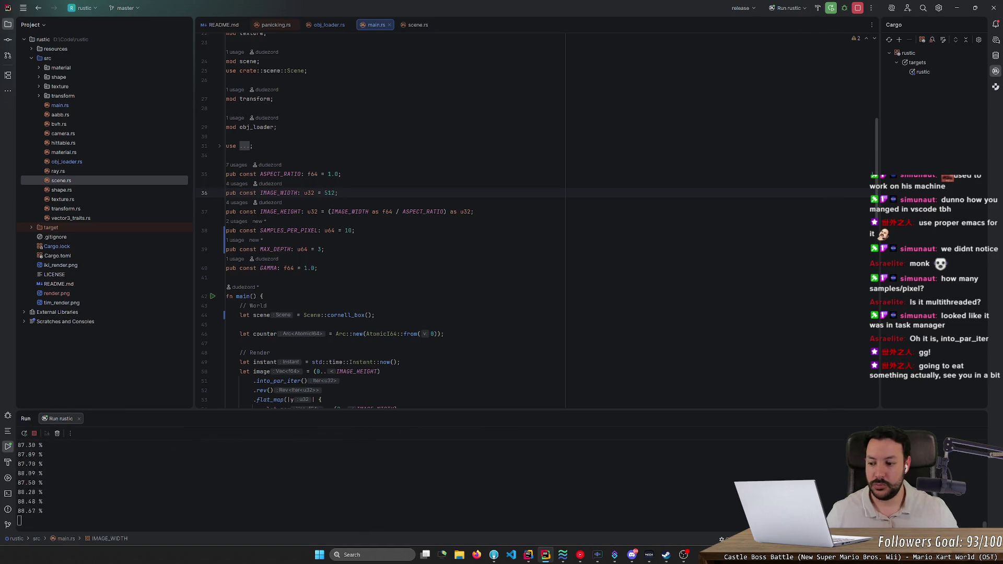
{"action": "key", "text": "alt+Tab"}
{"action": "key", "text": "alt+Tab"}
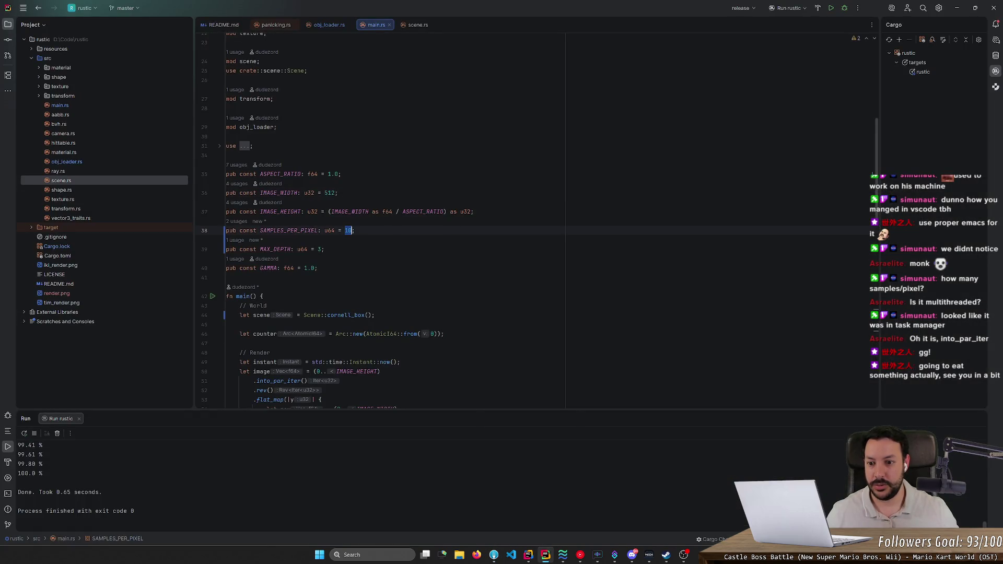
Change MAX_DEPTH from 3 to 6, rerun, and check the render in Fork.
{"action": "left_click", "coordinate": [325, 249]}
{"action": "key", "text": "Left"}
{"action": "key", "text": "shift+Left"}
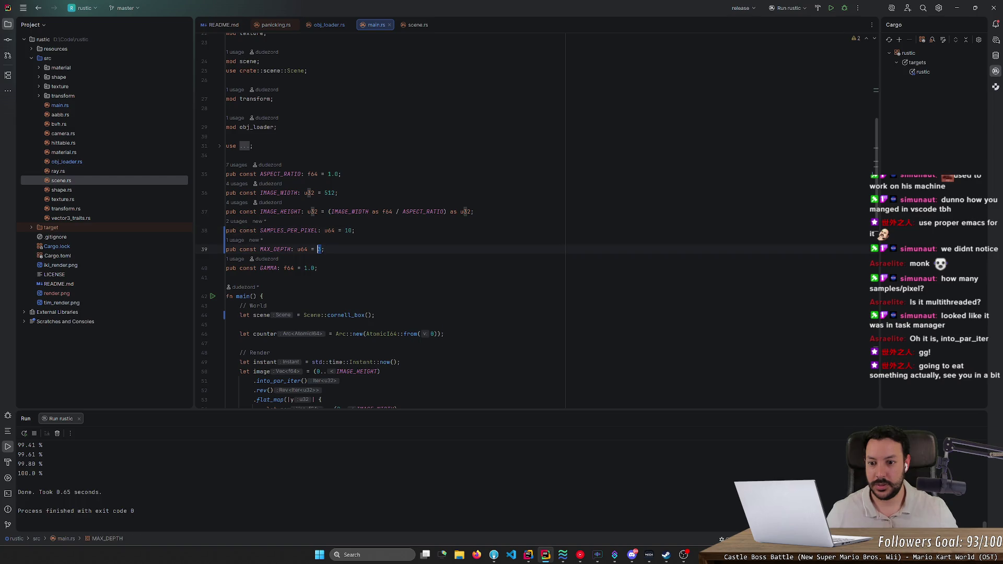
{"action": "type", "text": "6"}
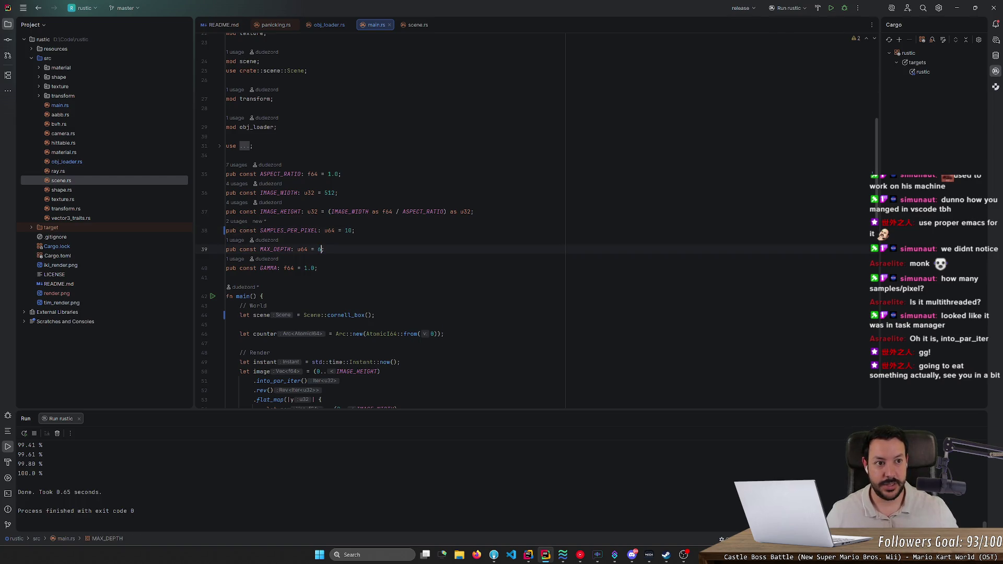
{"action": "left_click", "coordinate": [832, 8]}
{"action": "key", "text": "alt+Tab"}
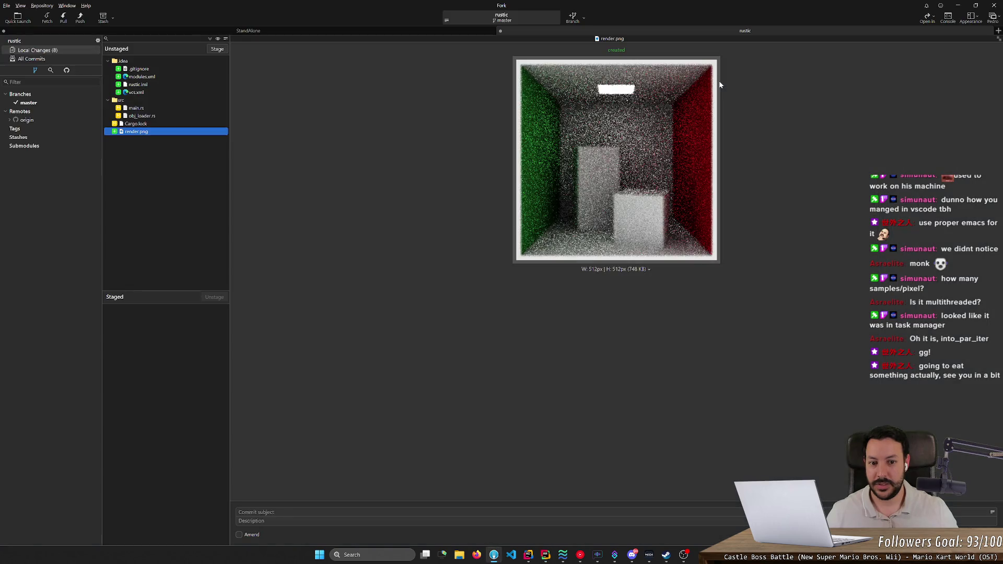
{"action": "key", "text": "alt+Tab"}
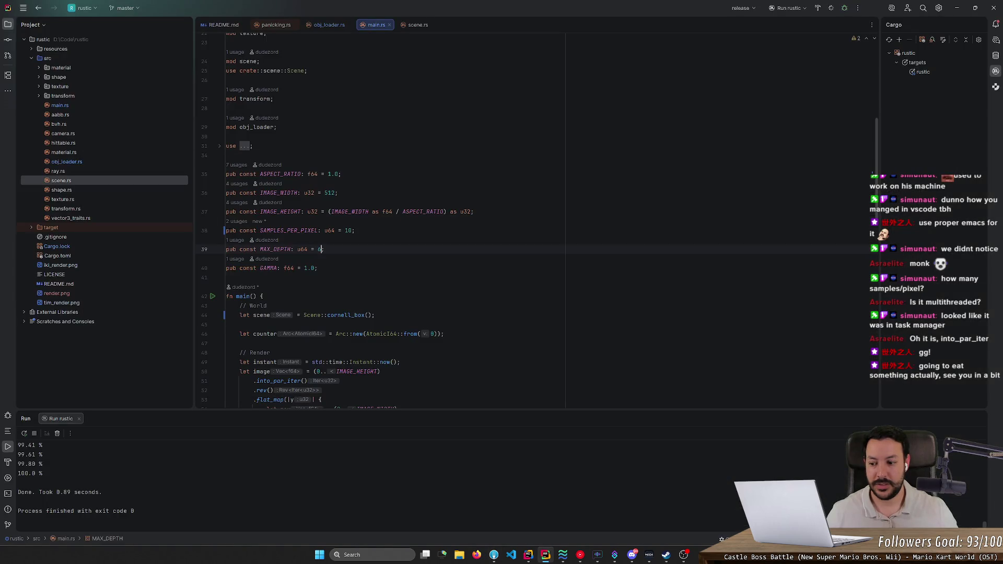
{"action": "key", "text": "alt+Tab"}
{"action": "key", "text": "alt+Tab"}
Raise SAMPLES_PER_PIXEL to 100, rerun, and view the result in Fork.
{"action": "left_click", "coordinate": [352, 230]}
{"action": "type", "text": "0"}
{"action": "left_click", "coordinate": [830, 8]}
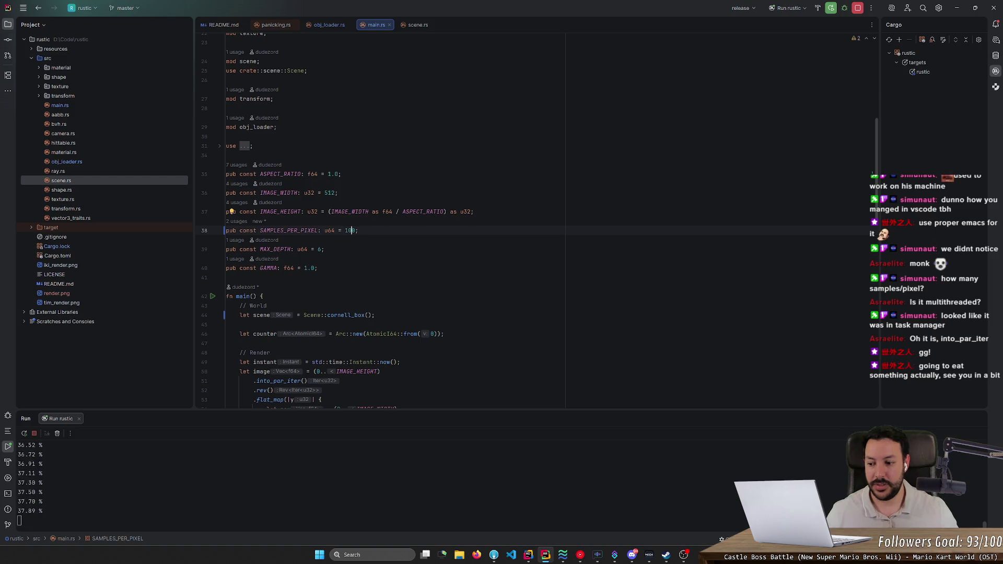
{"action": "key", "text": "alt+Tab"}
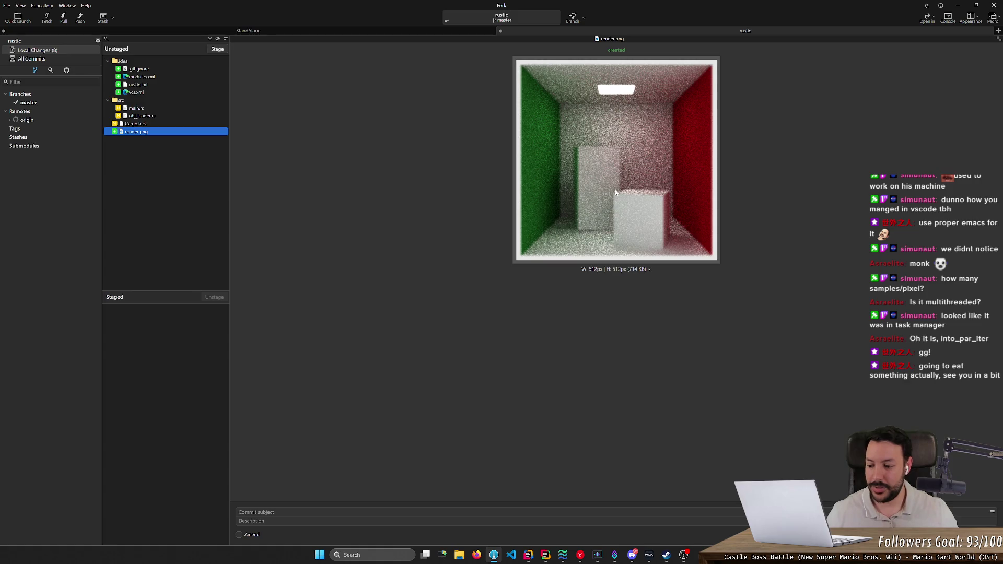
Increase SAMPLES_PER_PIXEL to 1000 and start the render.
{"action": "key", "text": "alt+Tab"}
{"action": "type", "text": "0"}
{"action": "left_click", "coordinate": [832, 7]}
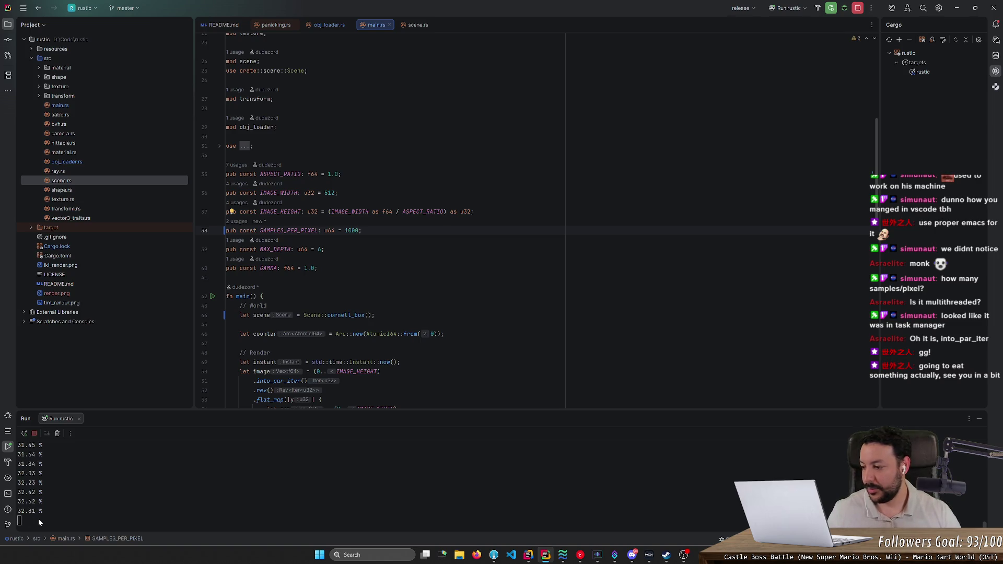
{"action": "key", "text": "alt+Tab"}
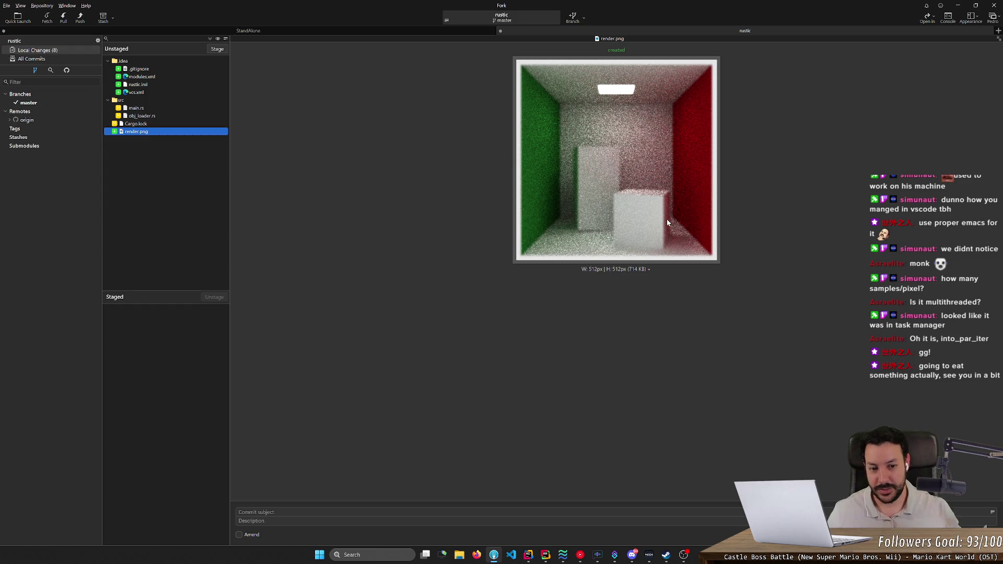
{"action": "key", "text": "alt+Tab"}
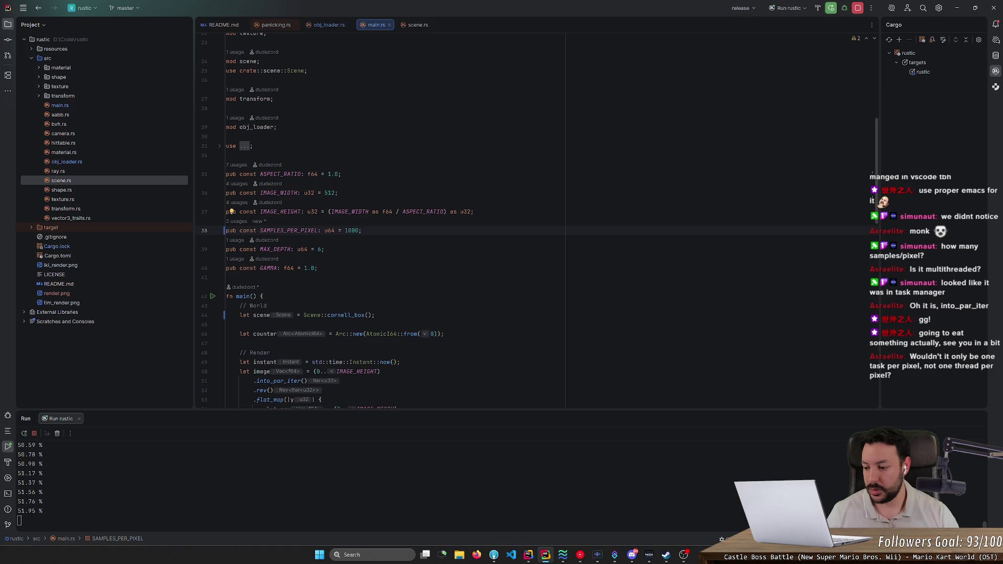
{"action": "left_click", "coordinate": [354, 230]}
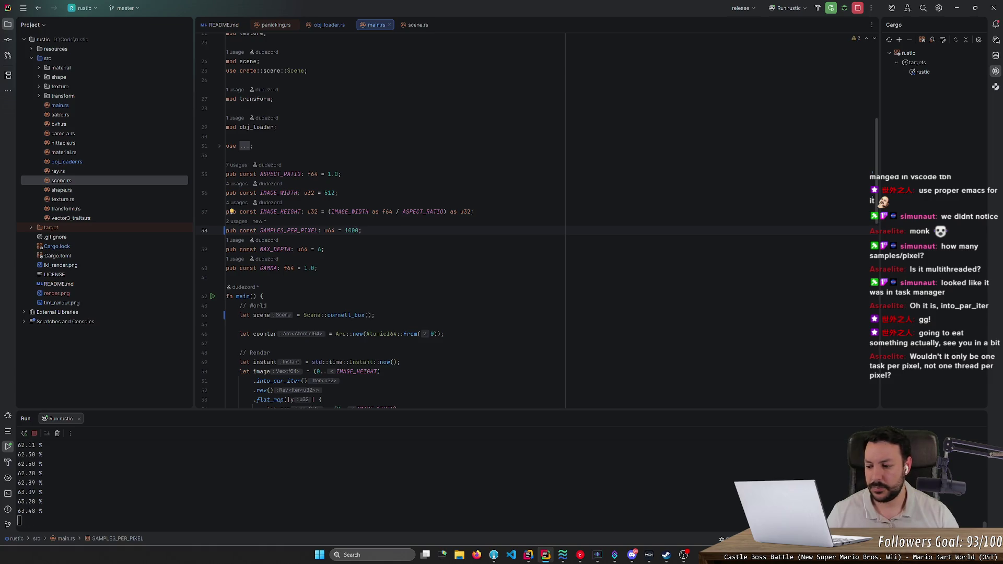
{"action": "scroll", "coordinate": [538, 220], "scroll_direction": "down", "scroll_amount": 4}
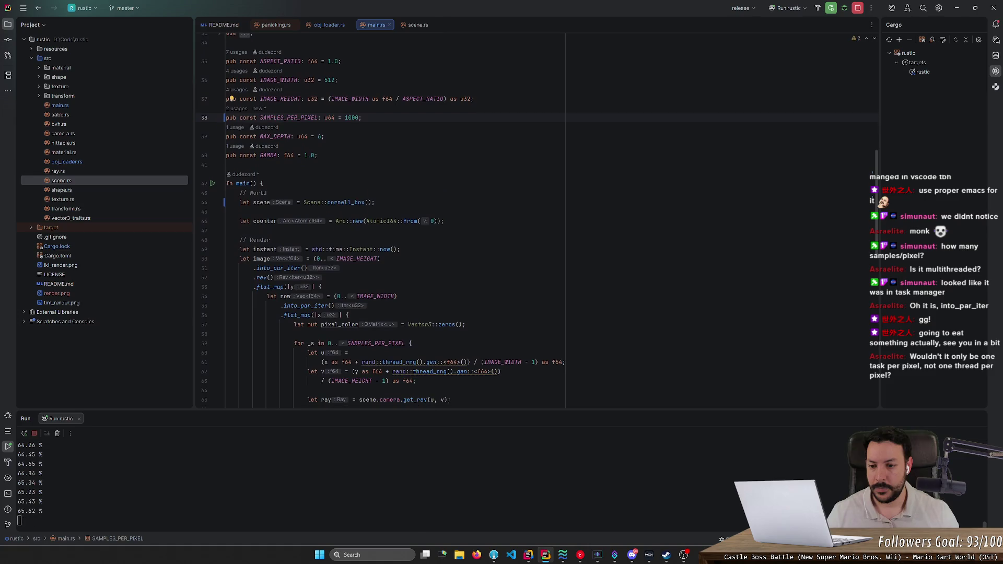
{"action": "mouse_move", "coordinate": [287, 268]}
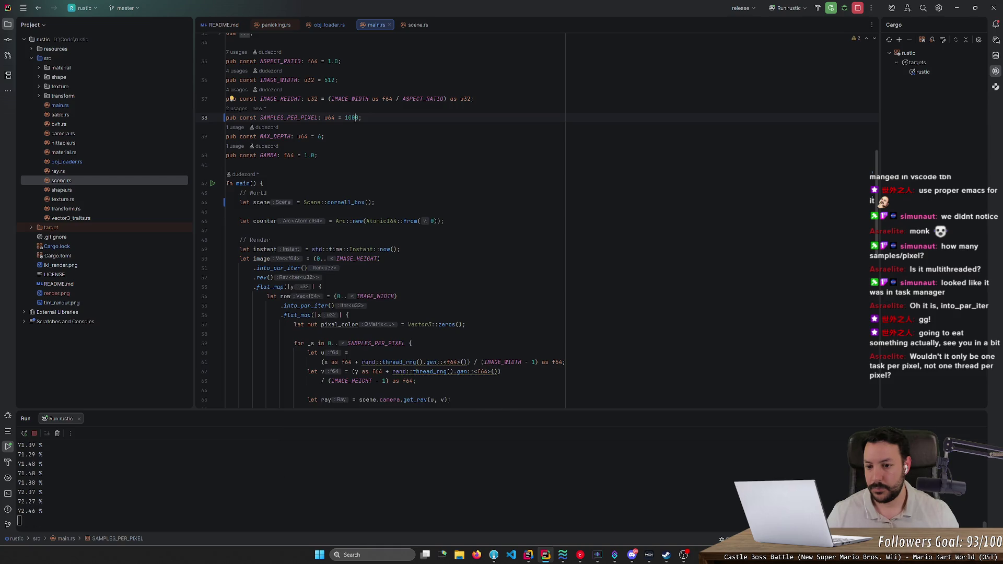
{"action": "double_click", "coordinate": [306, 306]}
{"action": "left_click_drag", "start_coordinate": [877, 203], "coordinate": [879, 92]}
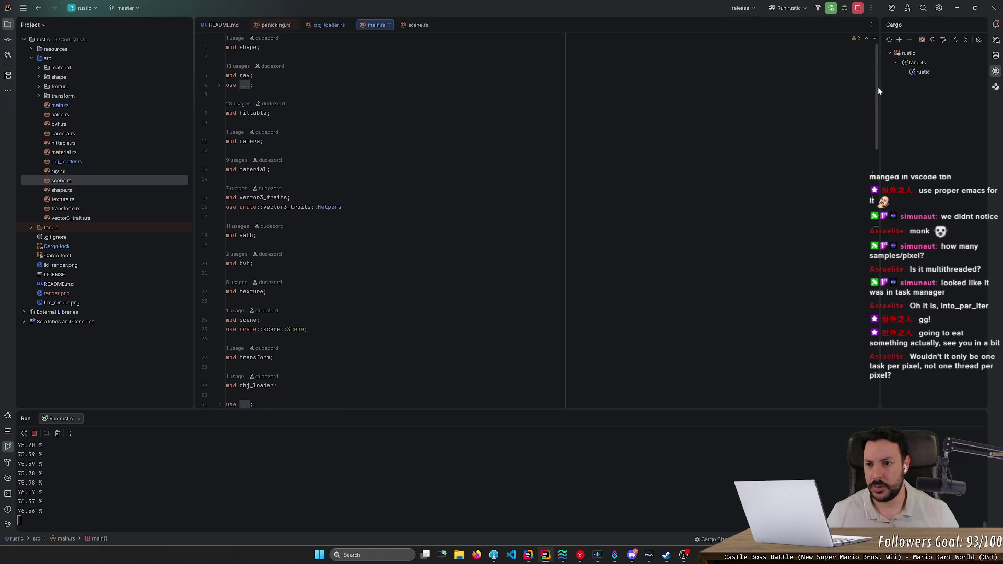
Expand the folded use imports in main.rs and select the rayon import.
{"action": "scroll", "coordinate": [256, 314], "scroll_direction": "down", "scroll_amount": 3}
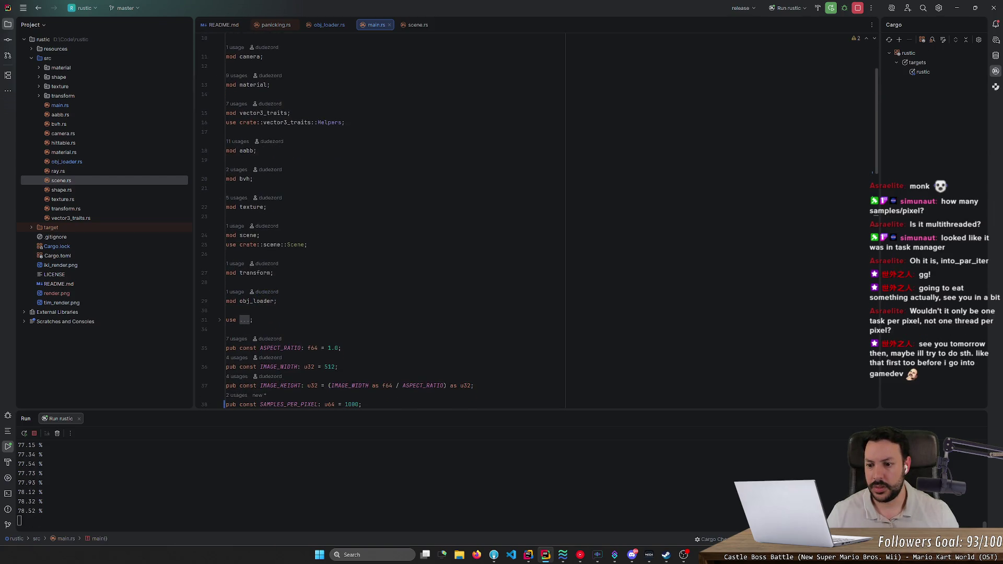
{"action": "left_click", "coordinate": [219, 320]}
{"action": "double_click", "coordinate": [248, 339]}
{"action": "scroll", "coordinate": [366, 219], "scroll_direction": "down", "scroll_amount": 15}
{"action": "scroll", "coordinate": [538, 239], "scroll_direction": "down", "scroll_amount": 4}
{"action": "scroll", "coordinate": [366, 220], "scroll_direction": "up", "scroll_amount": 12}
Show and dismiss the quick documentation for into_par_iter, then view render.png in Fork.
{"action": "left_click", "coordinate": [298, 210]}
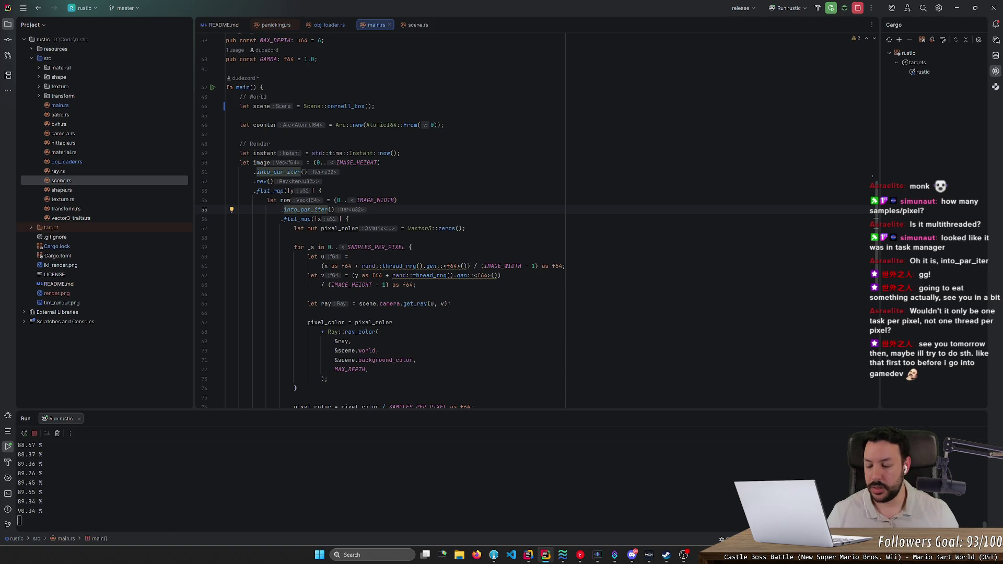
{"action": "key", "text": "ctrl+q"}
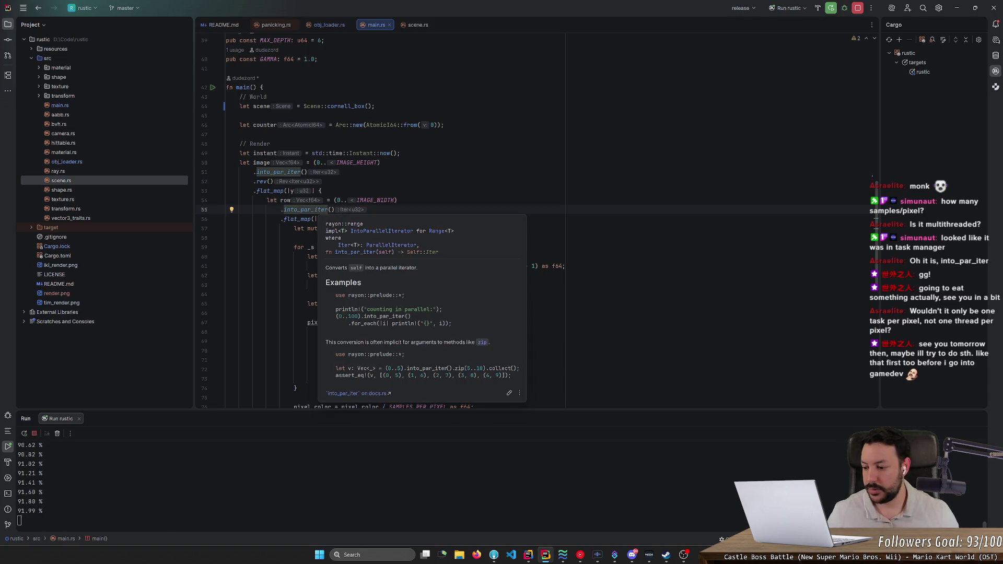
{"action": "key", "text": "alt+Tab"}
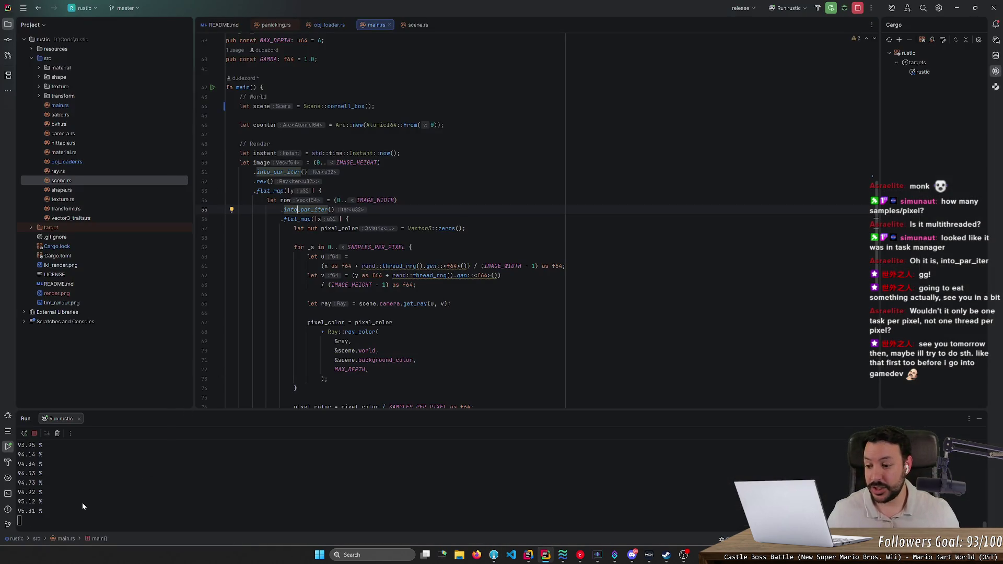
{"action": "key", "text": "alt+Tab"}
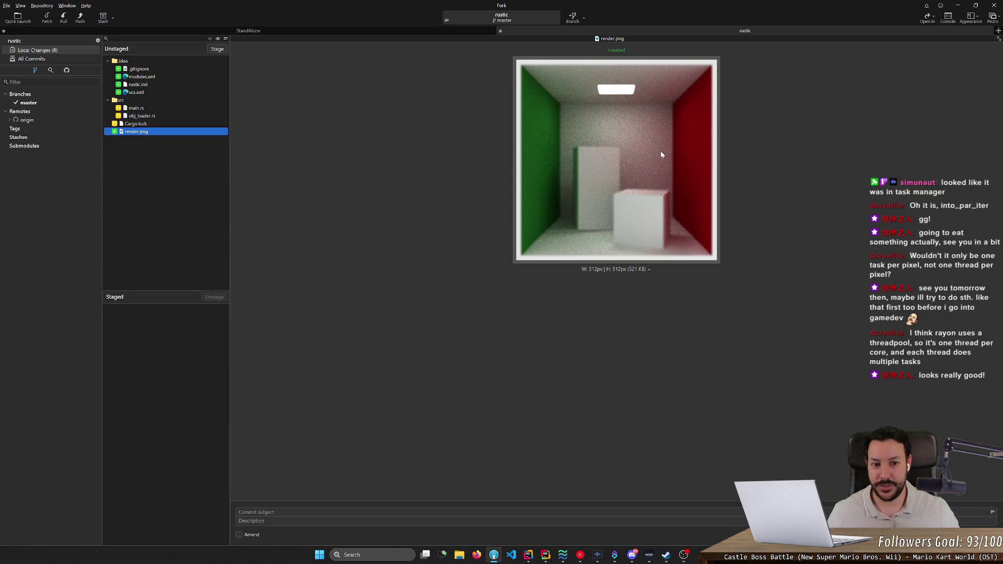
Back in RustRover, open shape.rs from the Project tree.
{"action": "key", "text": "alt+Tab"}
{"action": "scroll", "coordinate": [575, 239], "scroll_direction": "down", "scroll_amount": 5}
{"action": "scroll", "coordinate": [575, 239], "scroll_direction": "down", "scroll_amount": 4}
{"action": "scroll", "coordinate": [538, 235], "scroll_direction": "down", "scroll_amount": 5}
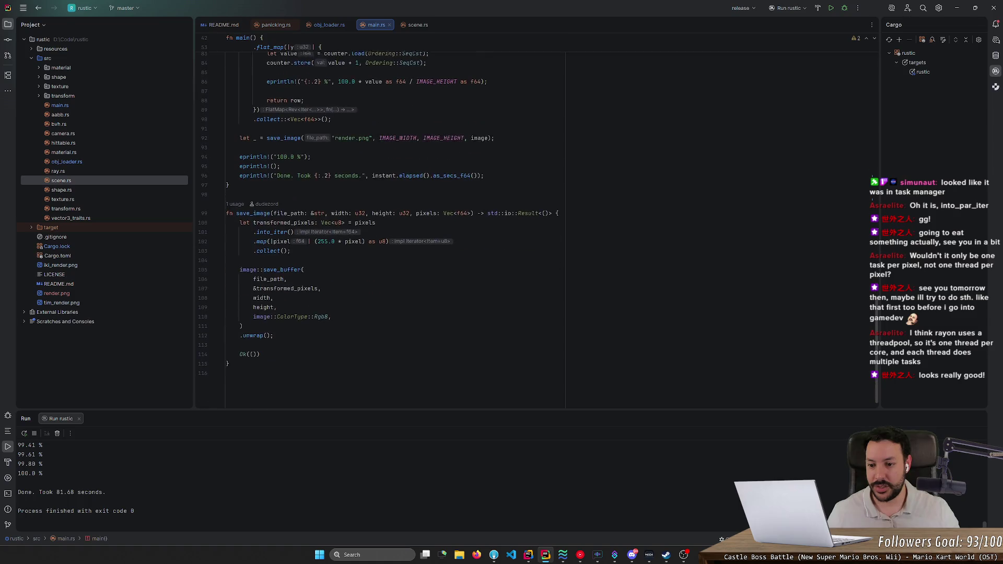
{"action": "double_click", "coordinate": [108, 189]}
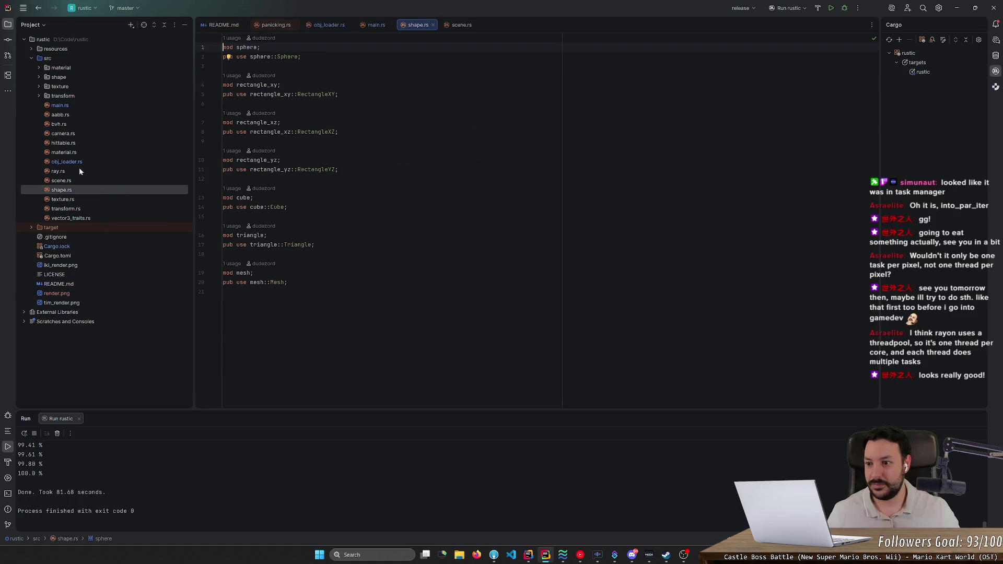
Open dielectric.rs, lambert.rs, metal.rs, cube.rs, mesh.rs and rectangle_xz.rs in tabs.
{"action": "left_click", "coordinate": [38, 68]}
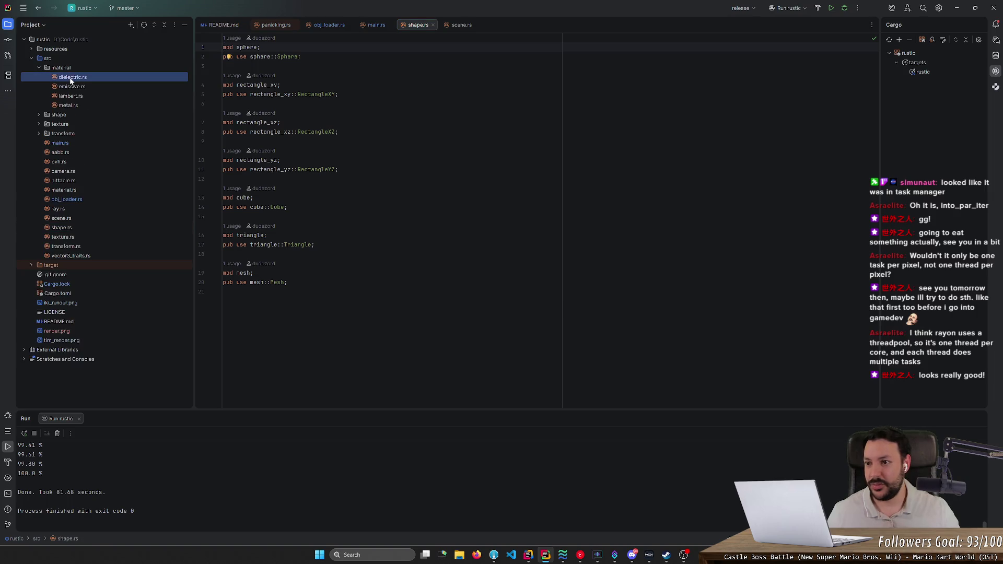
{"action": "double_click", "coordinate": [68, 77]}
{"action": "double_click", "coordinate": [72, 95]}
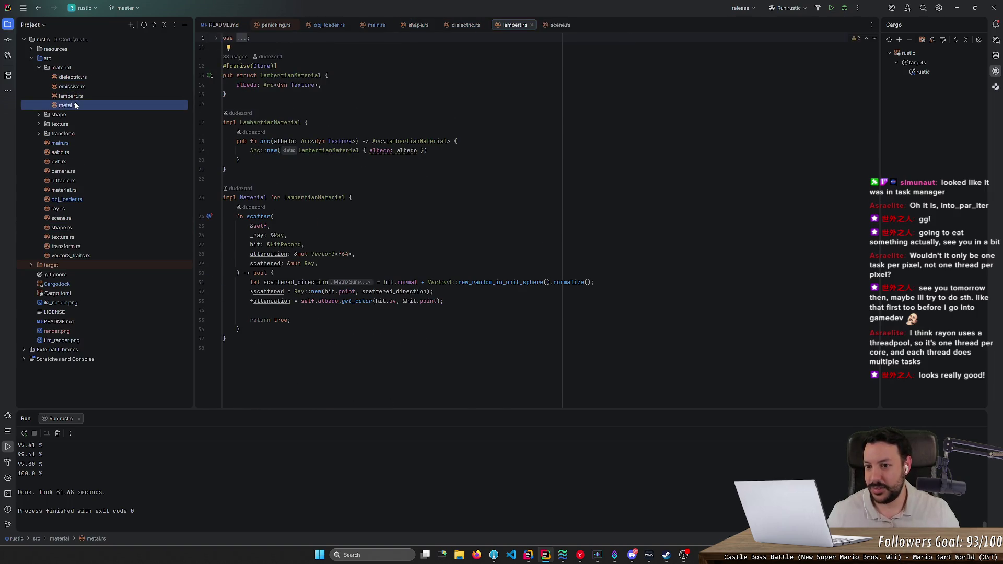
{"action": "double_click", "coordinate": [74, 104]}
{"action": "double_click", "coordinate": [78, 114]}
{"action": "double_click", "coordinate": [77, 124]}
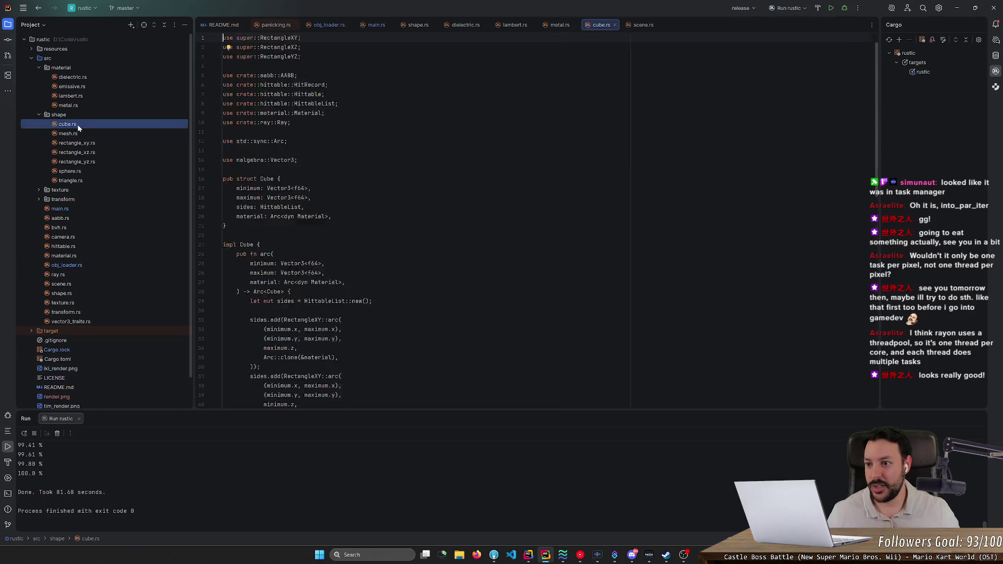
{"action": "double_click", "coordinate": [75, 134]}
{"action": "double_click", "coordinate": [81, 152]}
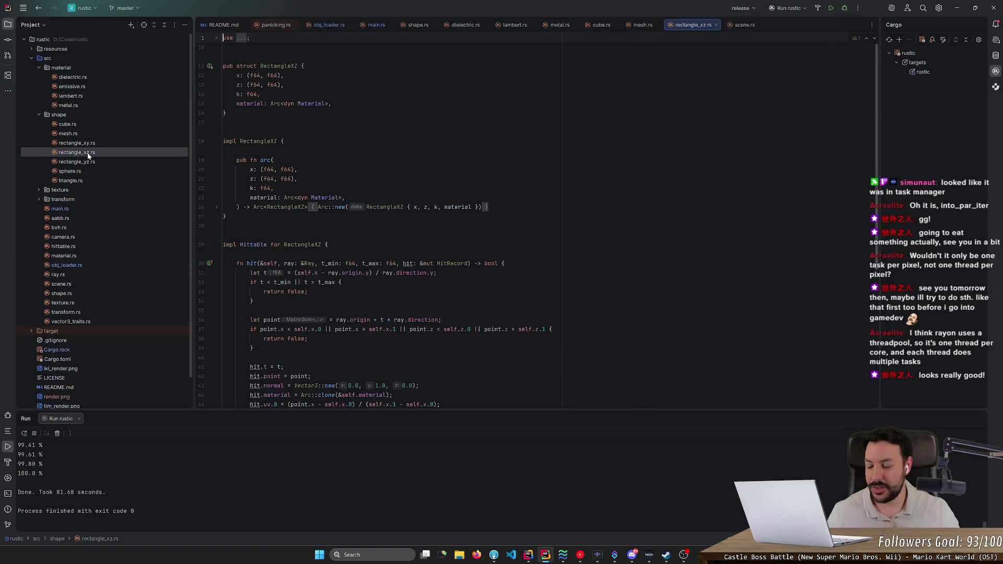
Look at render.png in Fork again, then launch Firefox.
{"action": "key", "text": "alt+Tab"}
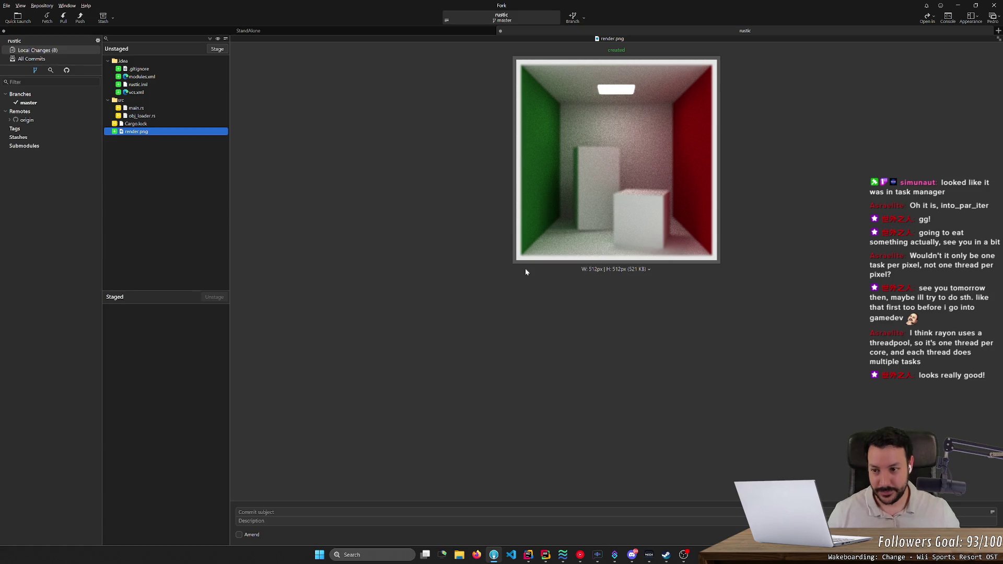
{"action": "key", "text": "alt+Tab"}
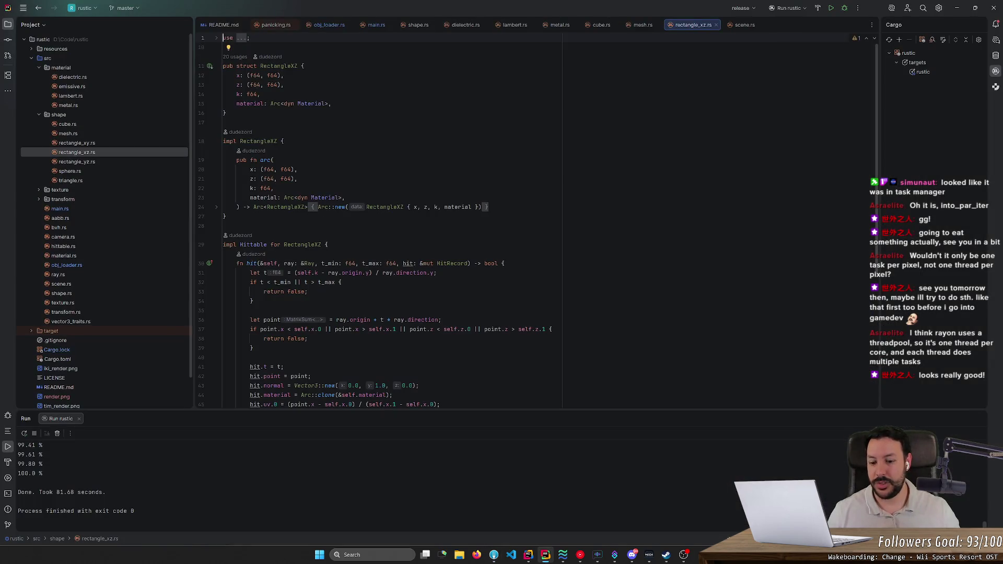
{"action": "left_click", "coordinate": [477, 556]}
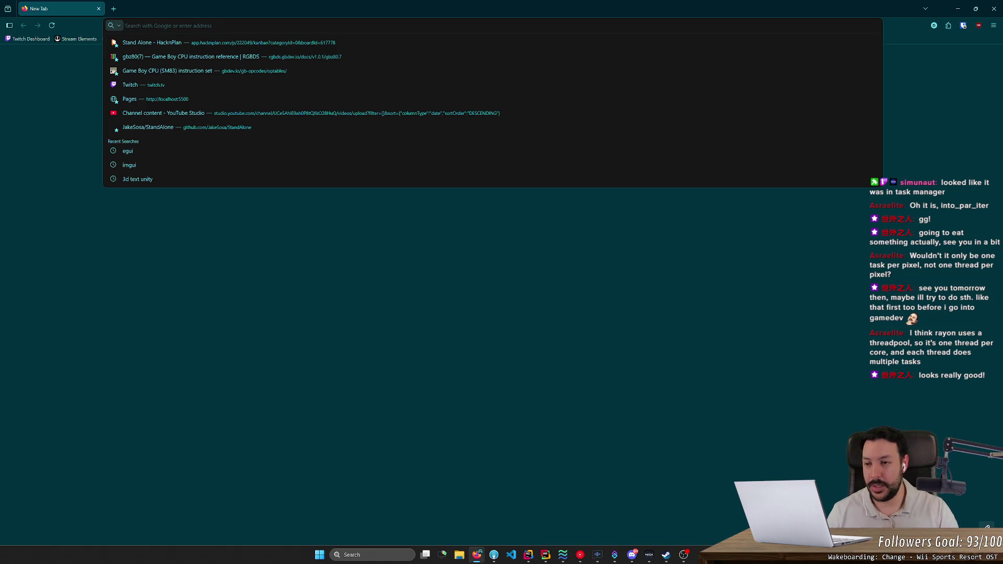
Load github.com, show all repositories, and open Unity-Raytracer.
{"action": "type", "text": "github.com"}
{"action": "key", "text": "Return"}
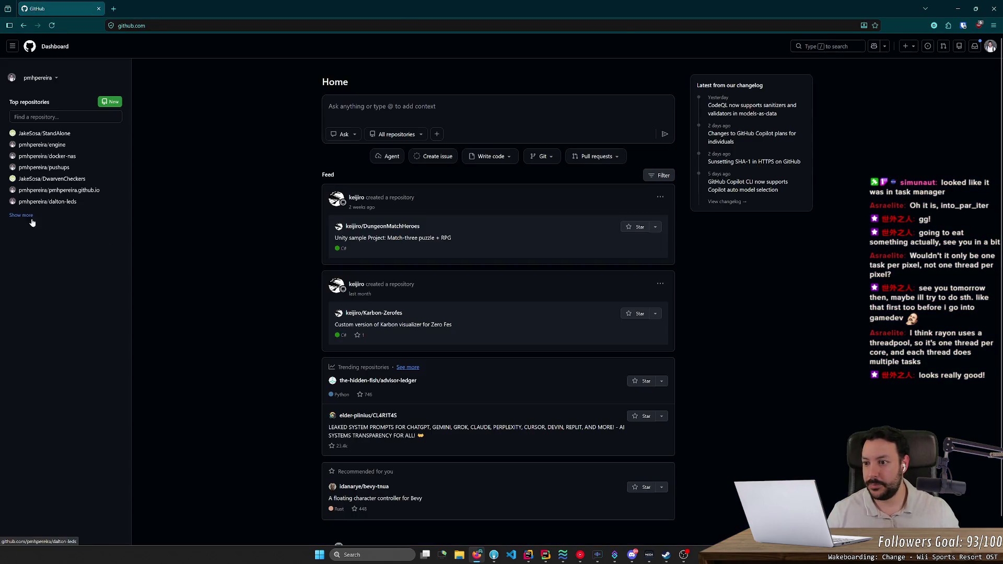
{"action": "left_click", "coordinate": [21, 216]}
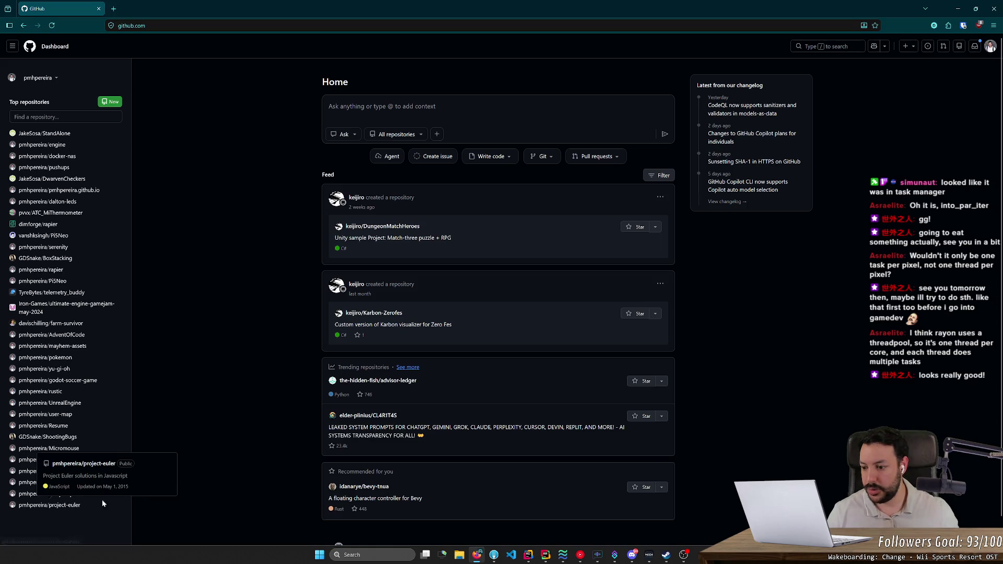
{"action": "left_click", "coordinate": [79, 494]}
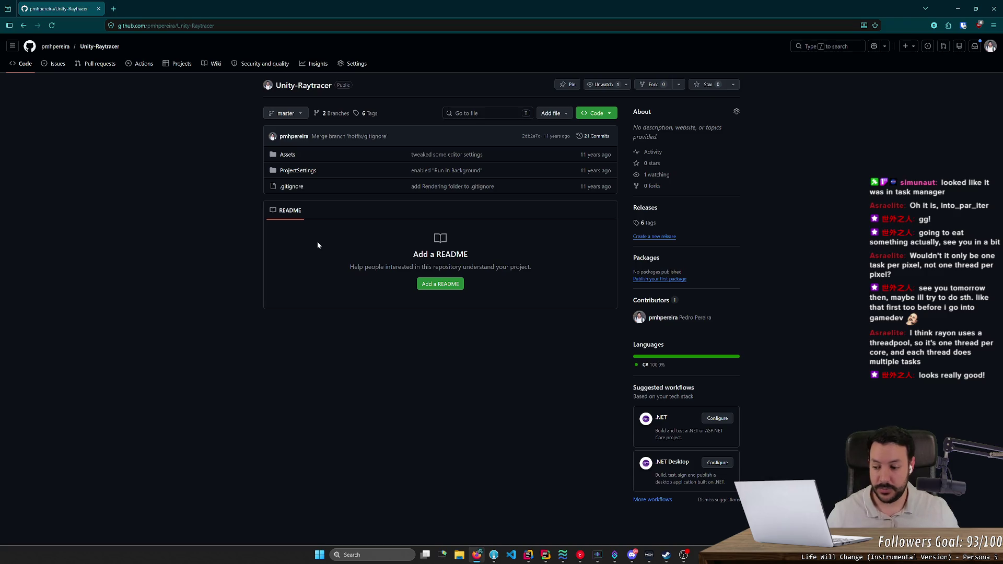
Open the Assets folder, view Raytracer.cs, then return to the Assets listing.
{"action": "left_click", "coordinate": [289, 156]}
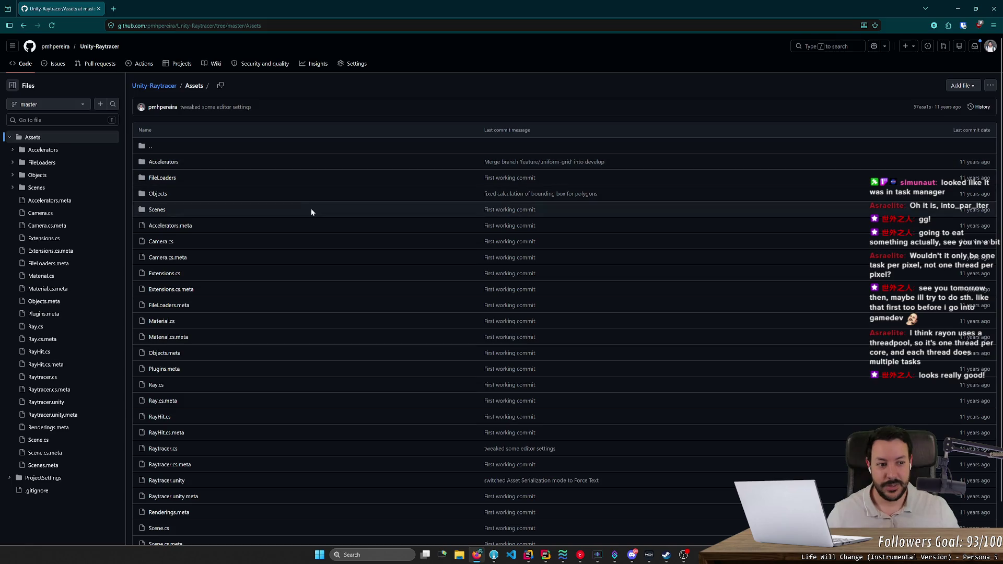
{"action": "scroll", "coordinate": [324, 240], "scroll_direction": "down", "scroll_amount": 2}
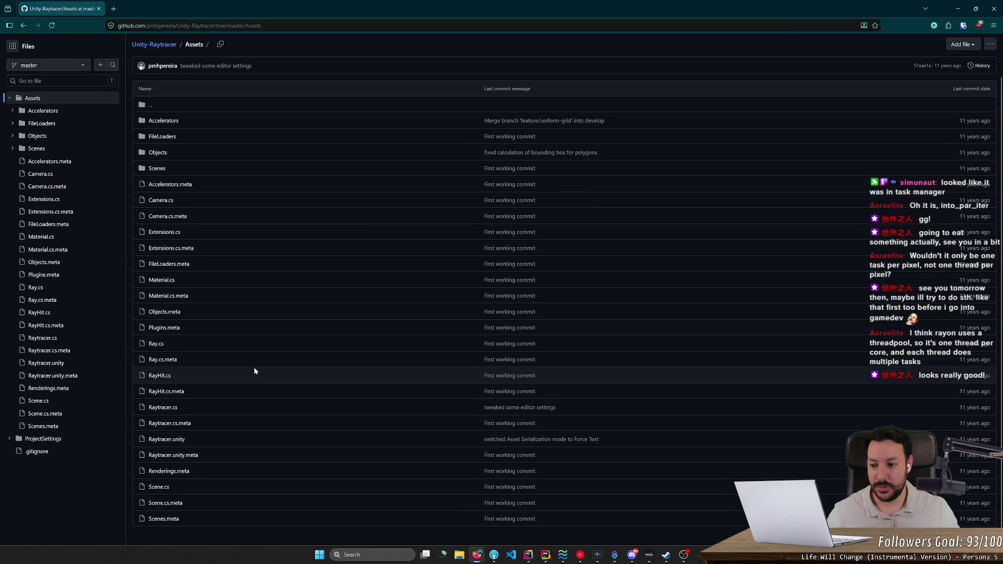
{"action": "scroll", "coordinate": [254, 368], "scroll_direction": "up", "scroll_amount": 2}
{"action": "left_click", "coordinate": [163, 448]}
{"action": "scroll", "coordinate": [371, 280], "scroll_direction": "down", "scroll_amount": 20}
{"action": "key", "text": "alt+Left"}
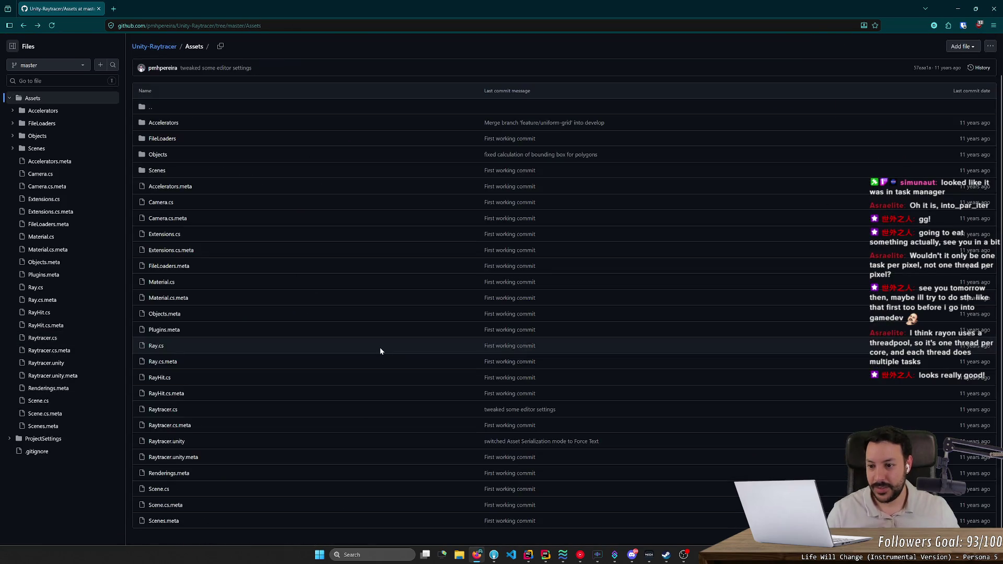